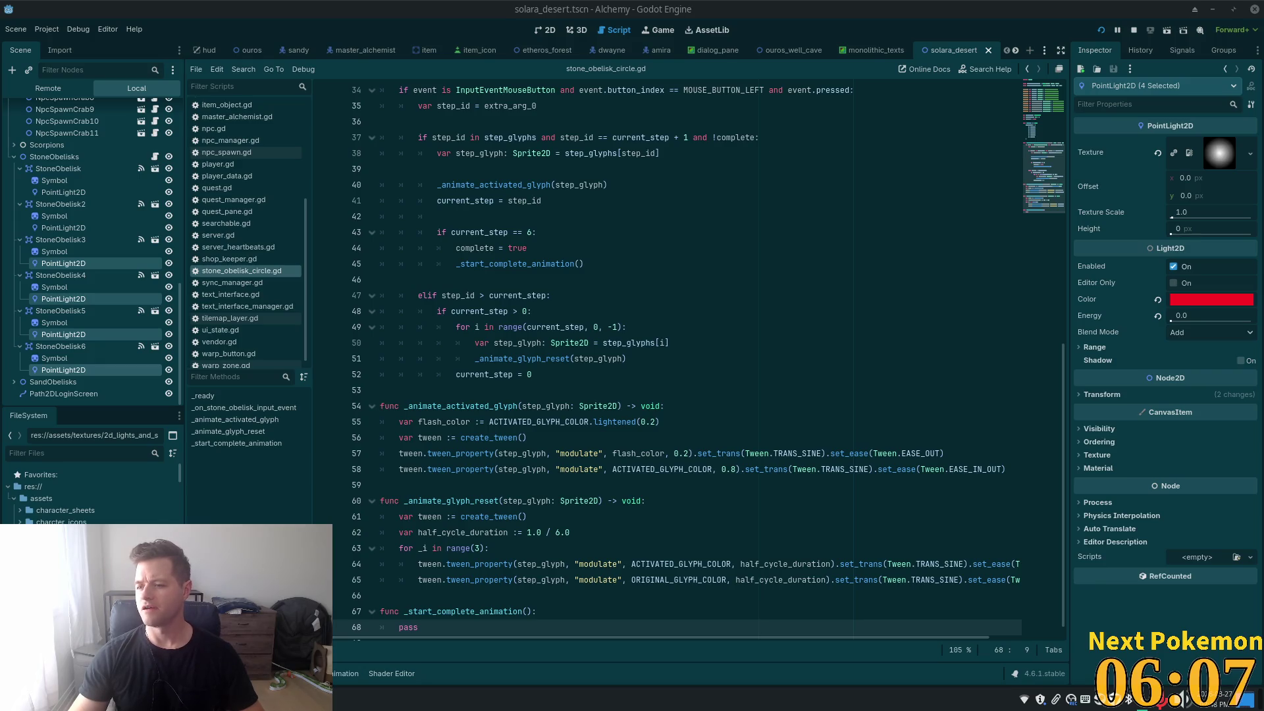
Step: Check the glyph reset loop code around the line 65 tween call
click(846, 359)
scroll(800, 408, down, 1)
click(552, 561)
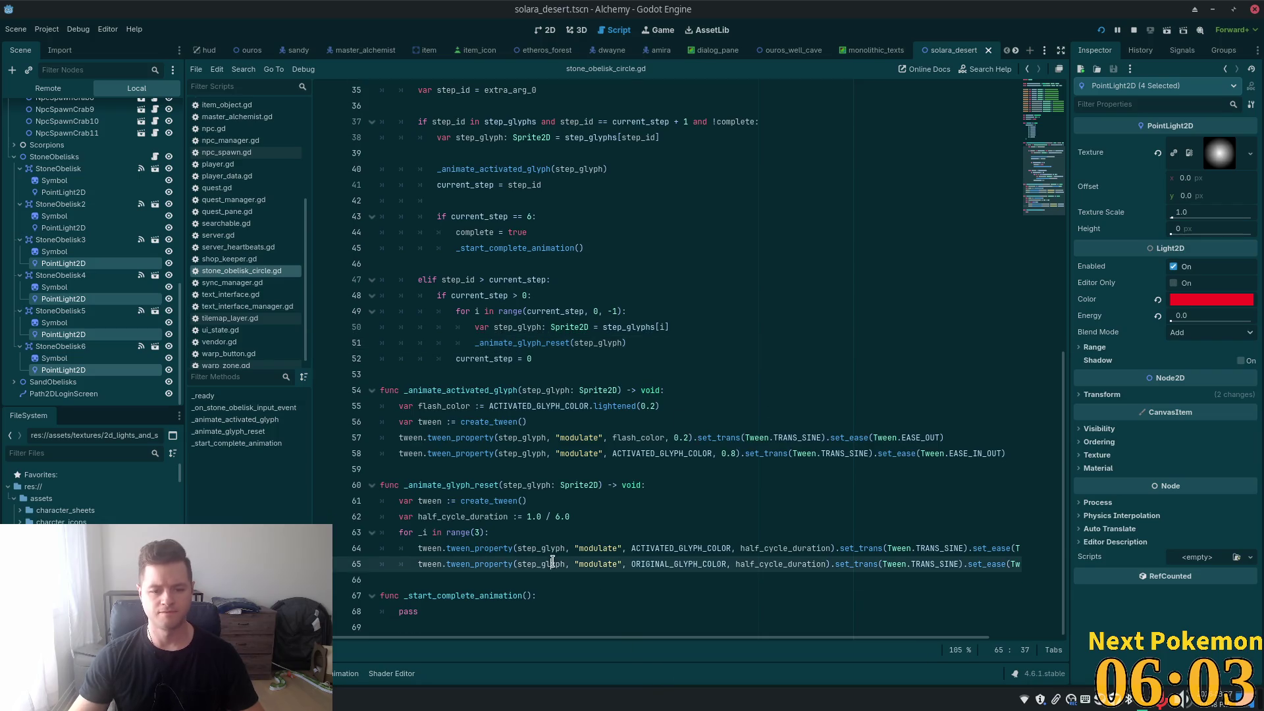
Step: Close the running Alchemy (DEBUG) game window and relaunch the game from the Godot editor
key(alt+Tab)
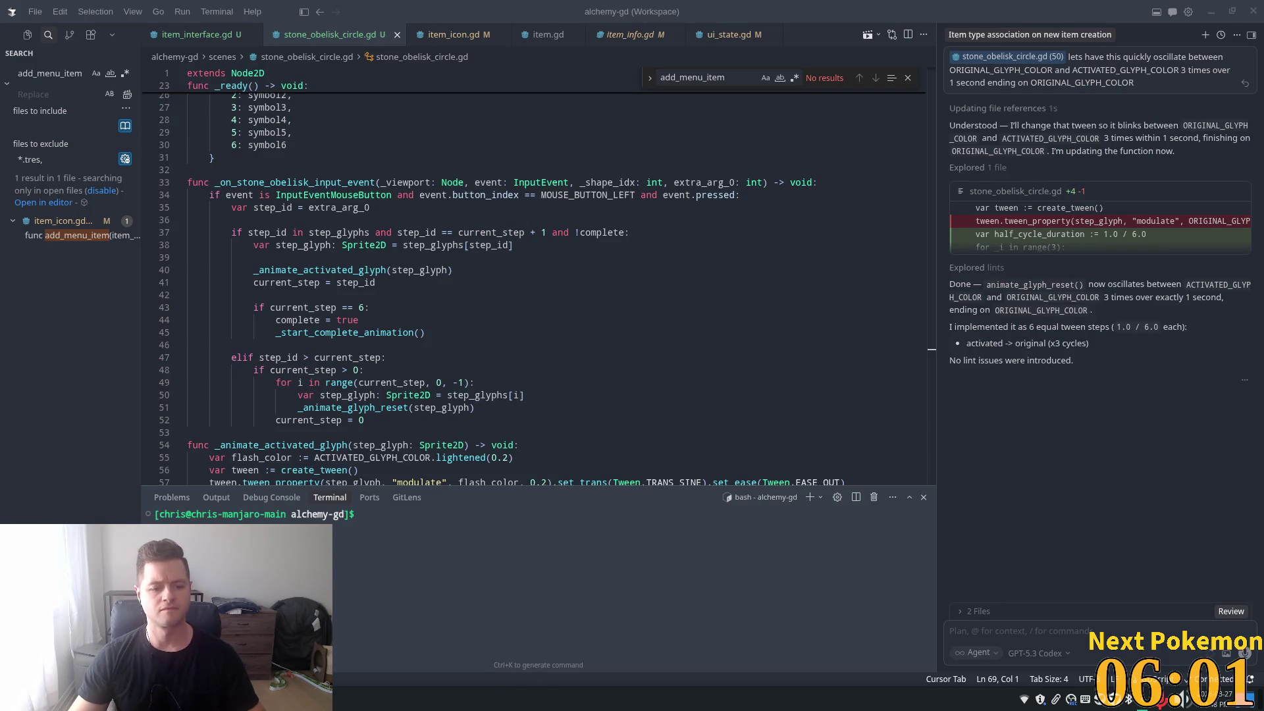
key(F5)
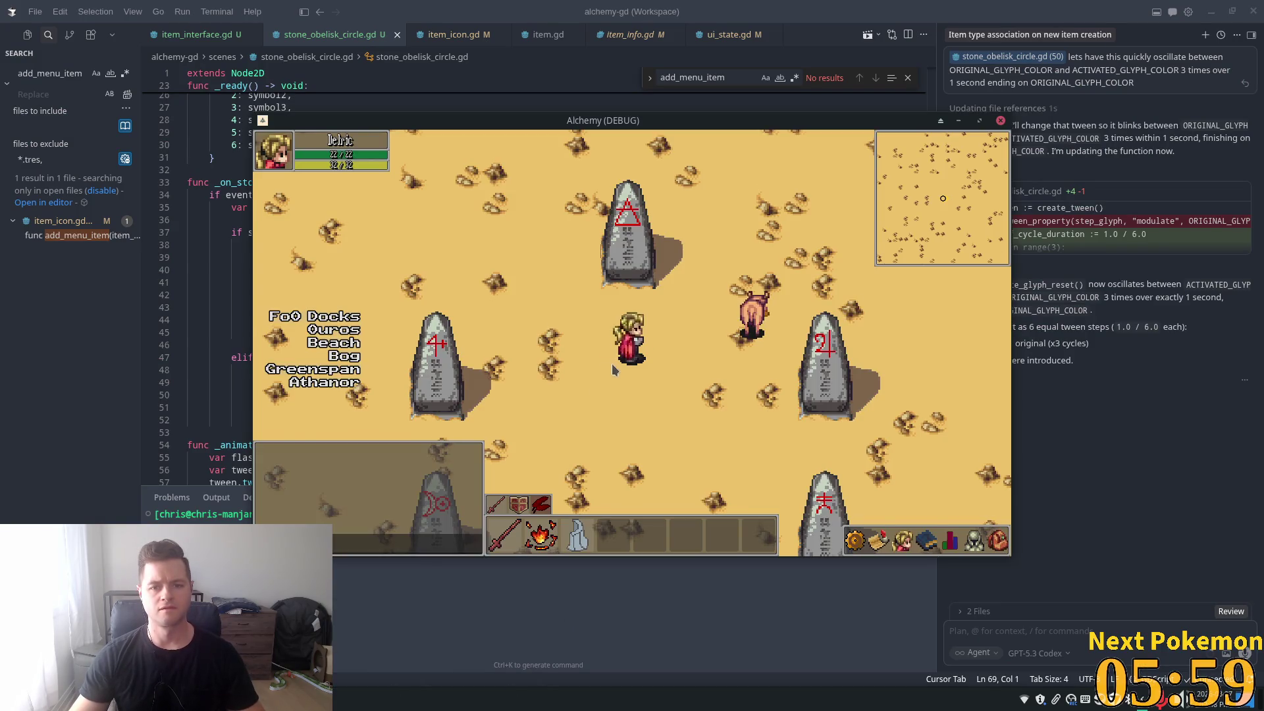
key(Down)
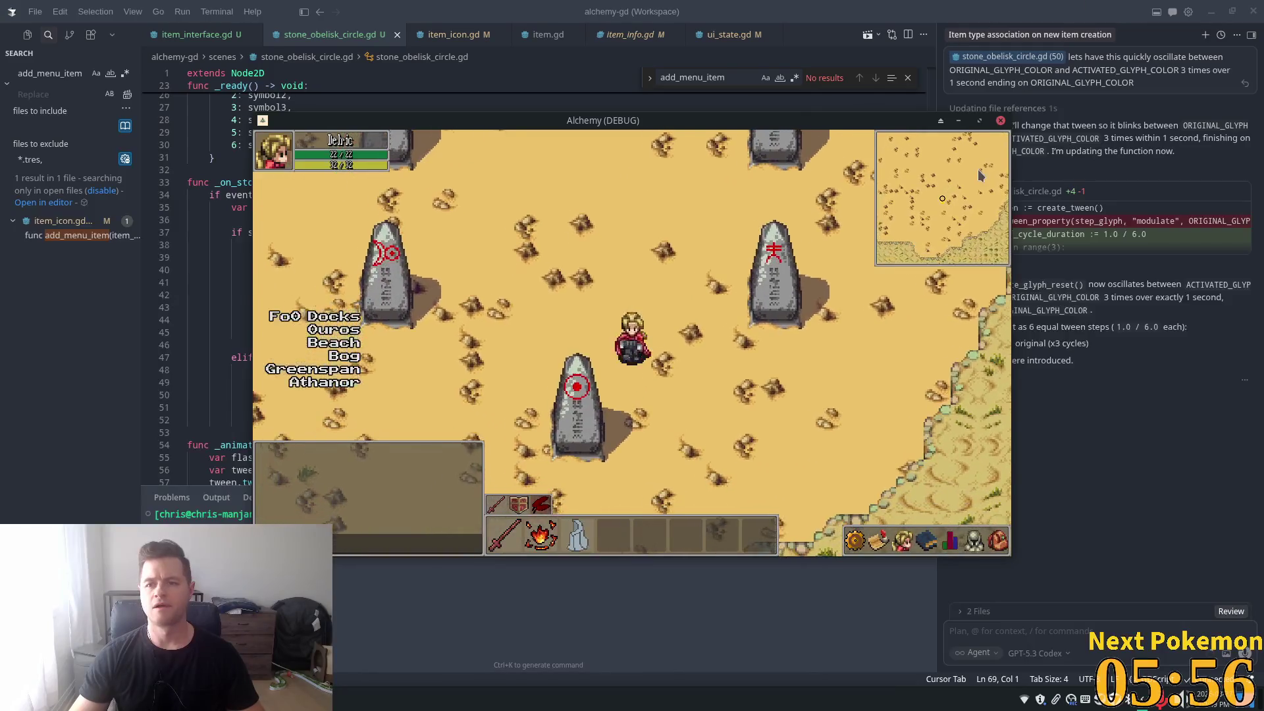
click(999, 120)
key(alt+Tab)
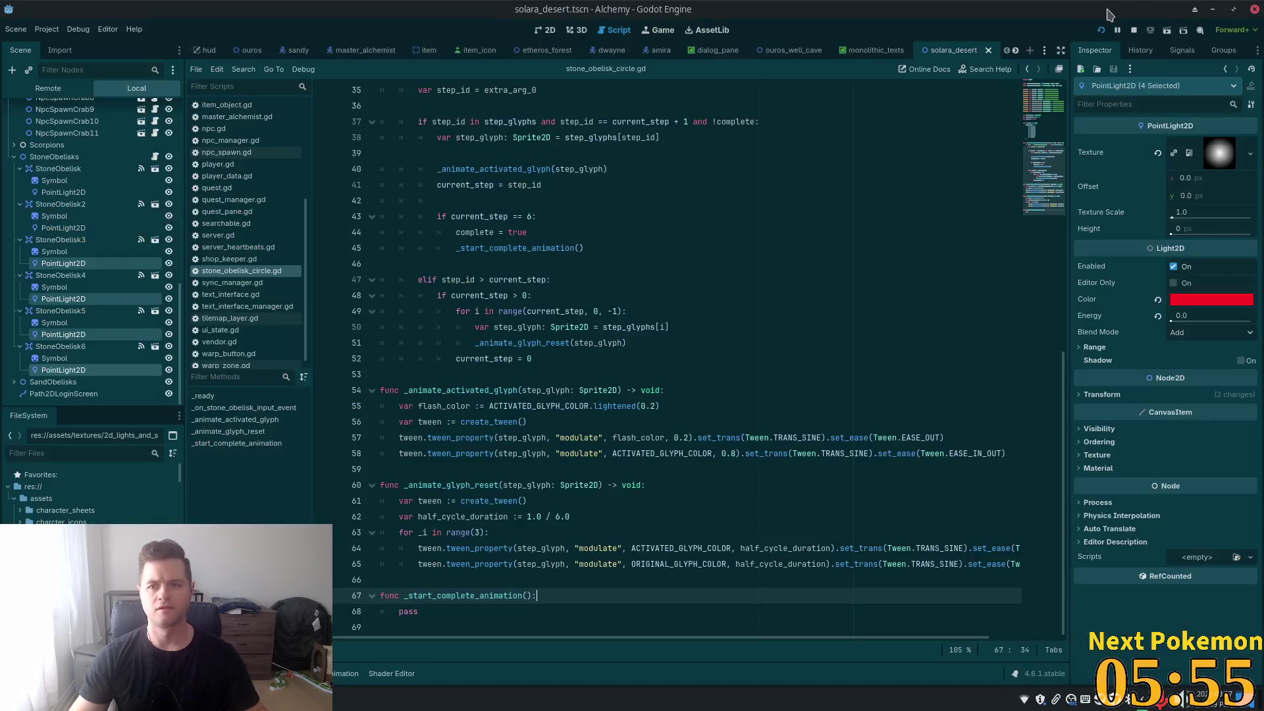
click(1101, 29)
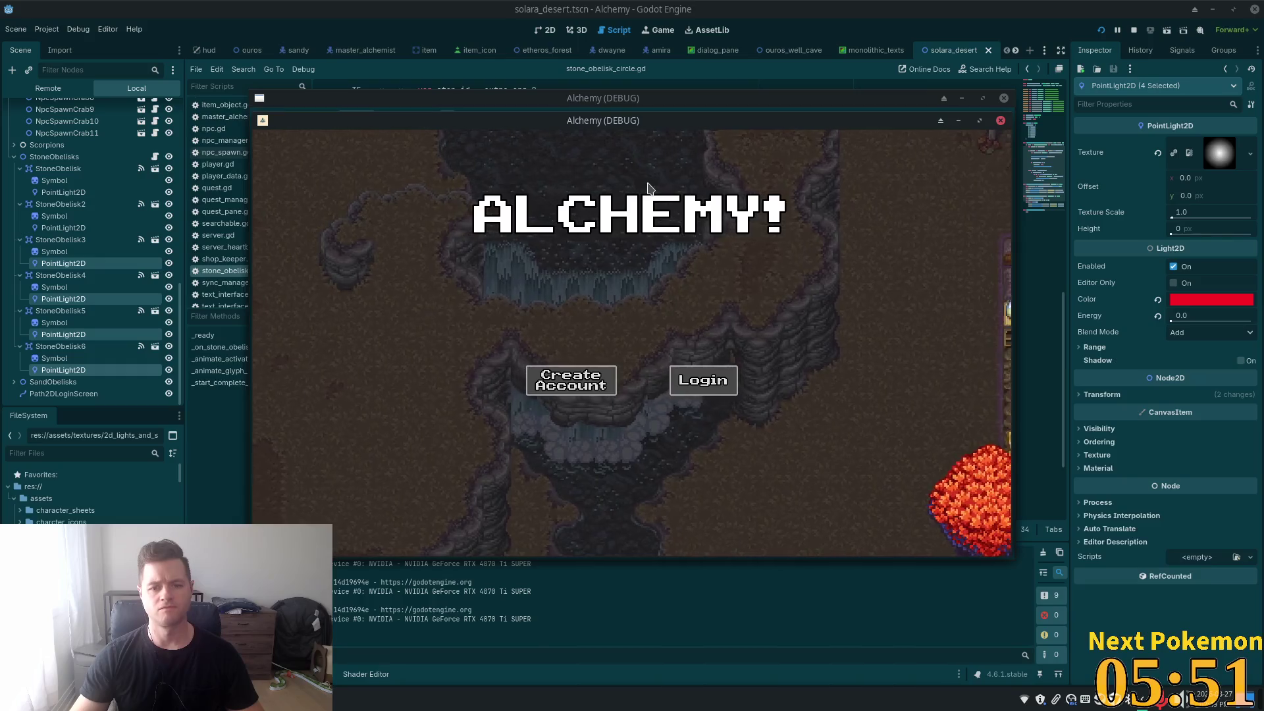
Step: Move the title-screen window aside, focus the Solara Desert client and walk the player up and right
drag(691, 128, 534, 164)
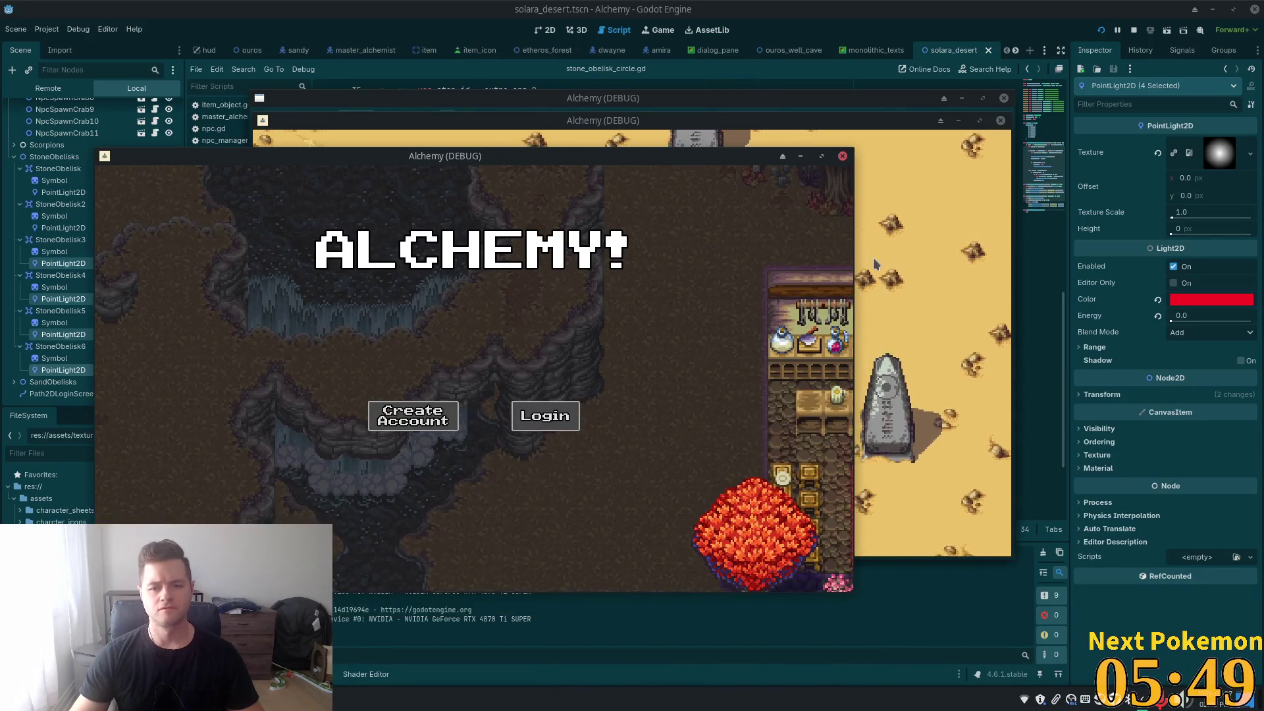
click(873, 258)
key(Up)
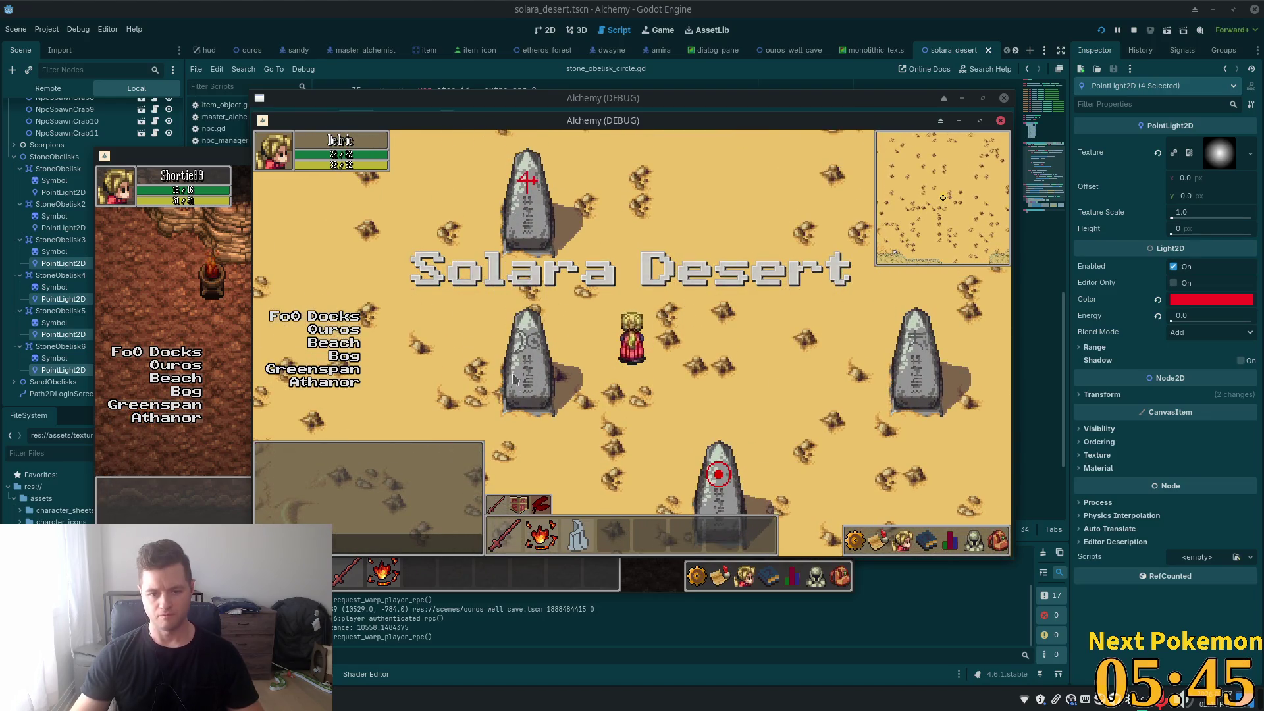
key(Right)
key(Up)
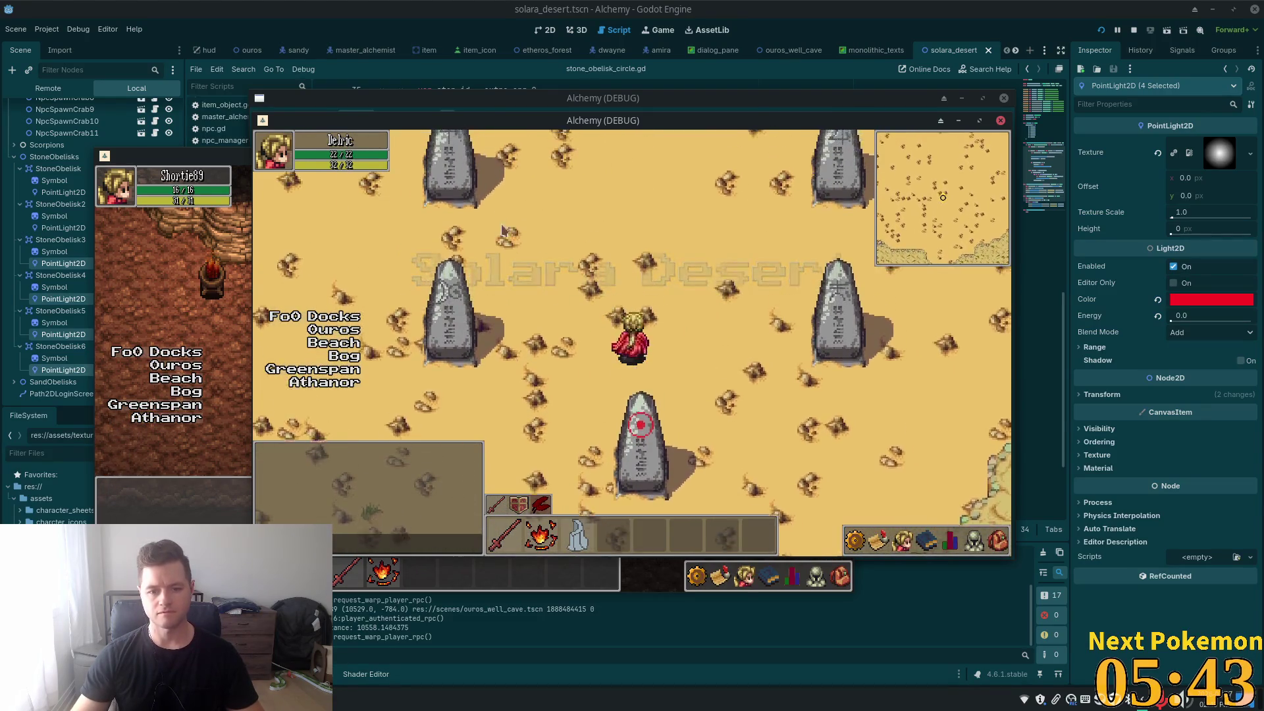
key(Right)
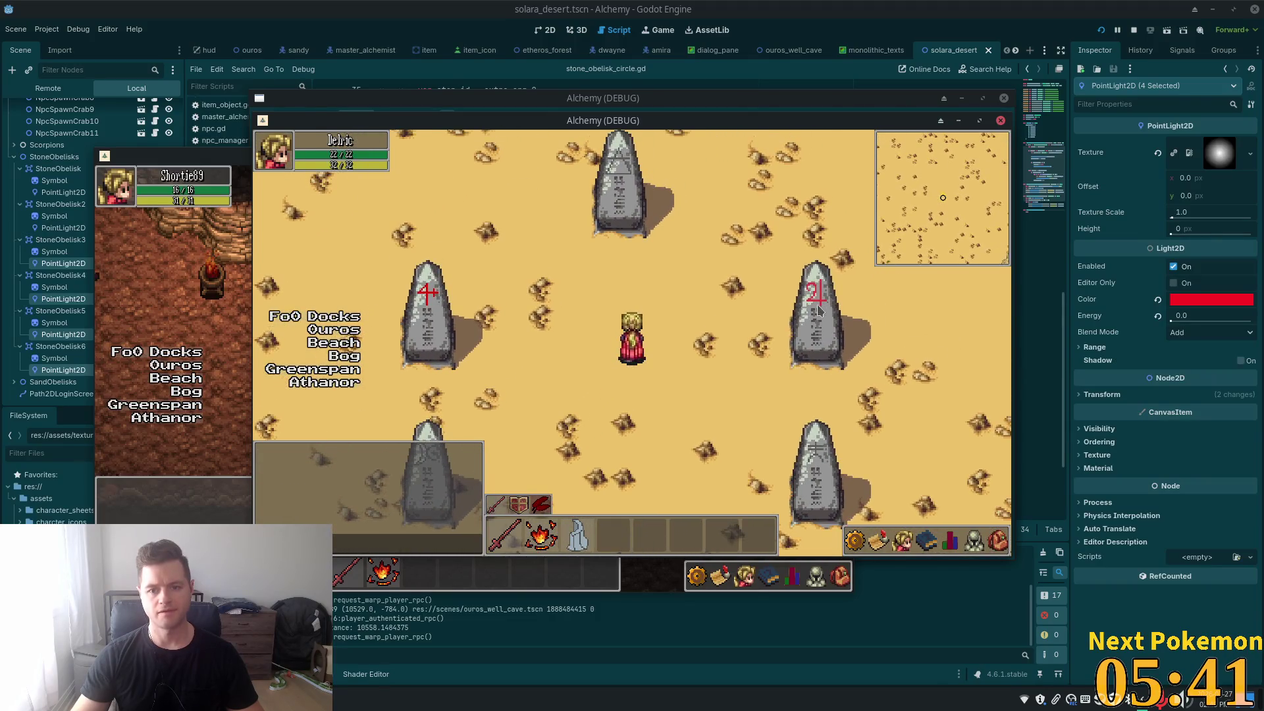
key(Left)
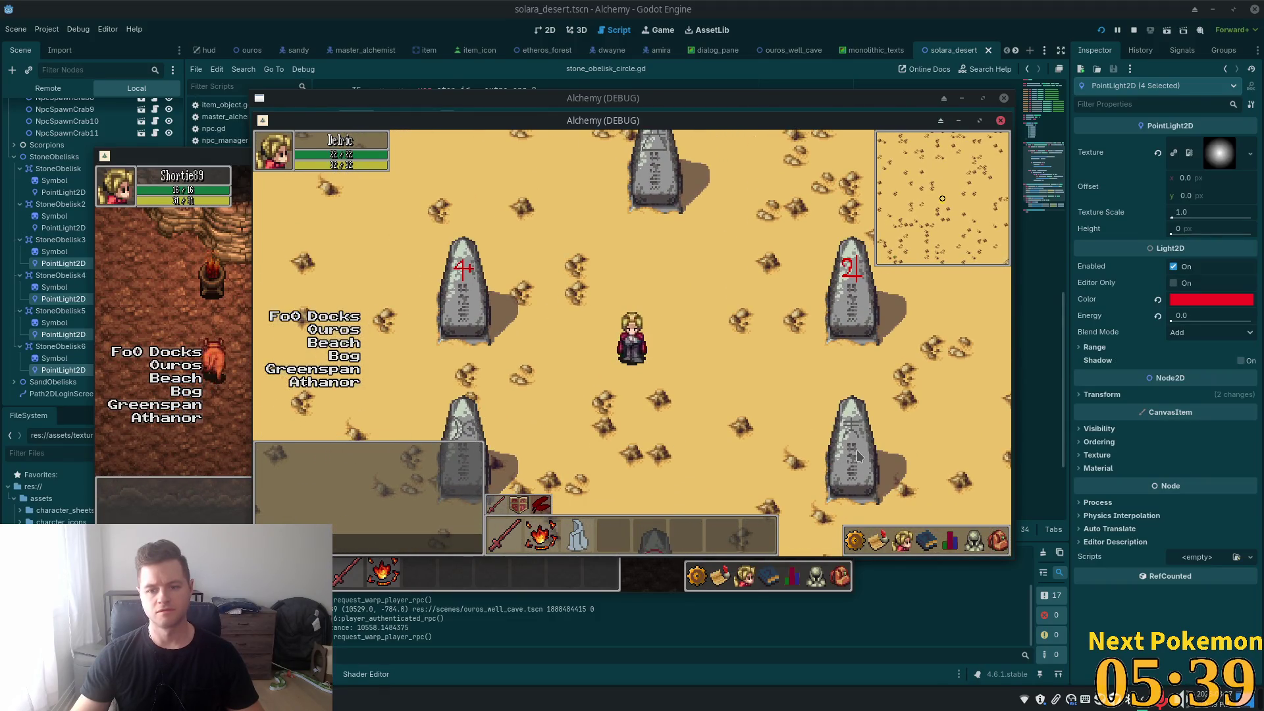
Step: Walk diagonally to the triangle-symbol and circle-symbol obelisks, then return to the script
key(Down)
key(Left)
key(Down)
key(Right)
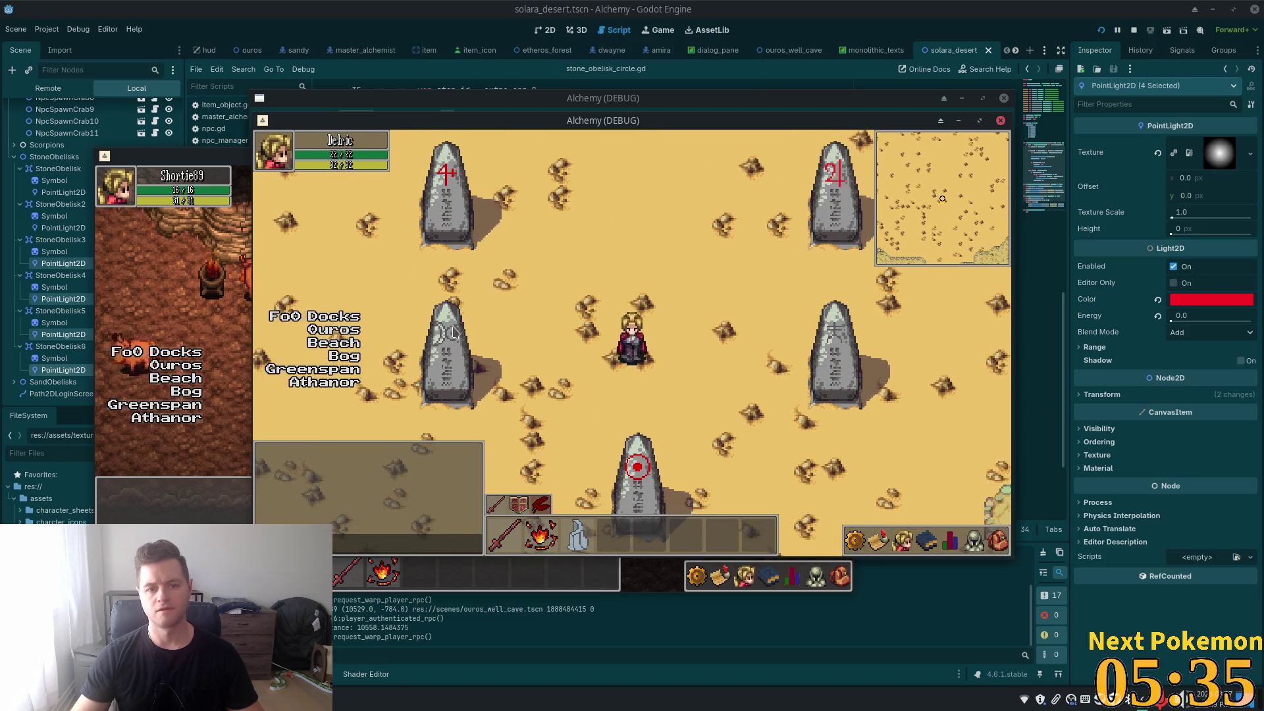
key(Up)
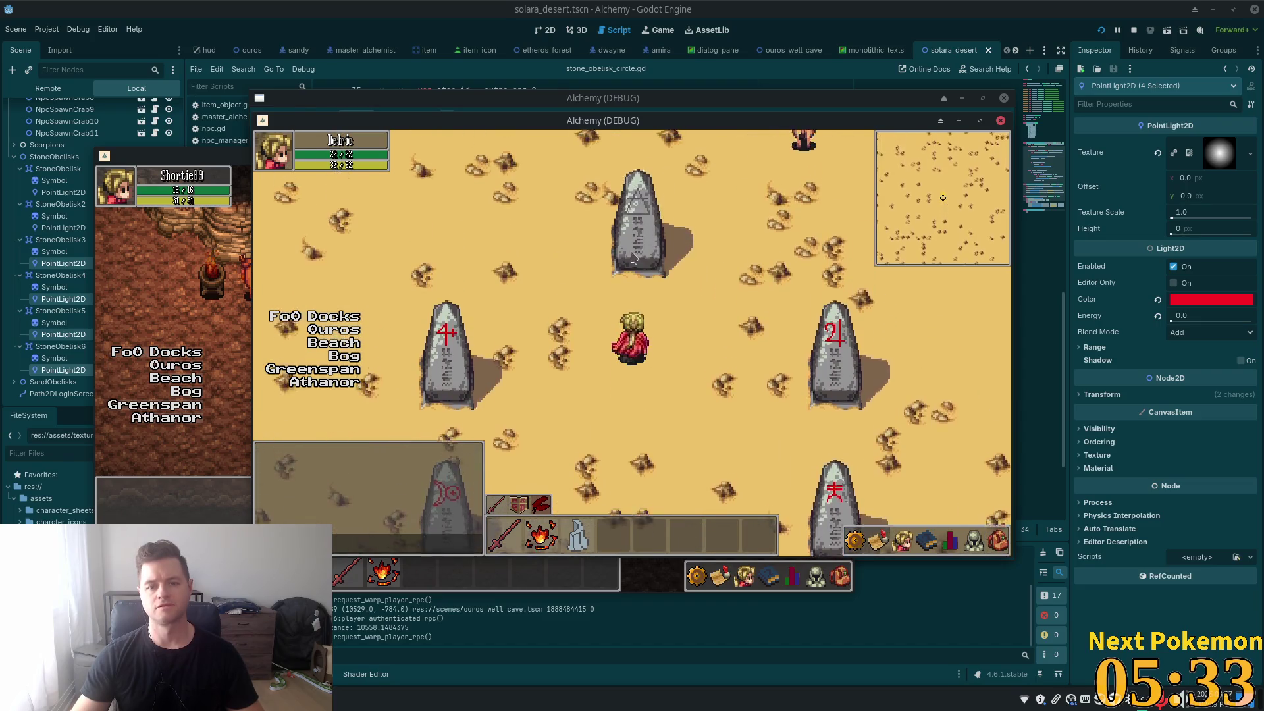
key(Down)
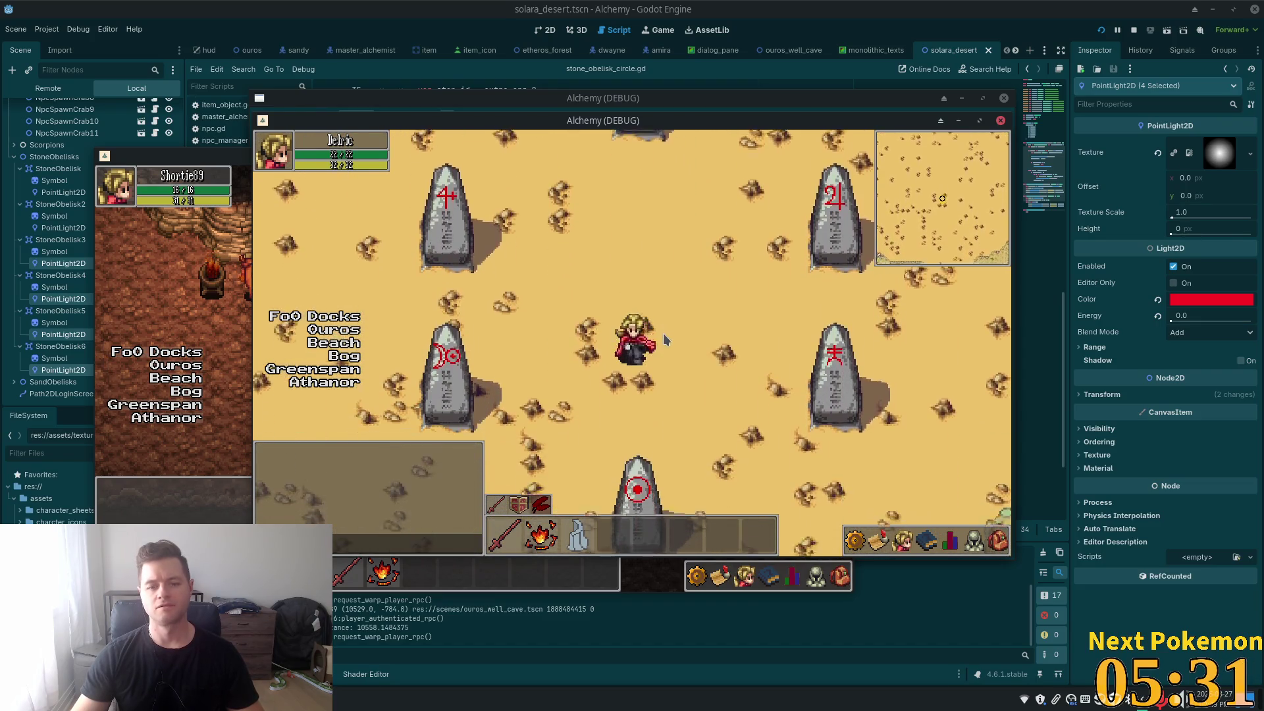
key(Up)
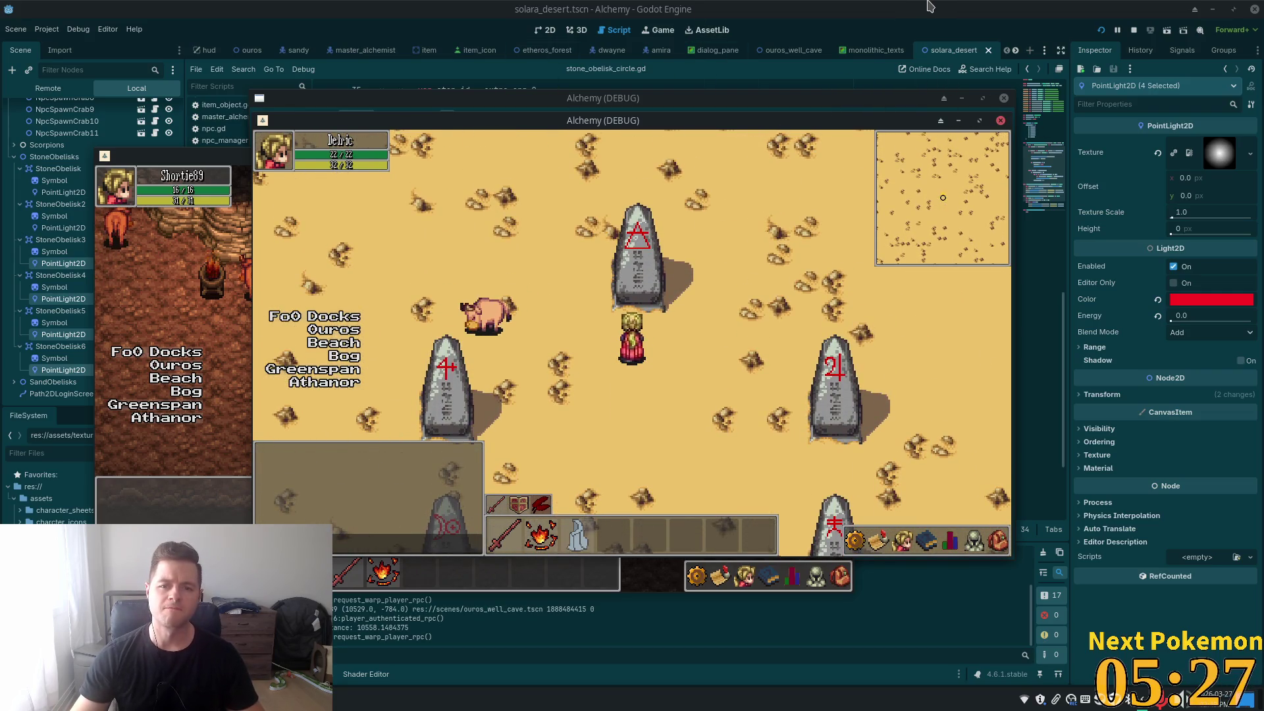
key(alt+Tab)
scroll(528, 429, down, 3)
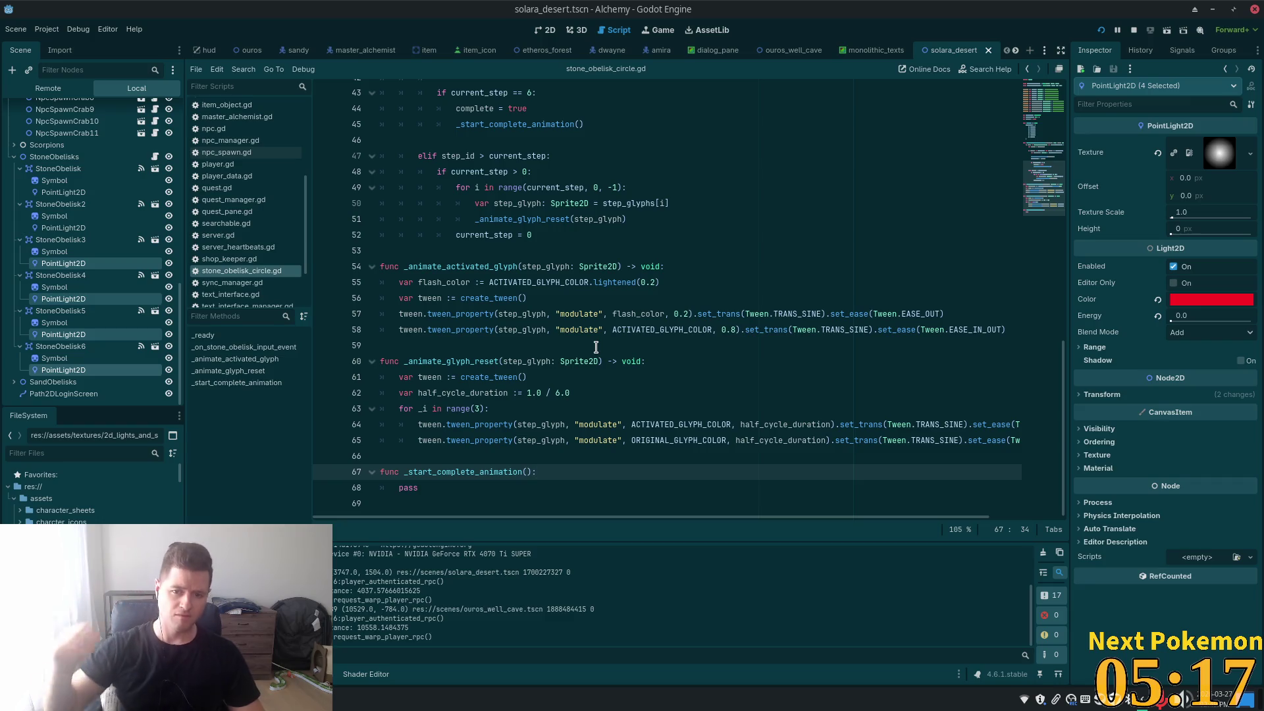
Step: Inspect the line 57 tween_property call and the _start_complete_animation line 67
click(474, 314)
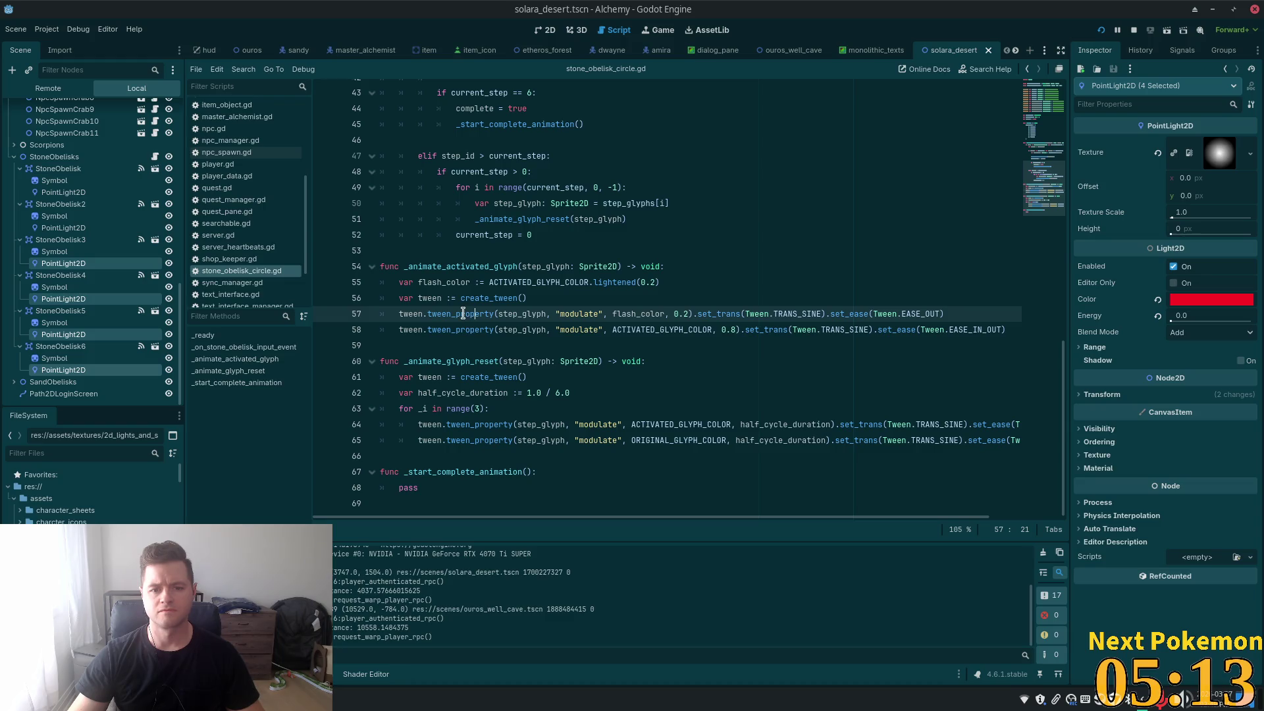
mouse_move(462, 314)
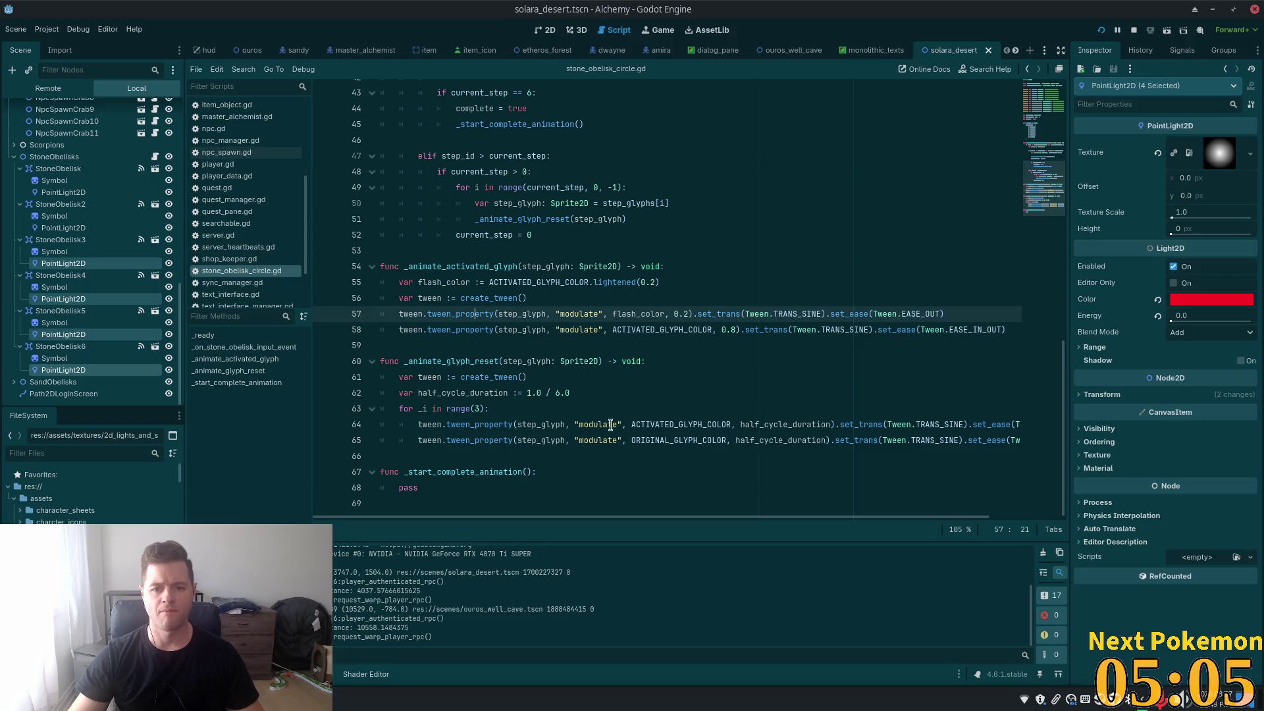
click(560, 455)
click(517, 472)
click(545, 473)
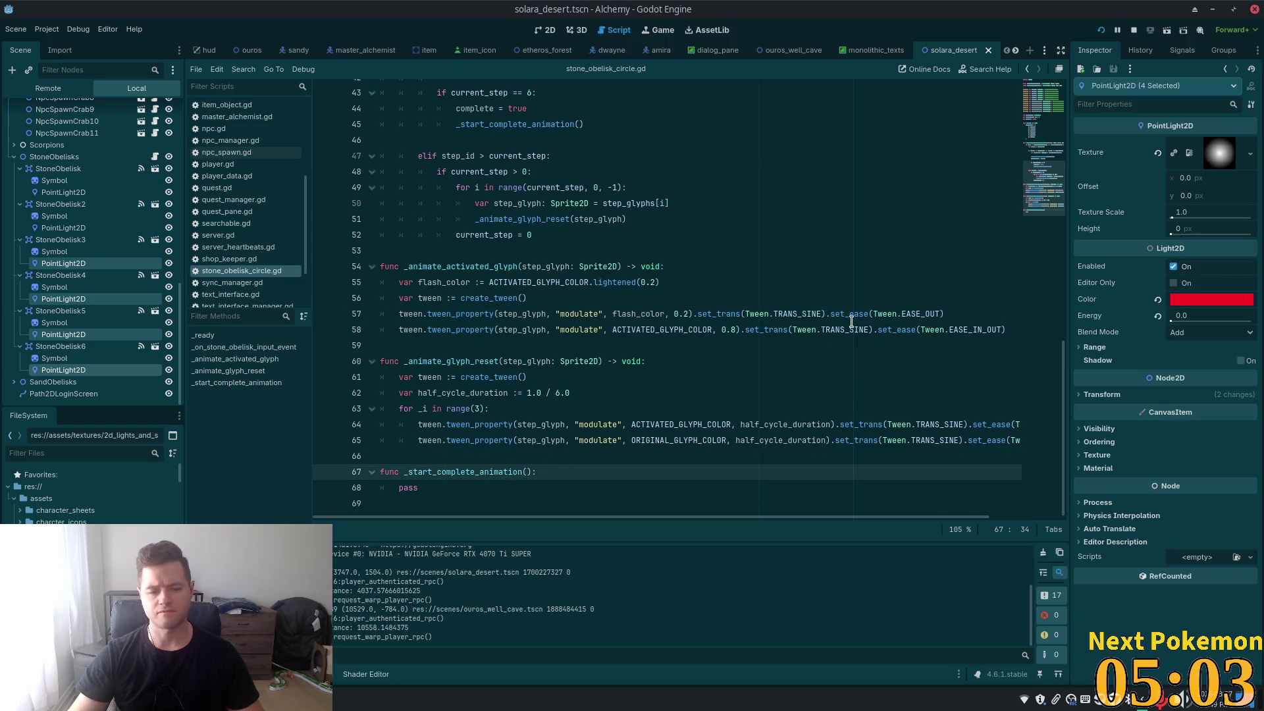
scroll(500, 218, up, 14)
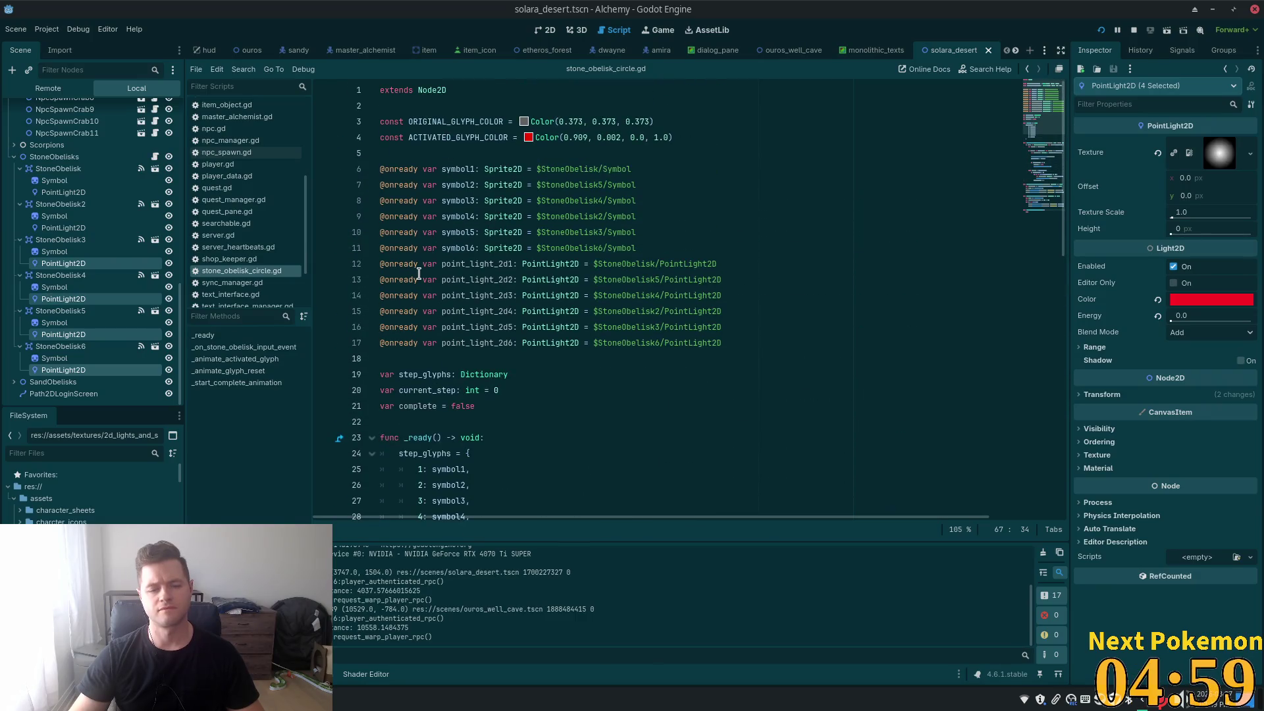
mouse_move(427, 287)
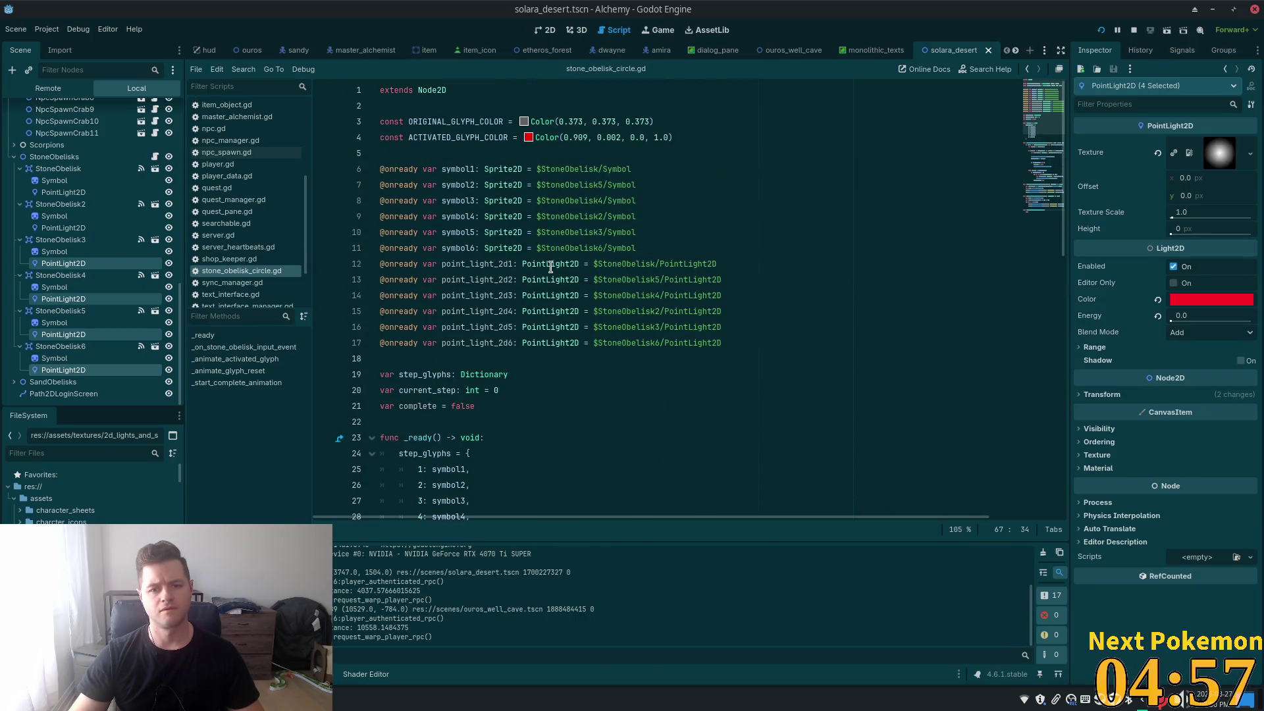
scroll(551, 267, down, 4)
scroll(550, 267, up, 3)
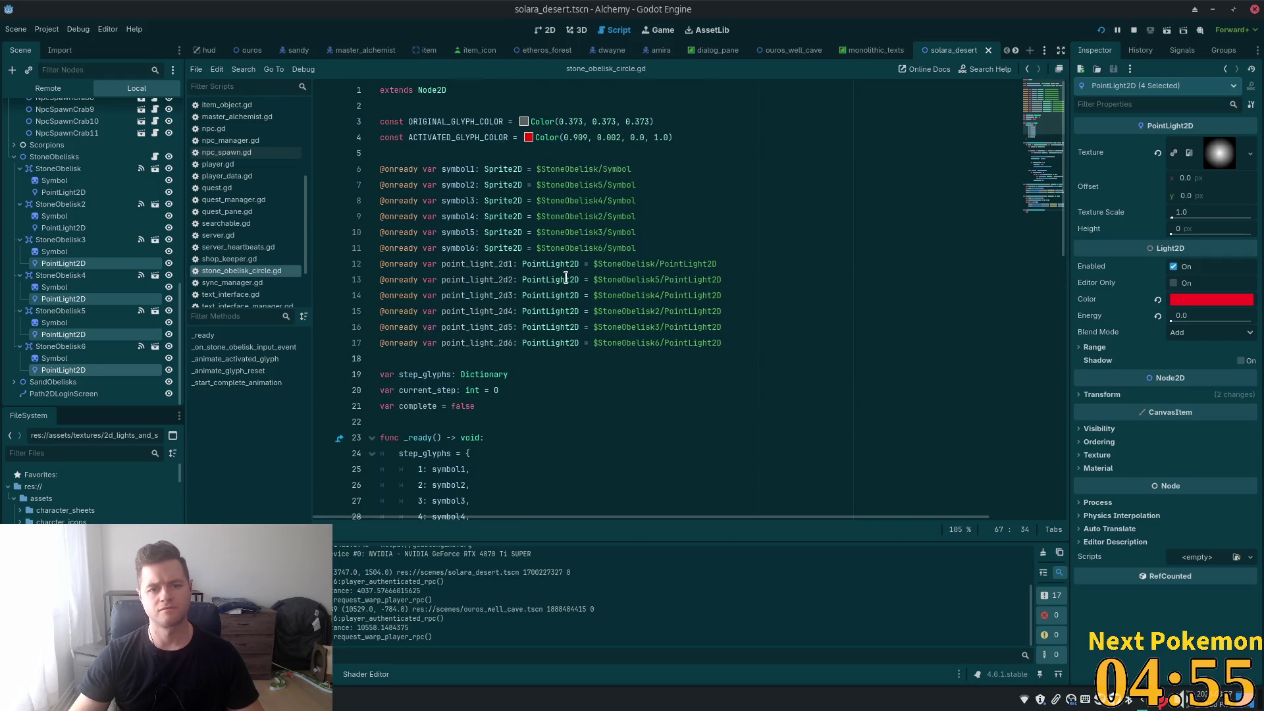
Step: Review the point light declarations and _ready, then place the caret at the end of the _start_complete_animation header
click(528, 266)
key(Up)
key(Up)
key(Up)
scroll(464, 369, down, 10)
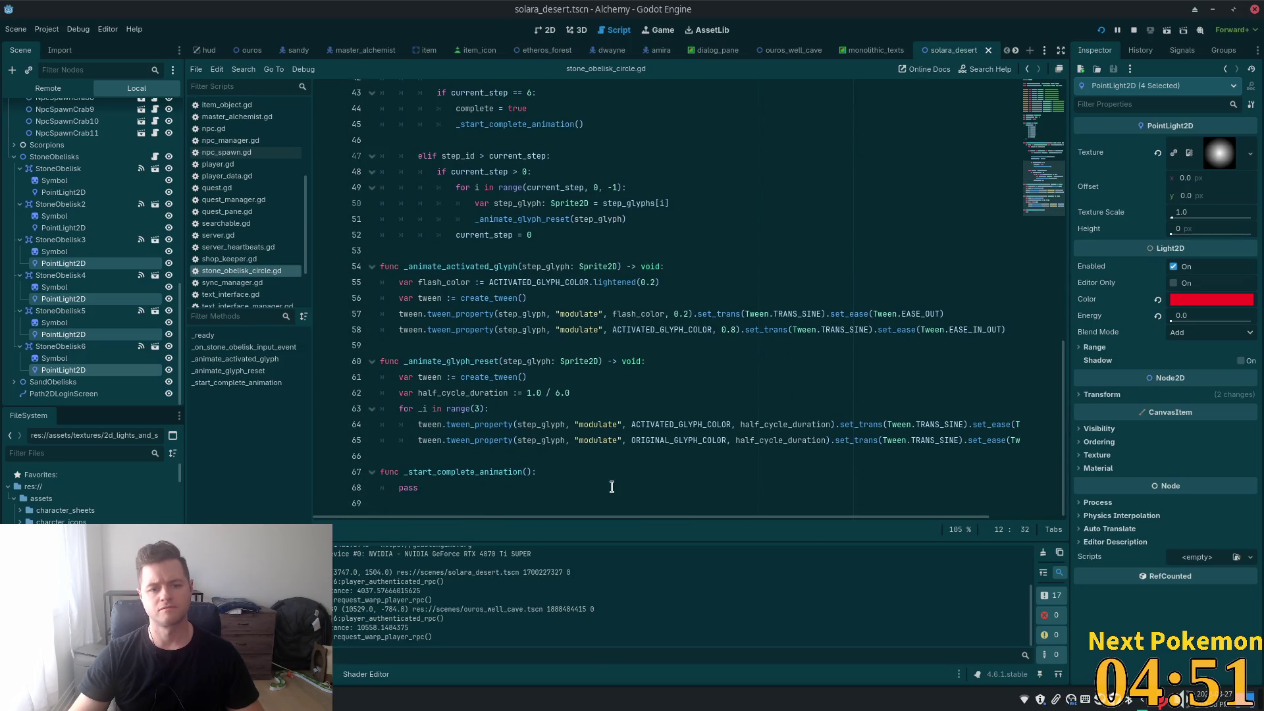
click(514, 483)
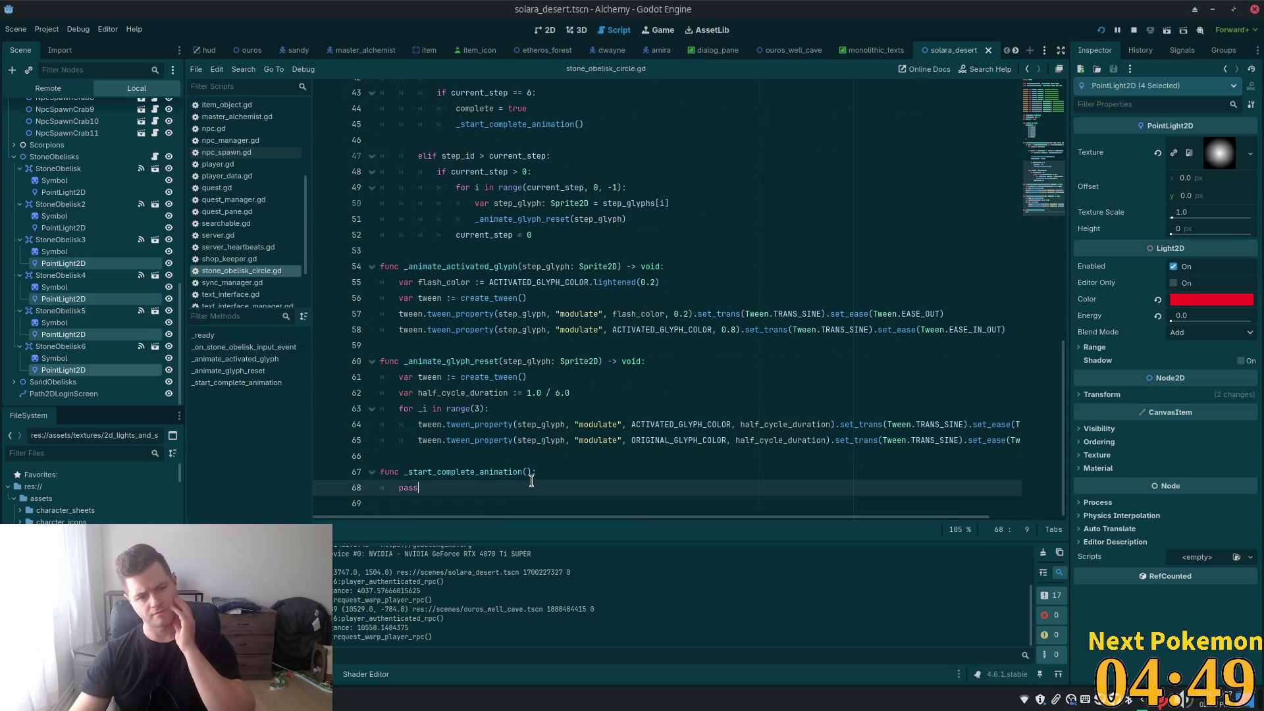
scroll(490, 260, up, 2)
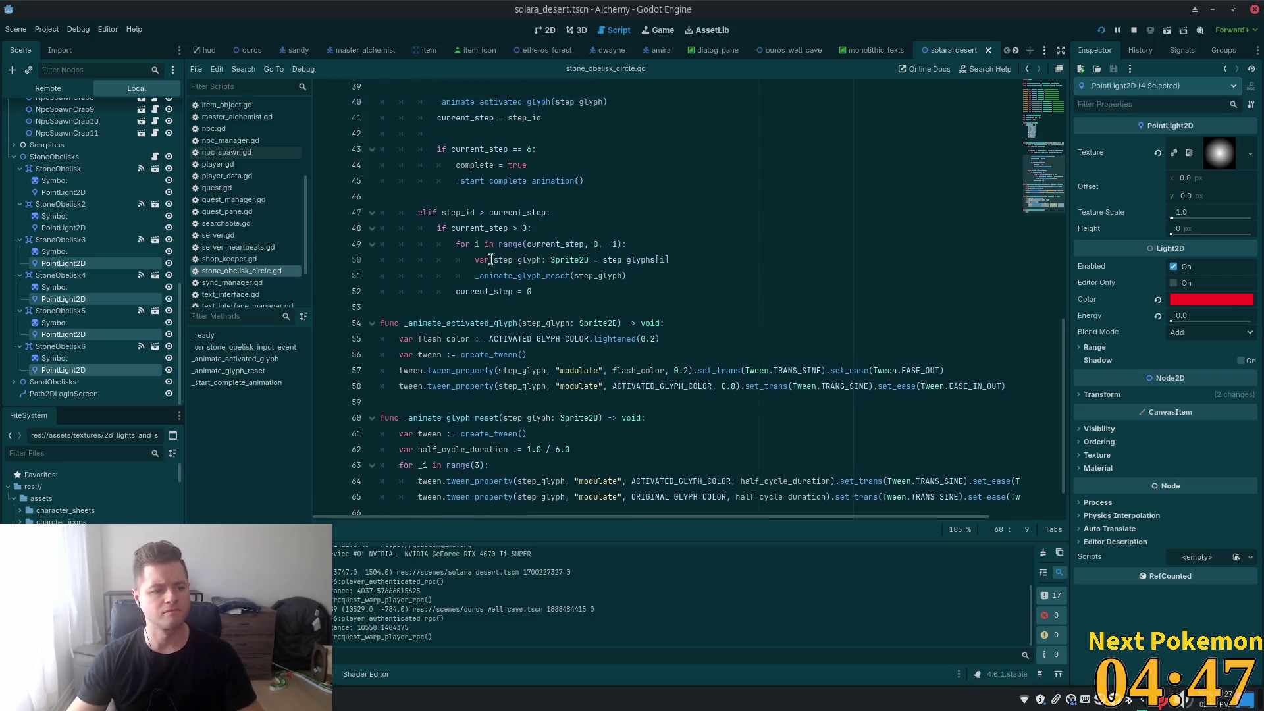
scroll(491, 260, up, 10)
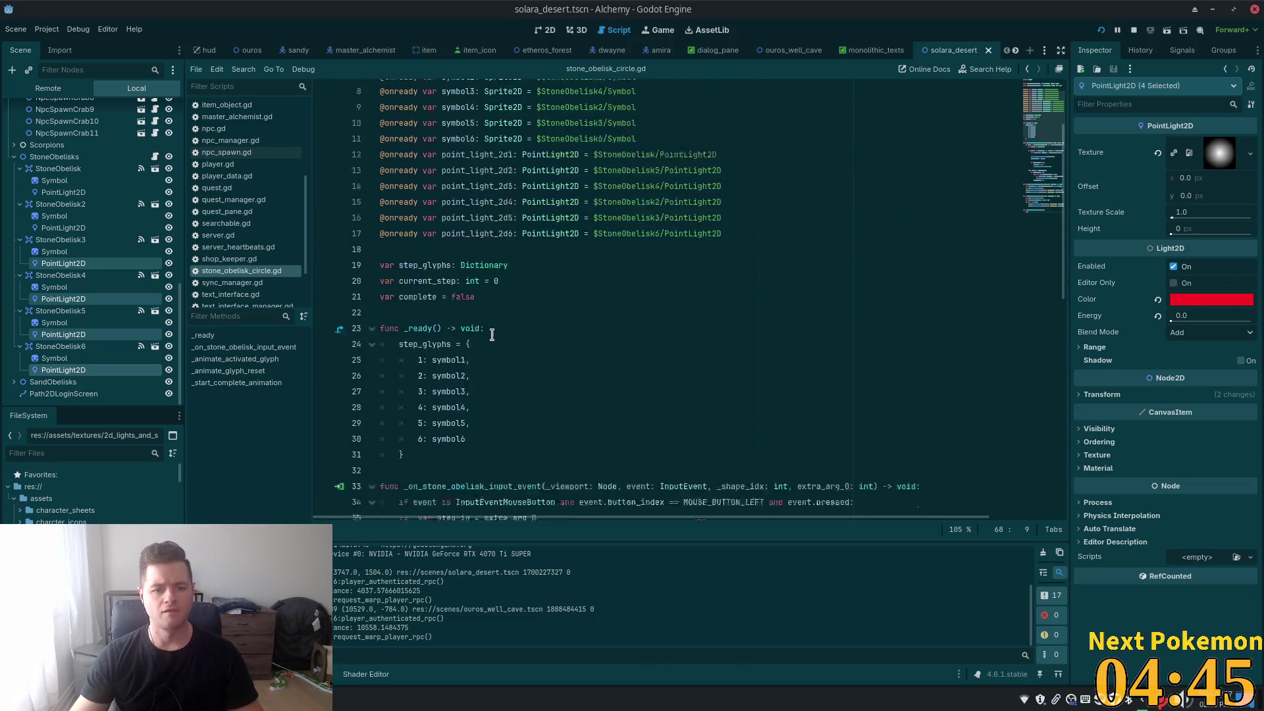
scroll(491, 335, down, 2)
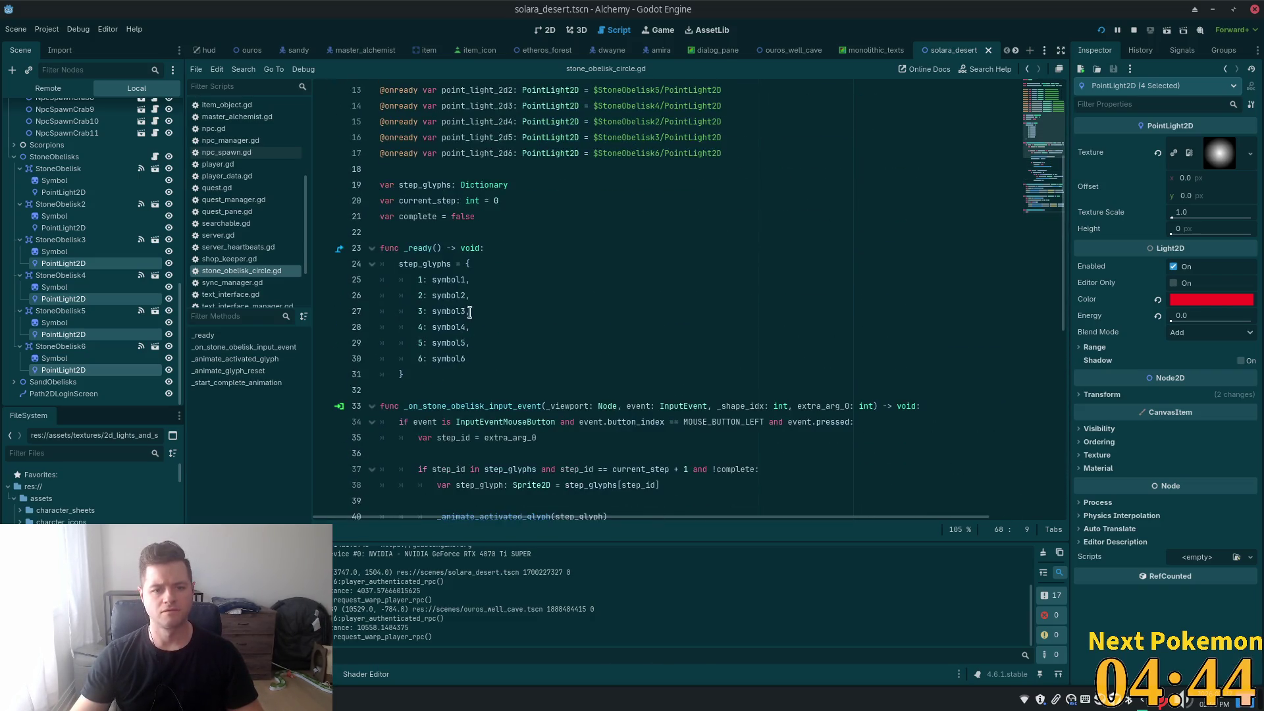
click(500, 248)
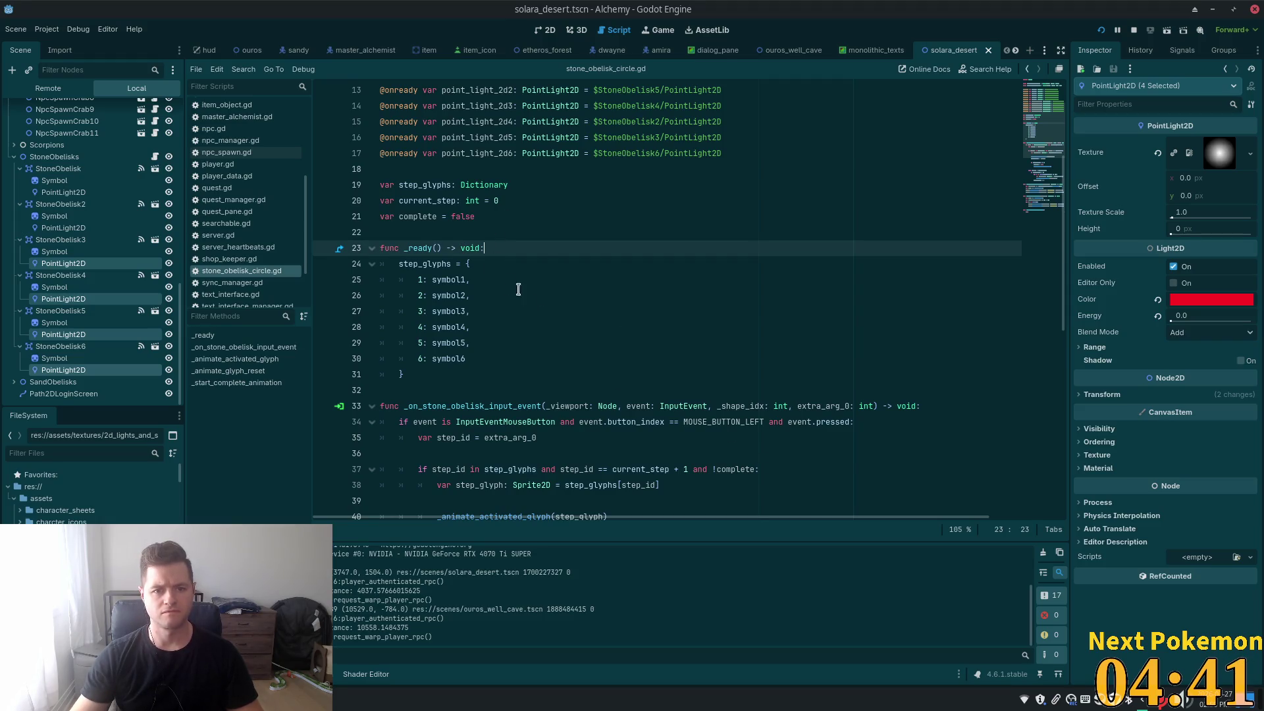
scroll(518, 290, down, 10)
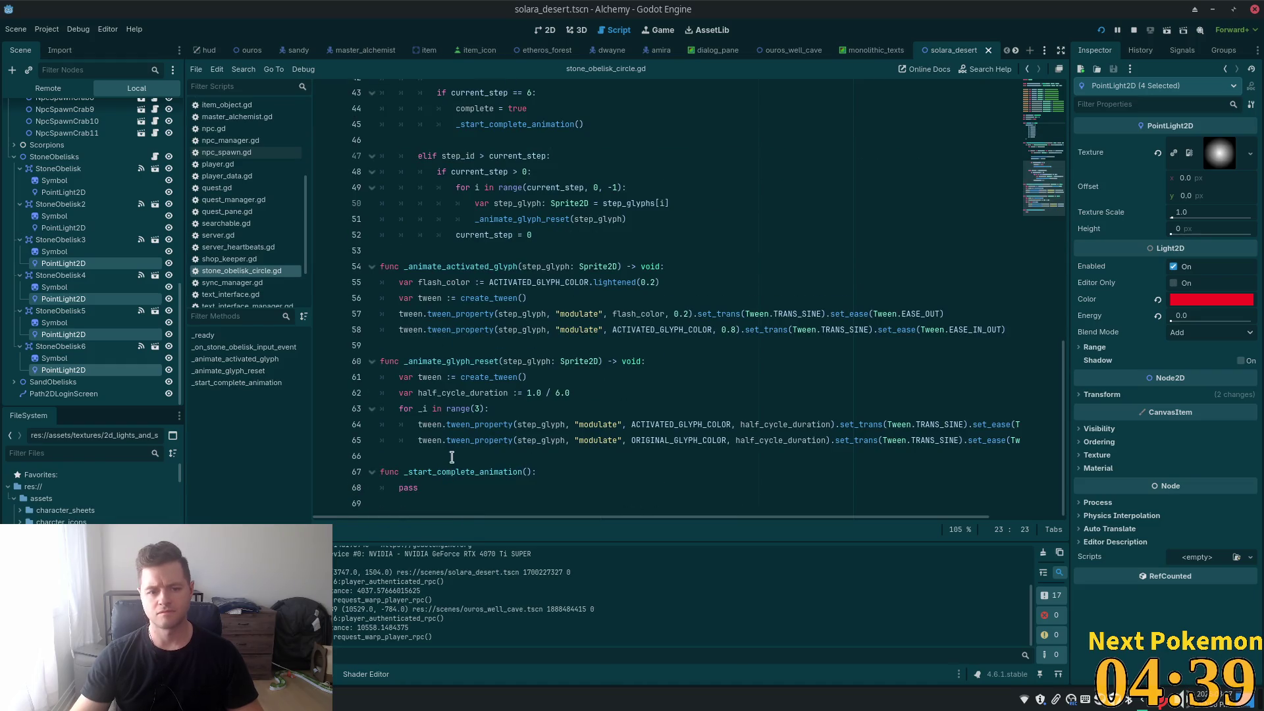
click(452, 456)
click(551, 471)
Step: Begin a new line declaring var light_triangle_1 = [ in _start_complete_animation
key(Return)
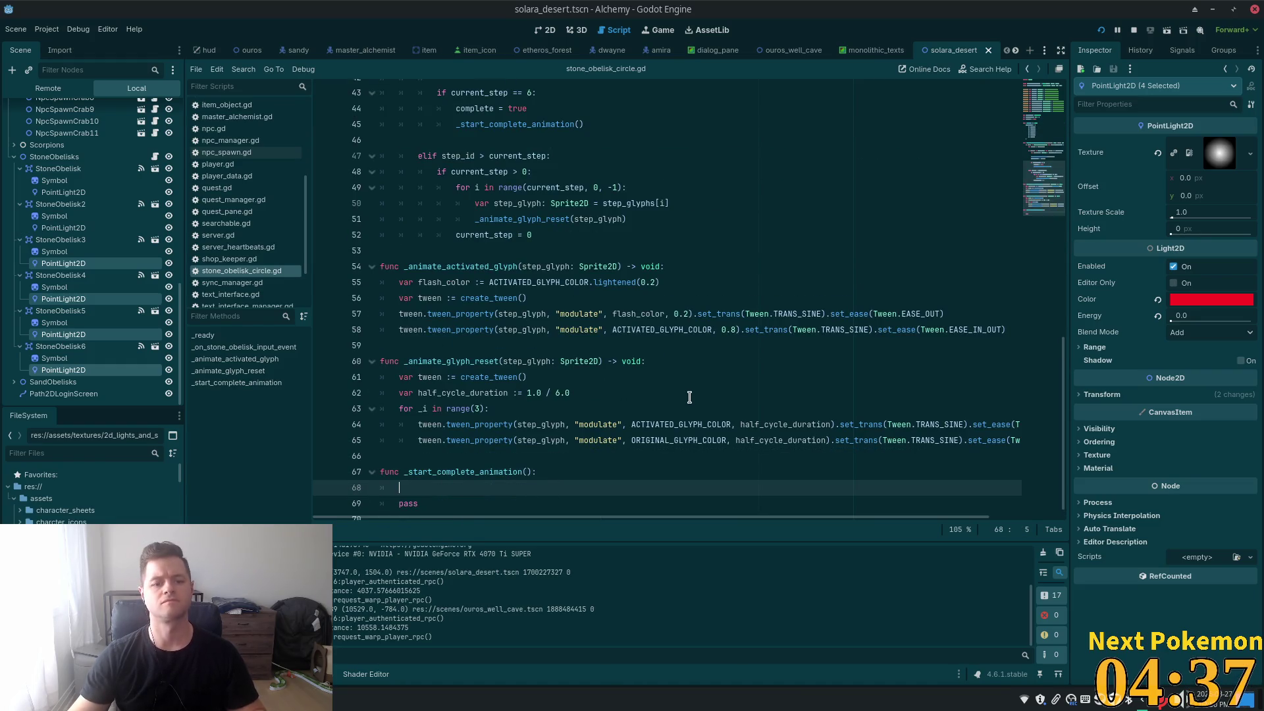
text(vartriab)
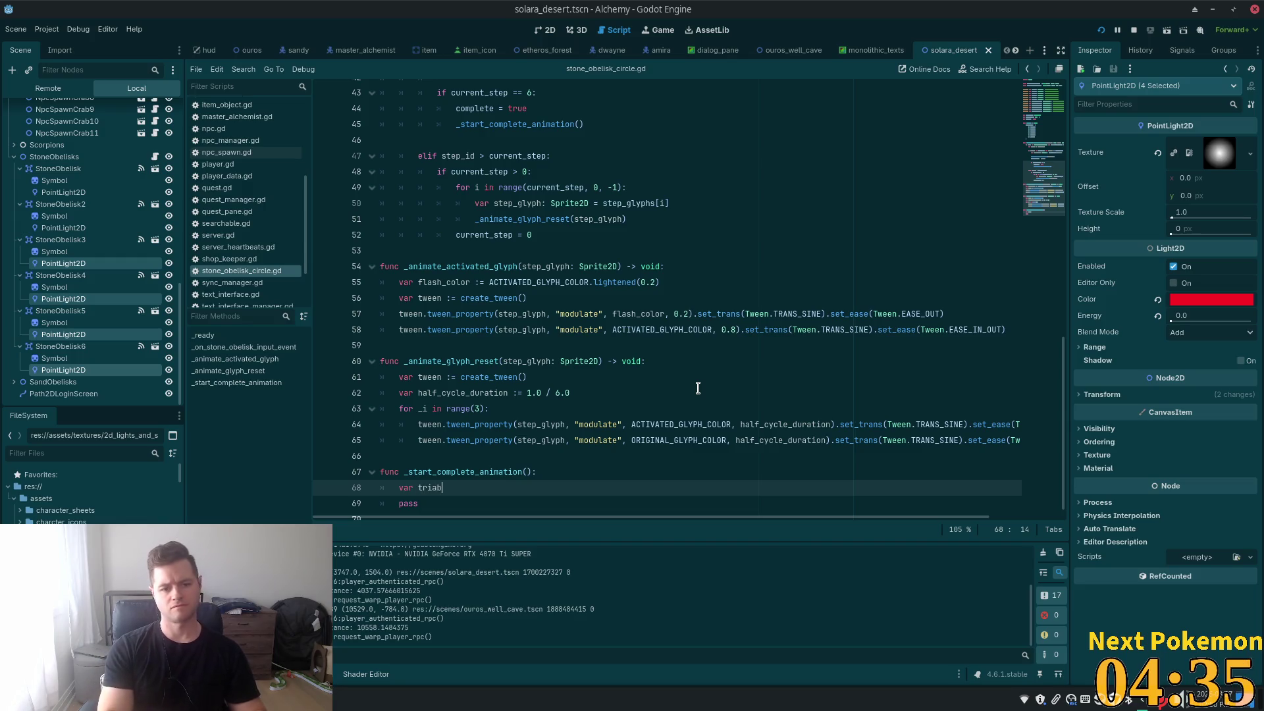
text(lle)
key(BackSpace)
key(BackSpace)
key(BackSpace)
key(BackSpace)
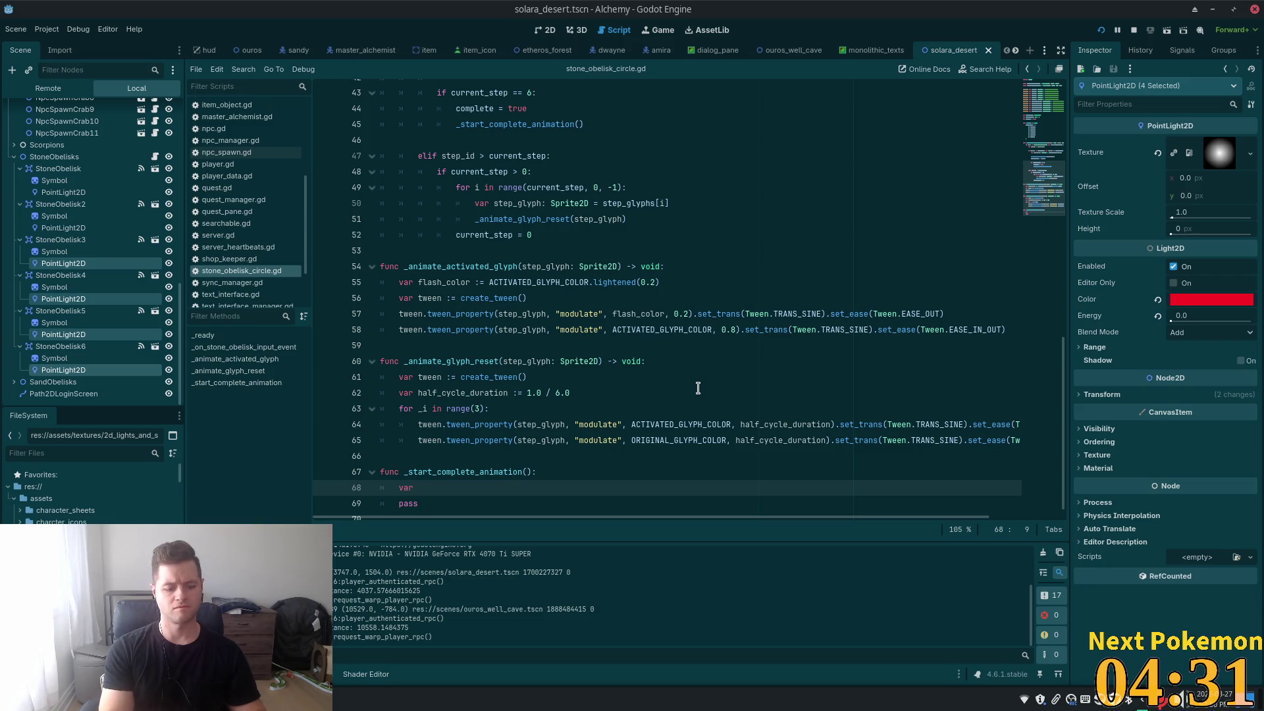
text(light_)
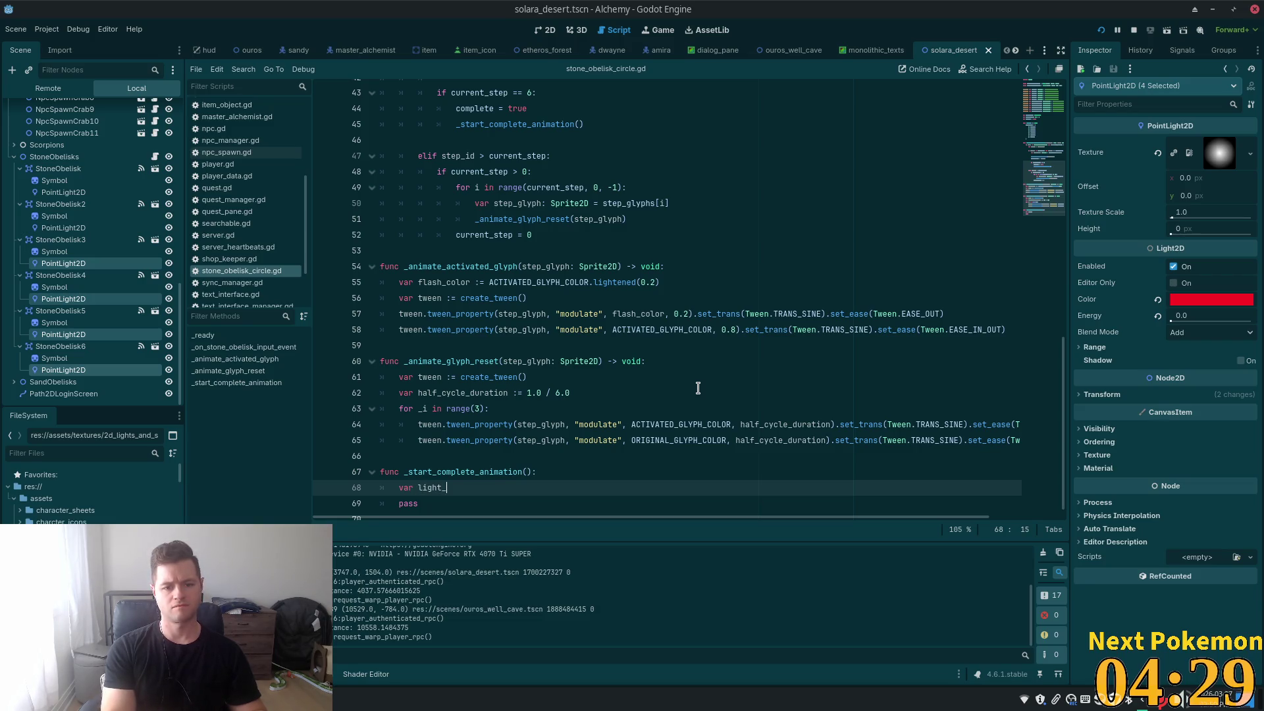
text(traian)
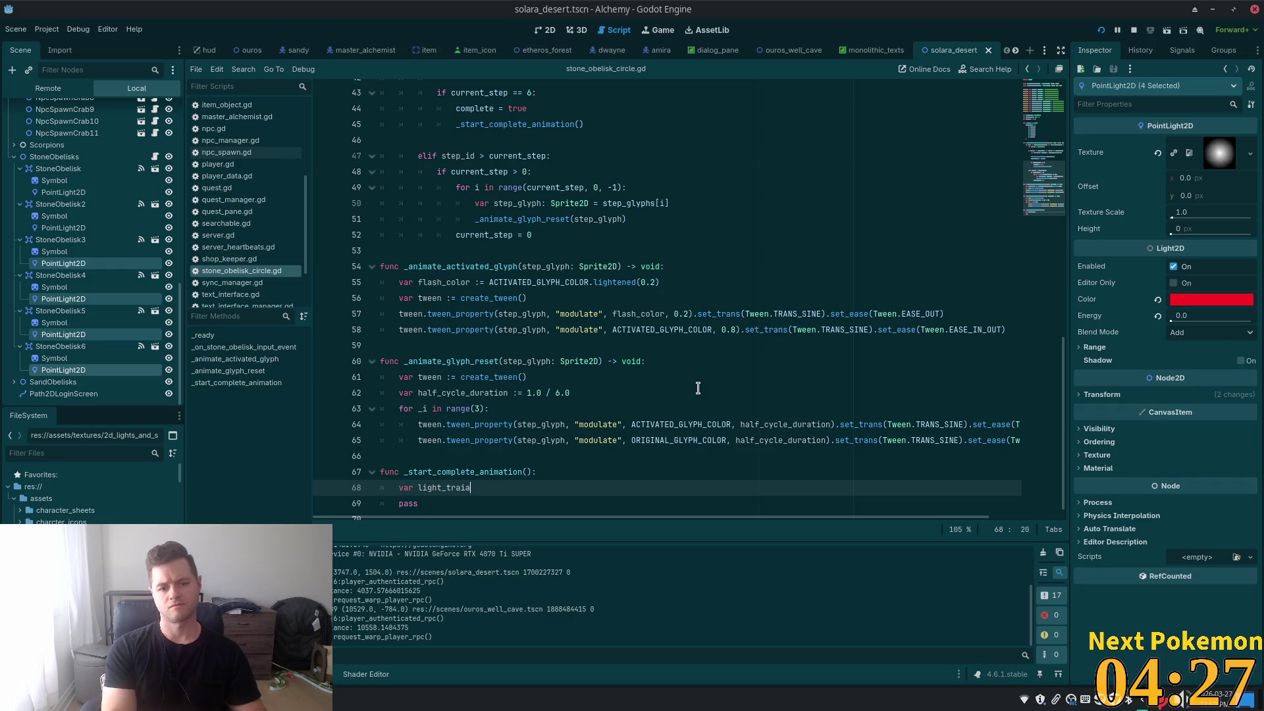
text(n)
key(BackSpace)
text(iangl)
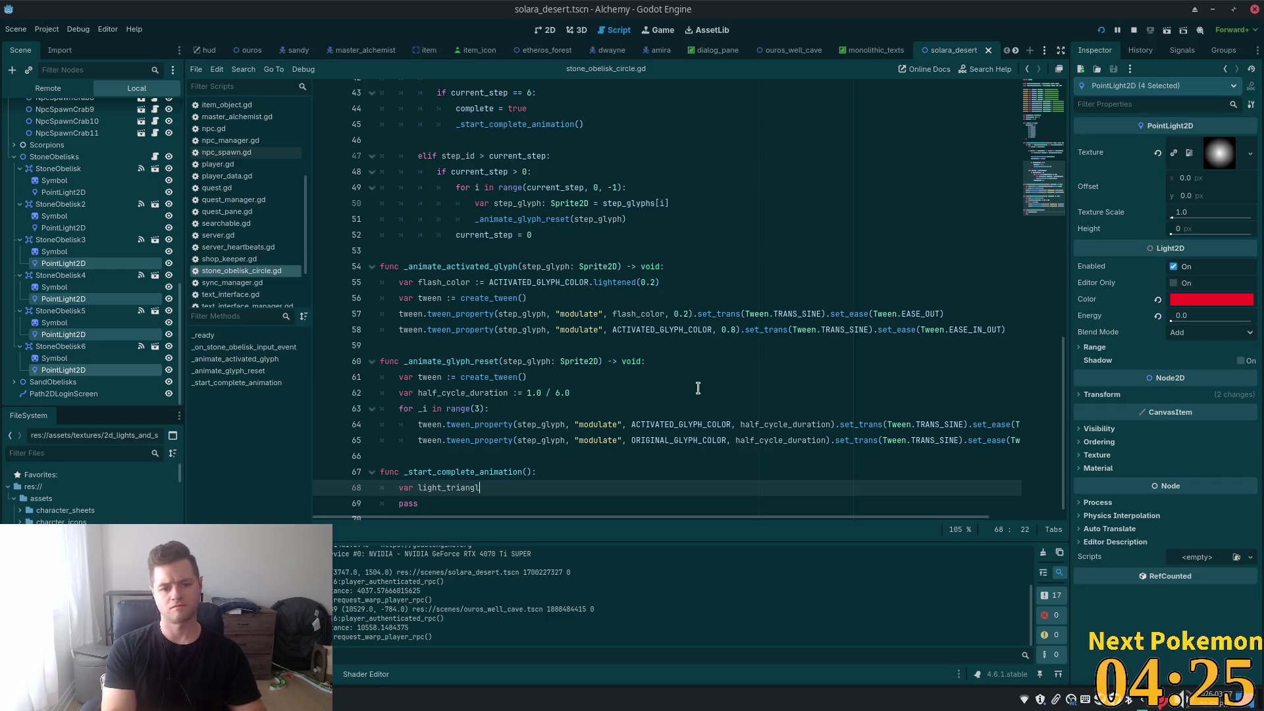
text(e)
key(BackSpace)
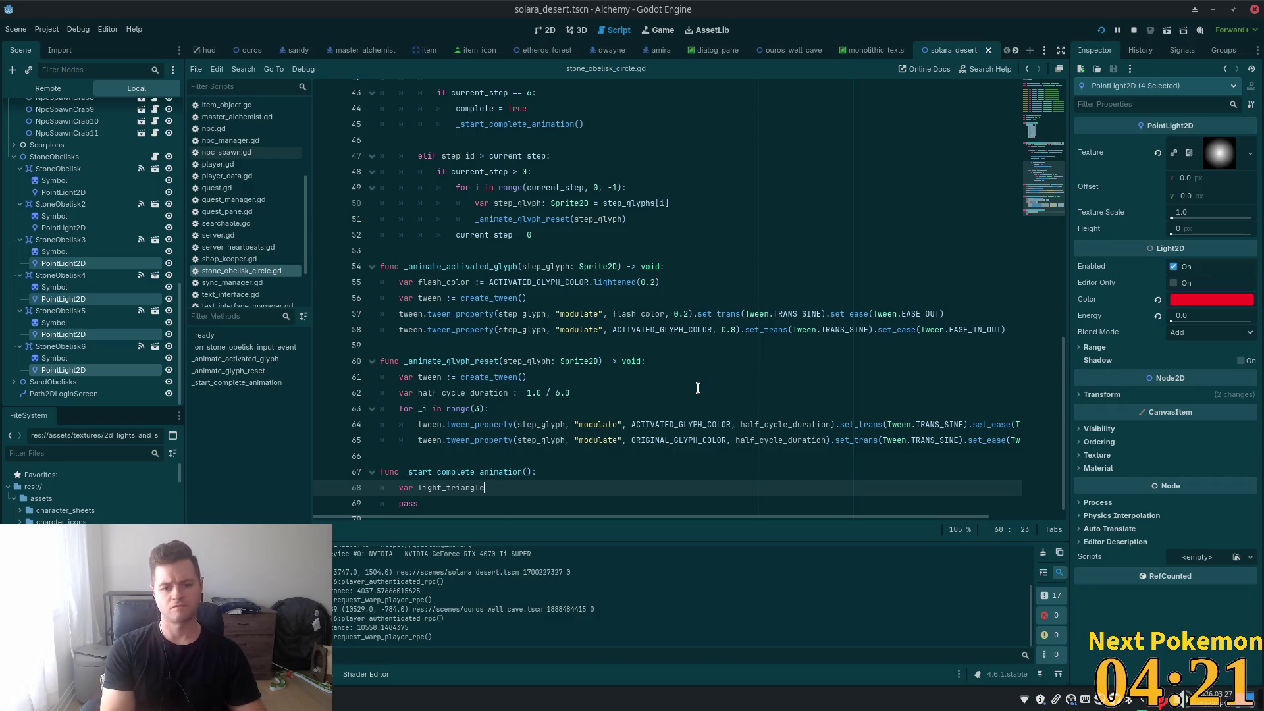
text(_1 = [)
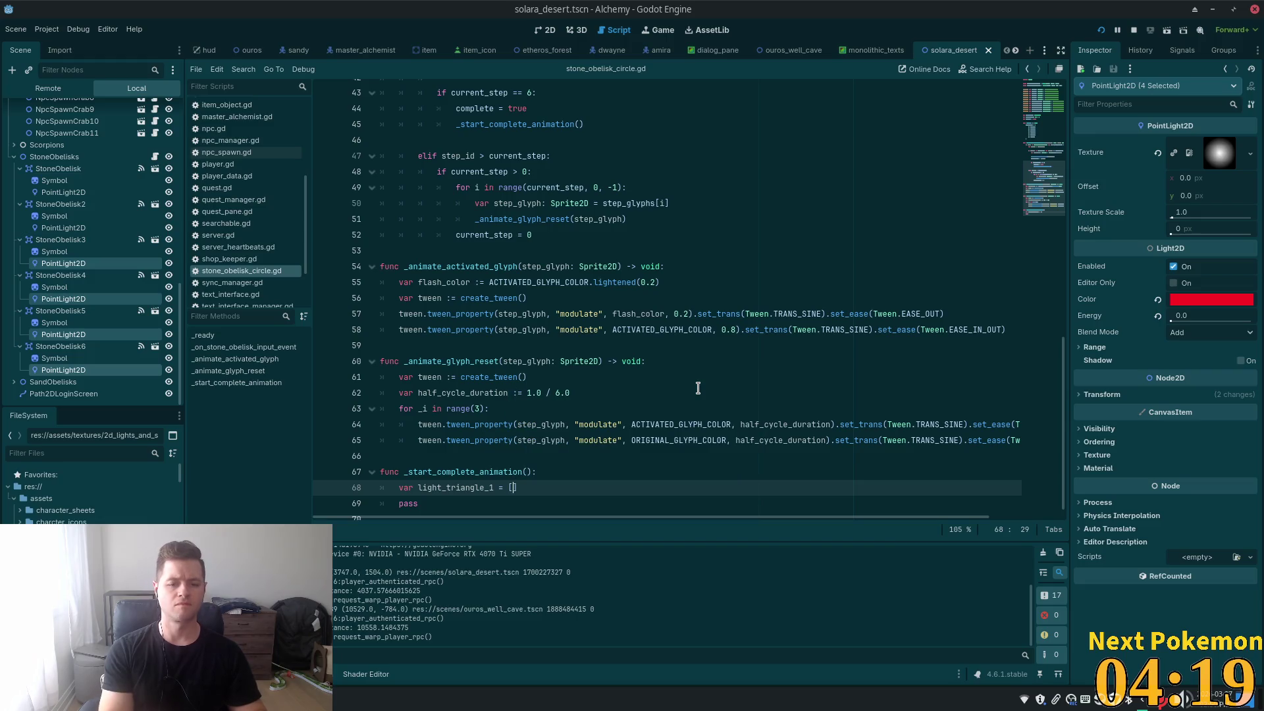
Step: Copy the point_light_2d1, point_light_2d2 and point_light_2d3 names with multiple carets and paste them into the brackets
scroll(574, 242, up, 15)
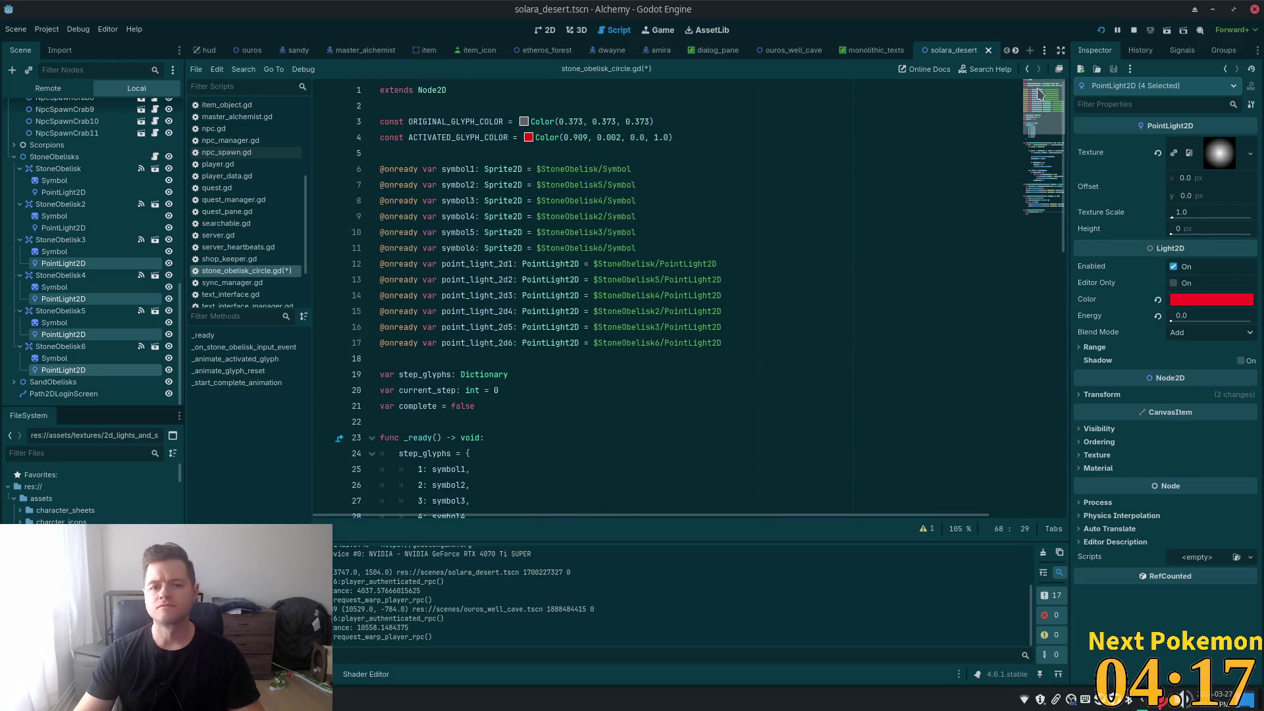
click(481, 264)
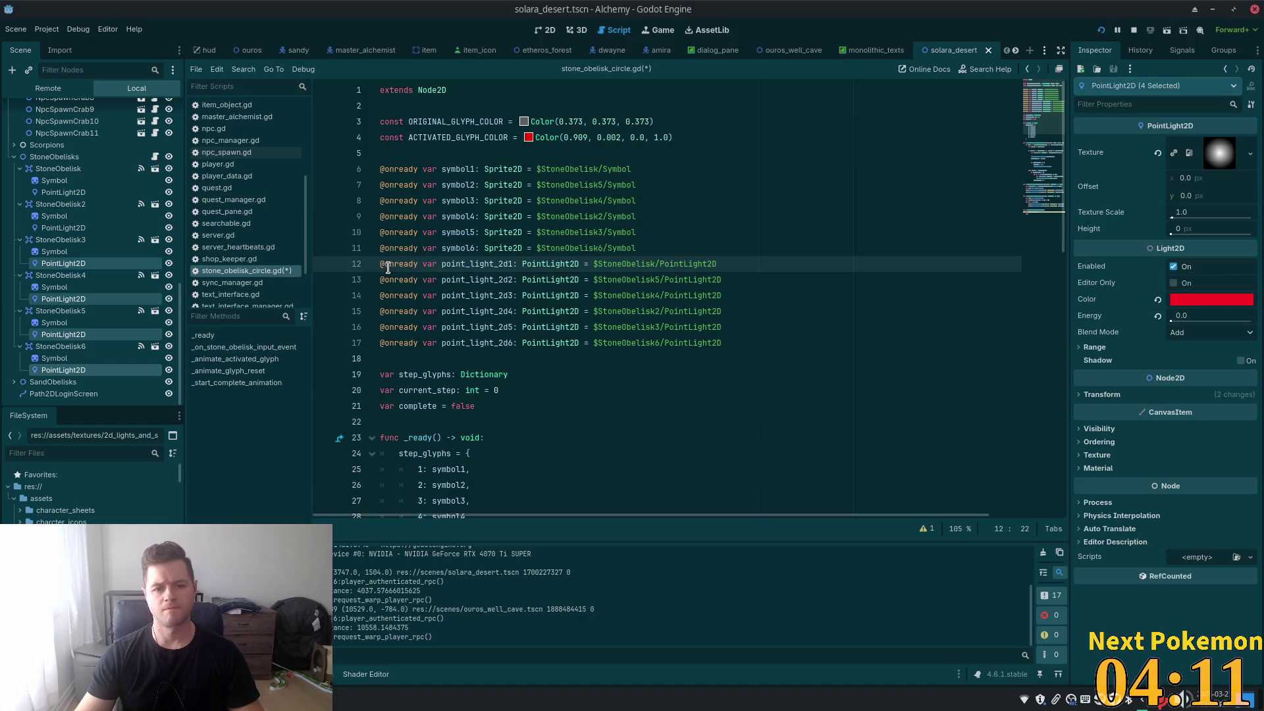
double_click(487, 265)
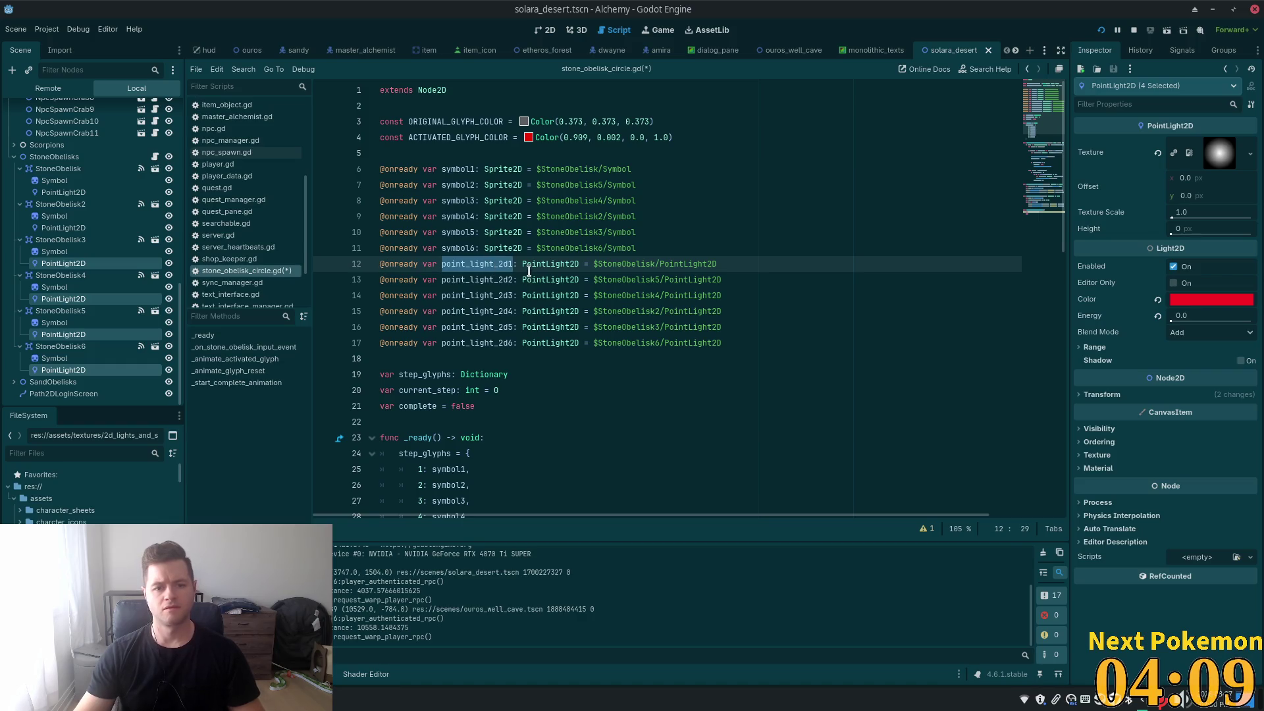
double_click(550, 264)
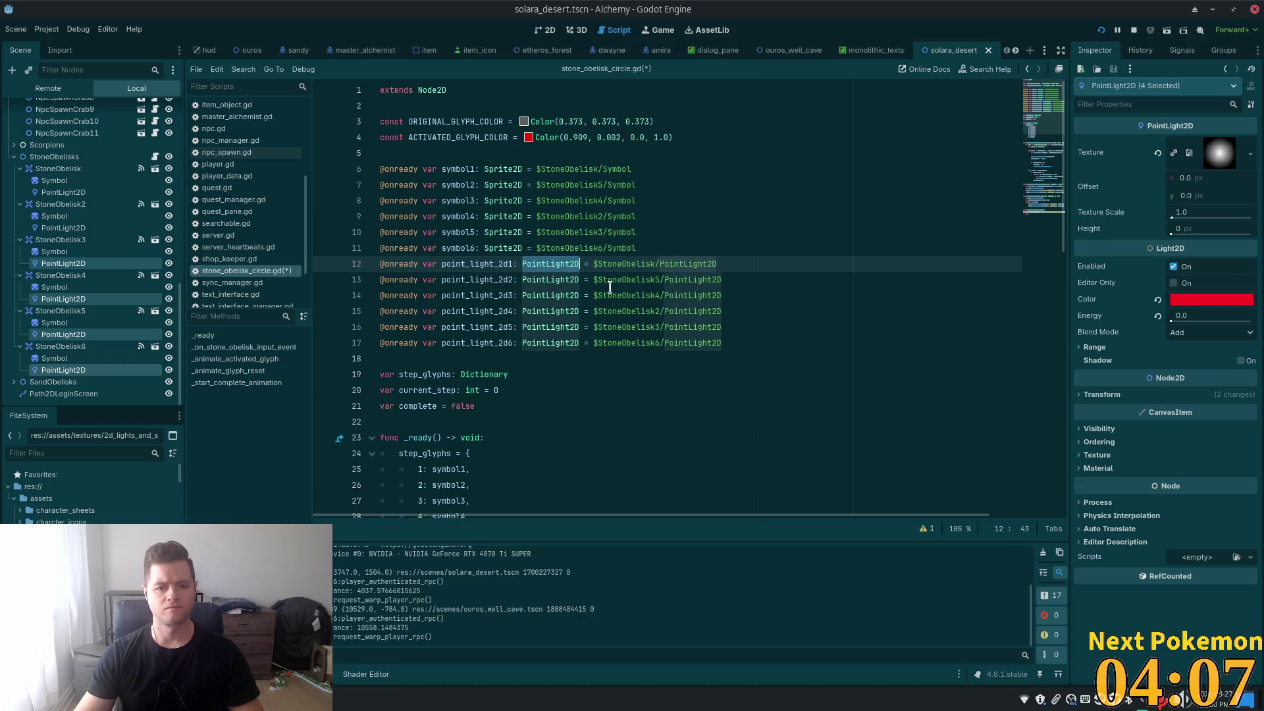
click(526, 262)
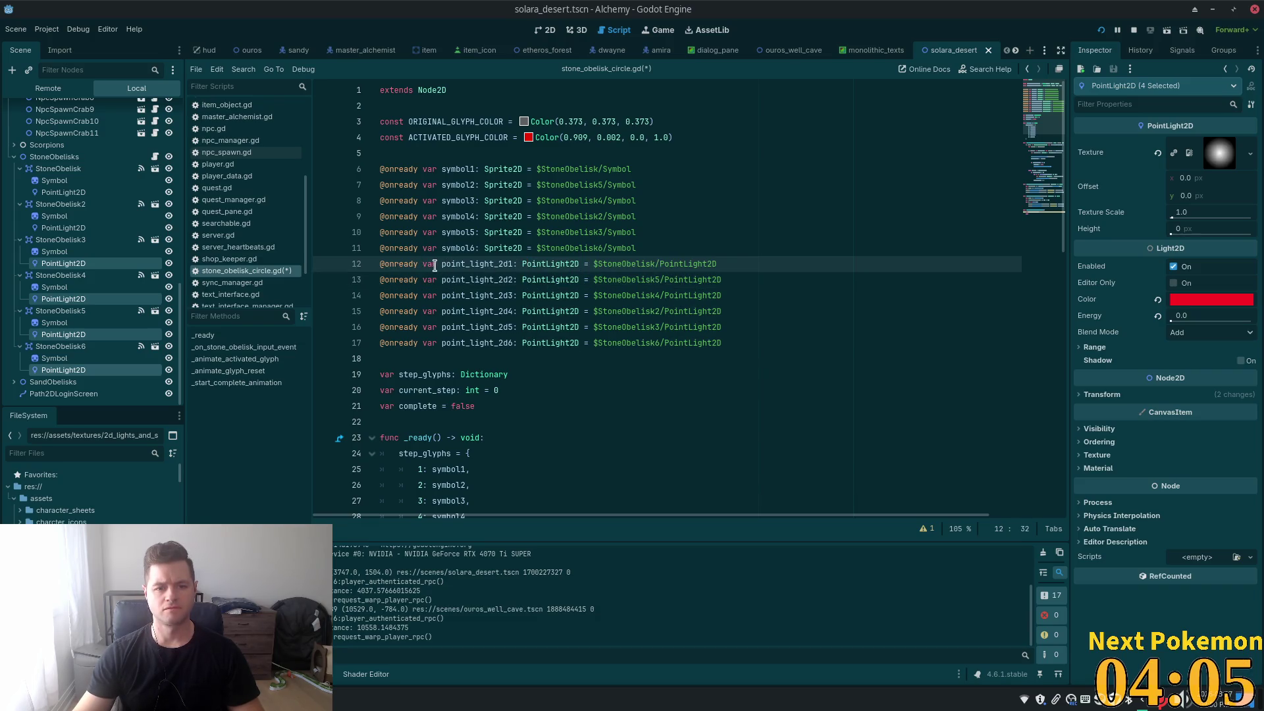
key(Home)
key(shift+alt+Down)
key(shift+alt+Down)
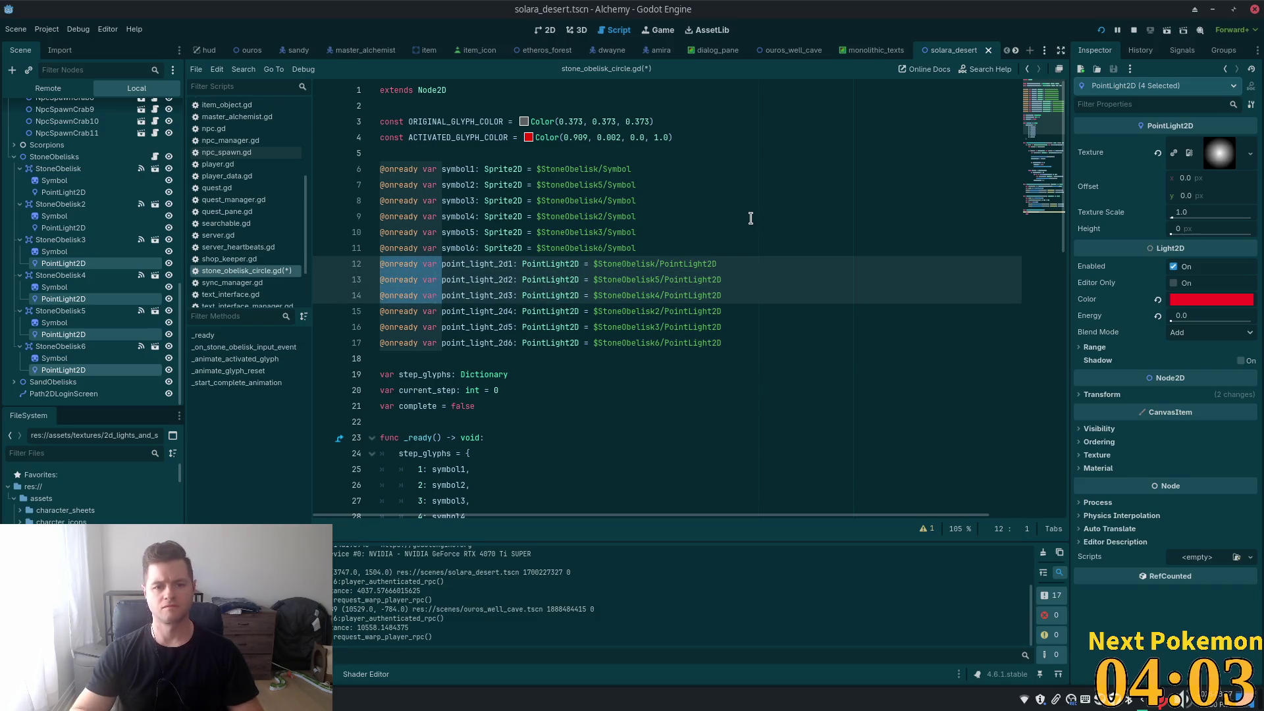
key(Right)
key(ctrl+shift+Right)
key(ctrl+c)
scroll(554, 314, down, 13)
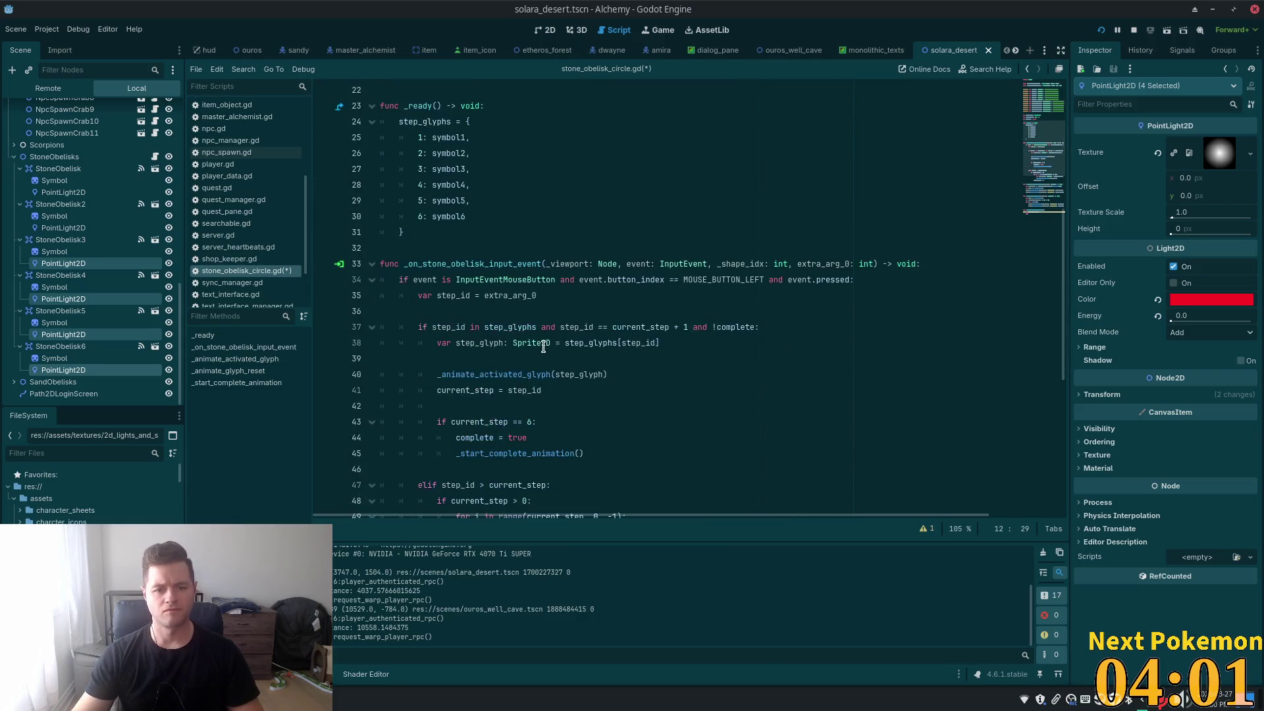
scroll(536, 375, down, 1)
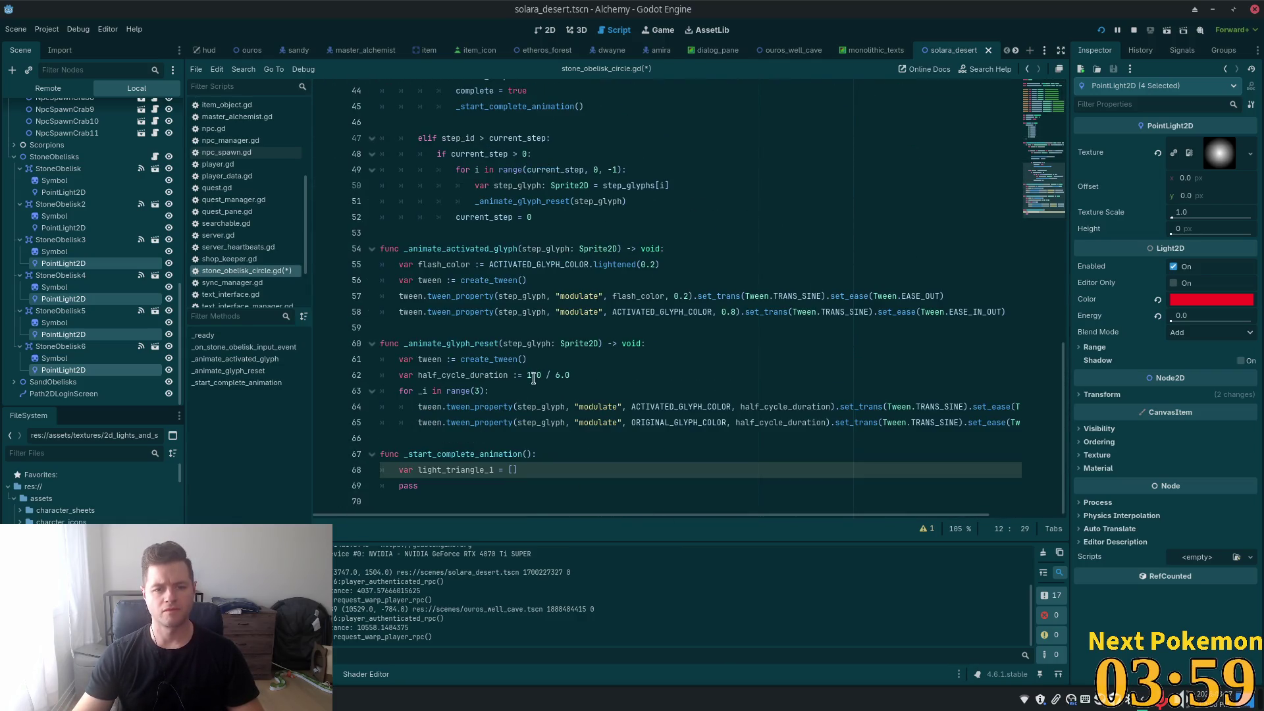
click(511, 470)
key(ctrl+v)
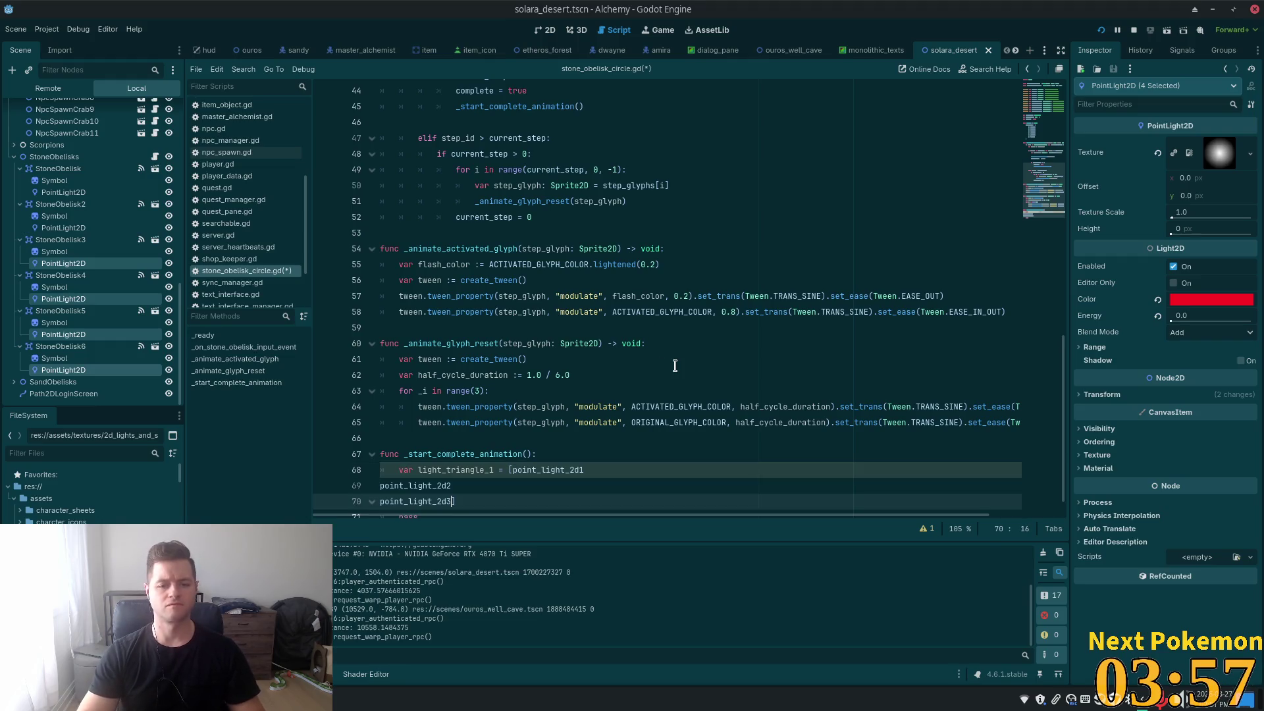
Step: Join the pasted names into one line: [point_light_2d1, point_light_2d2, point_light_2d3]
key(Home)
key(BackSpace)
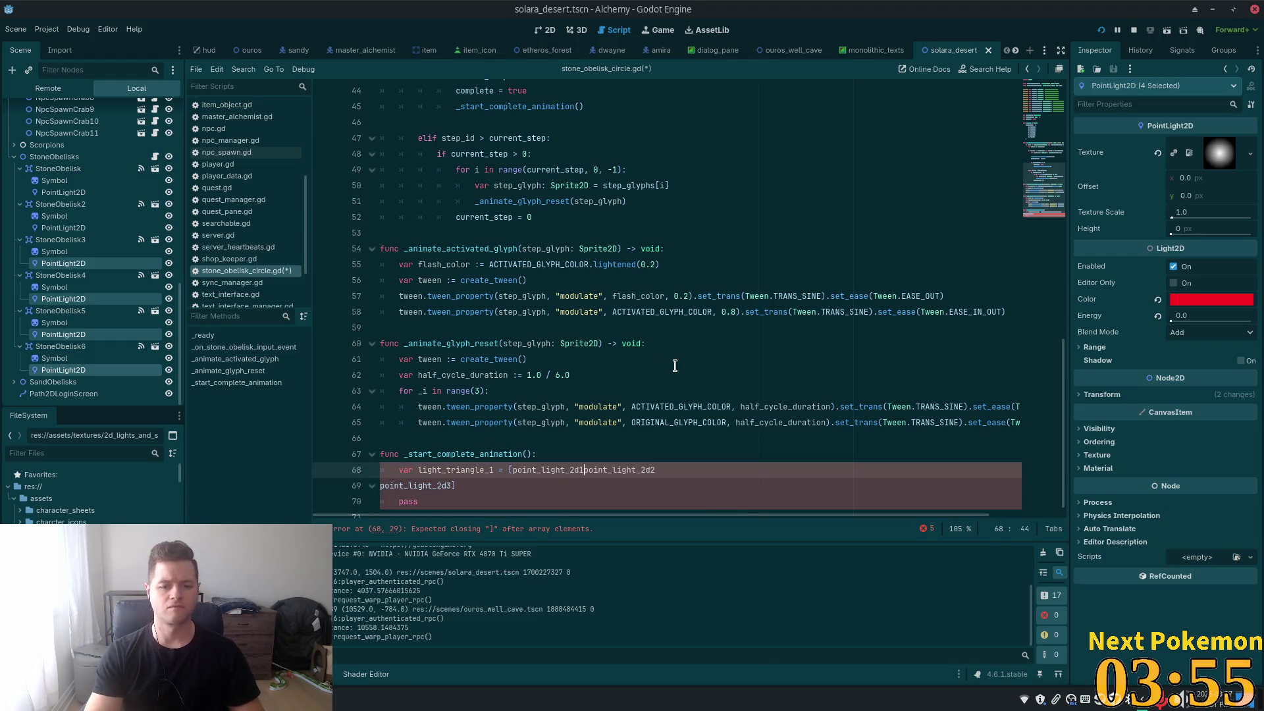
text(,)
key(Escape)
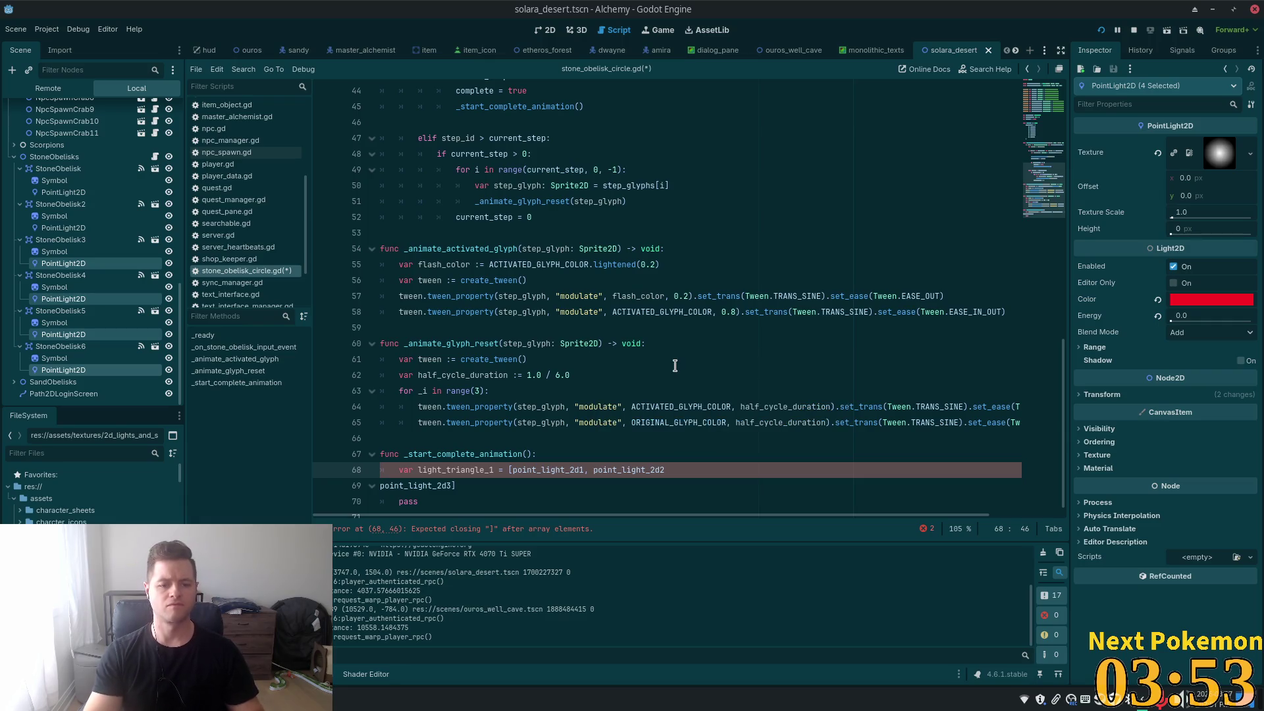
key(Down)
key(BackSpace)
text(, point_light_2d3)
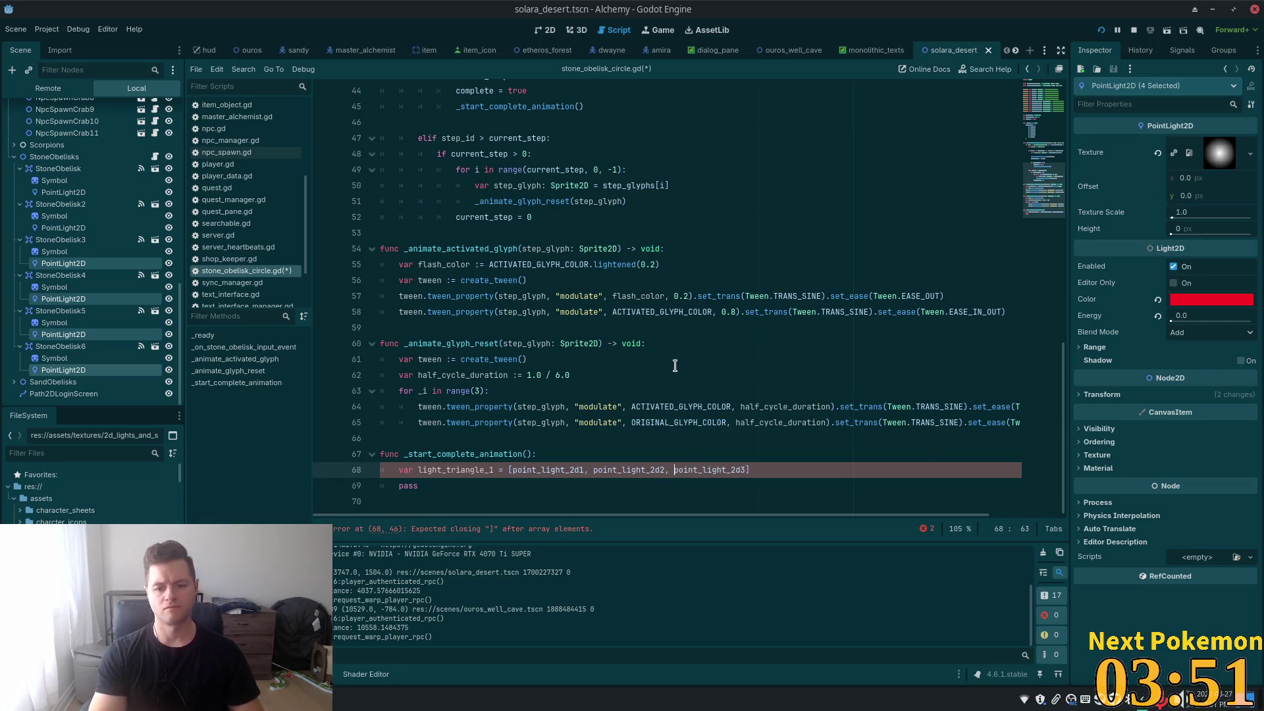
key(Escape)
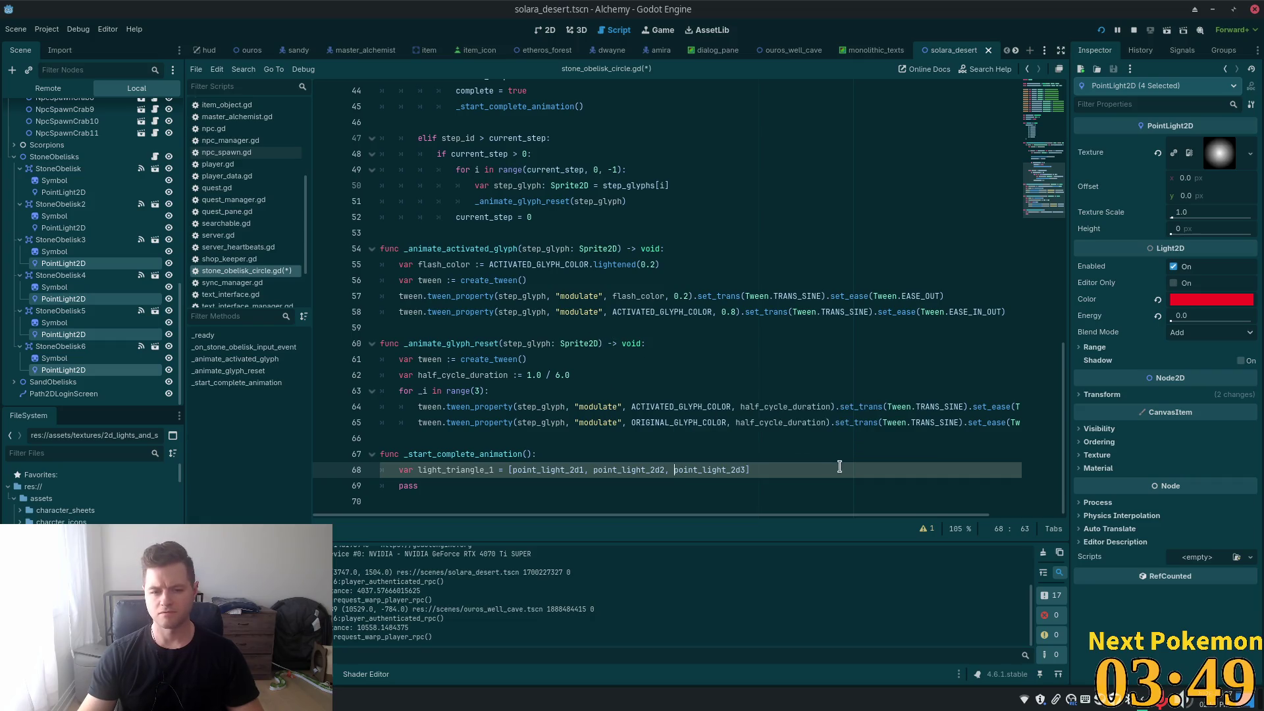
Step: Start var light_triangle_2 = on the next line
key(End)
key(Return)
text(var )
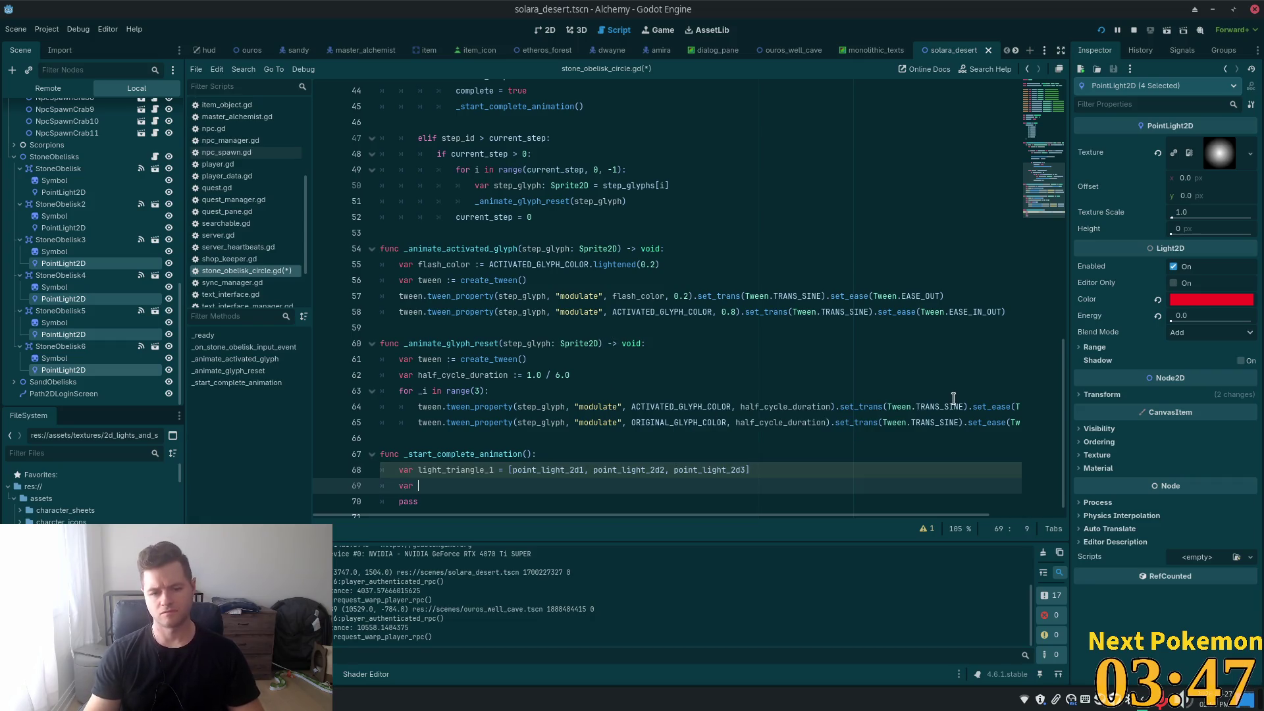
text(light)
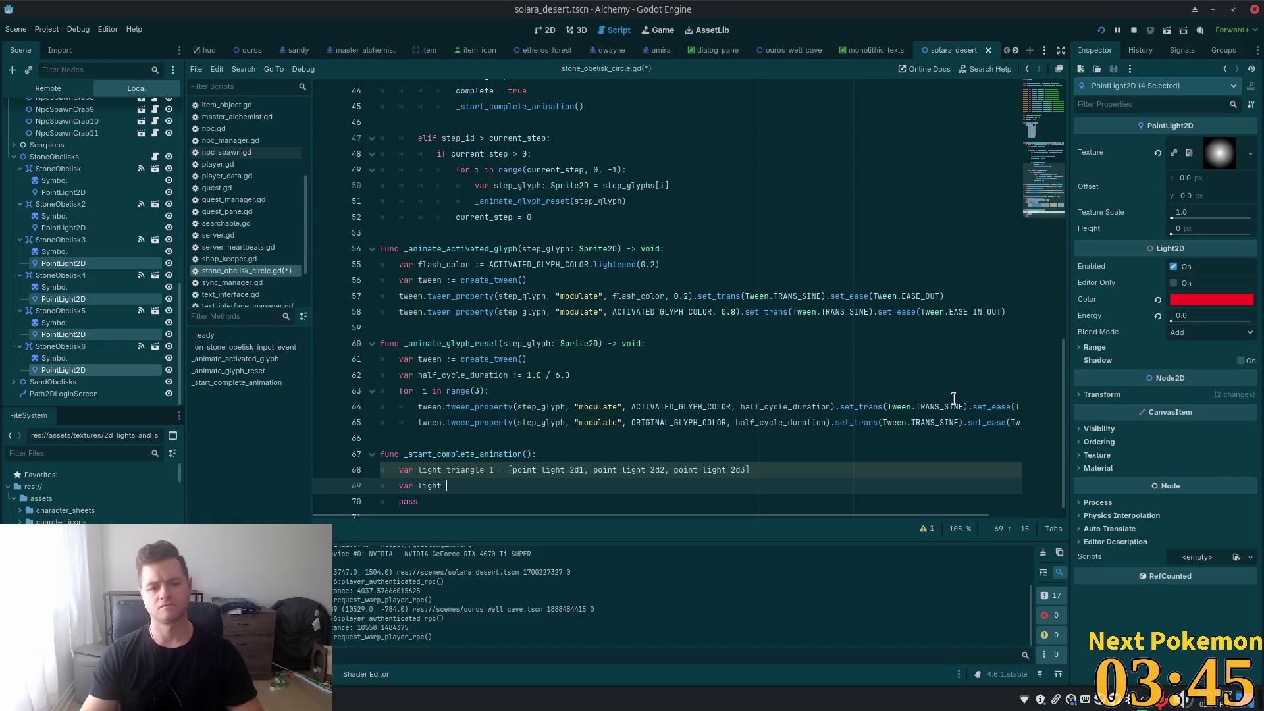
key(BackSpace)
text(rans)
key(BackSpace)
key(BackSpace)
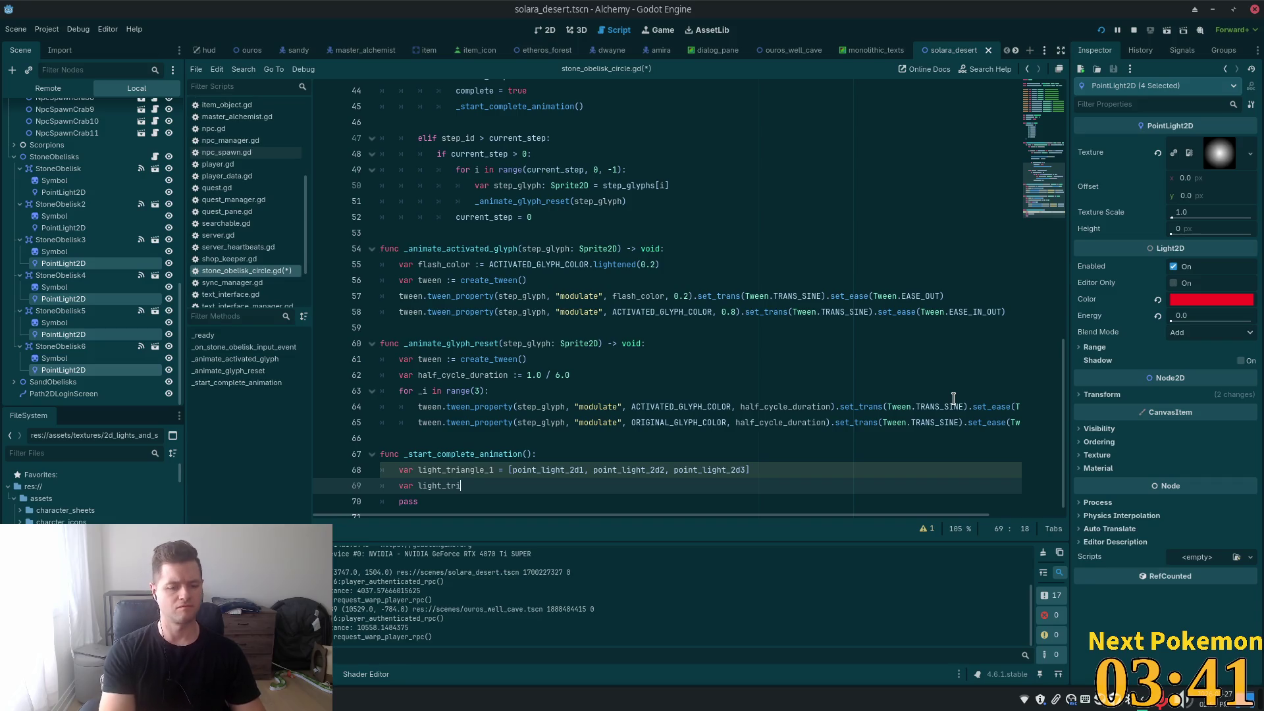
text(angle)
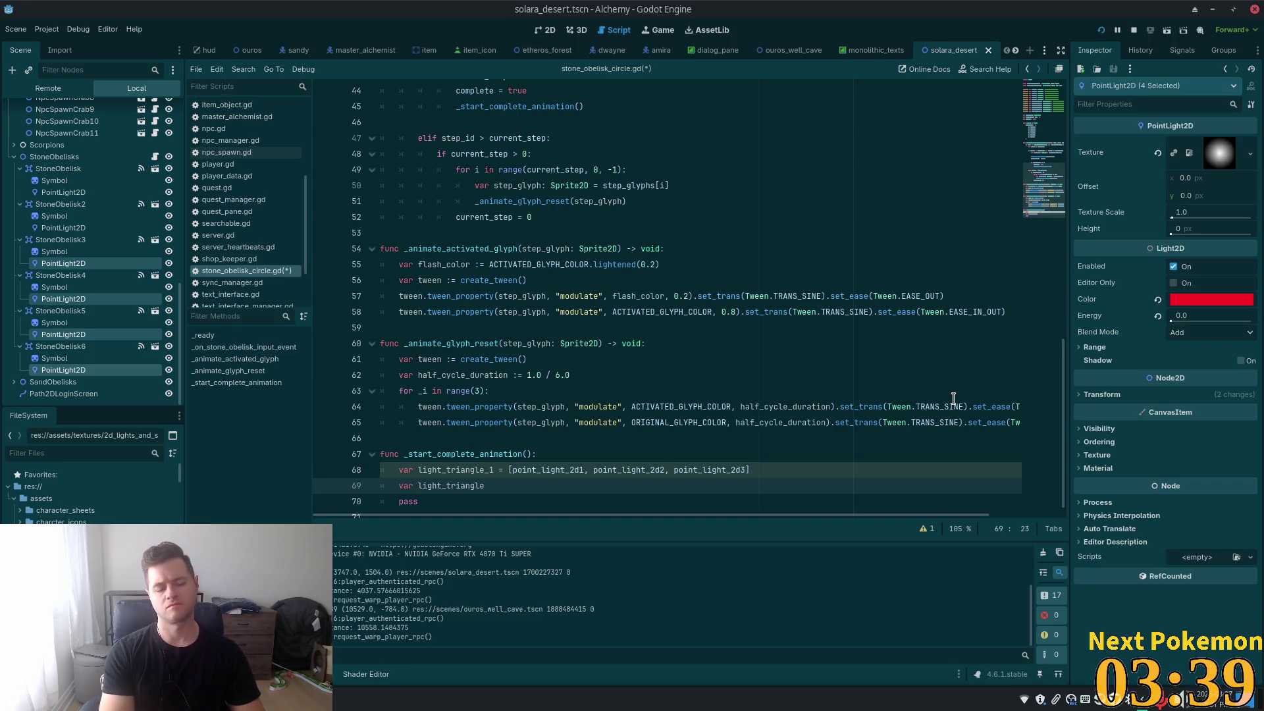
text(_2 )
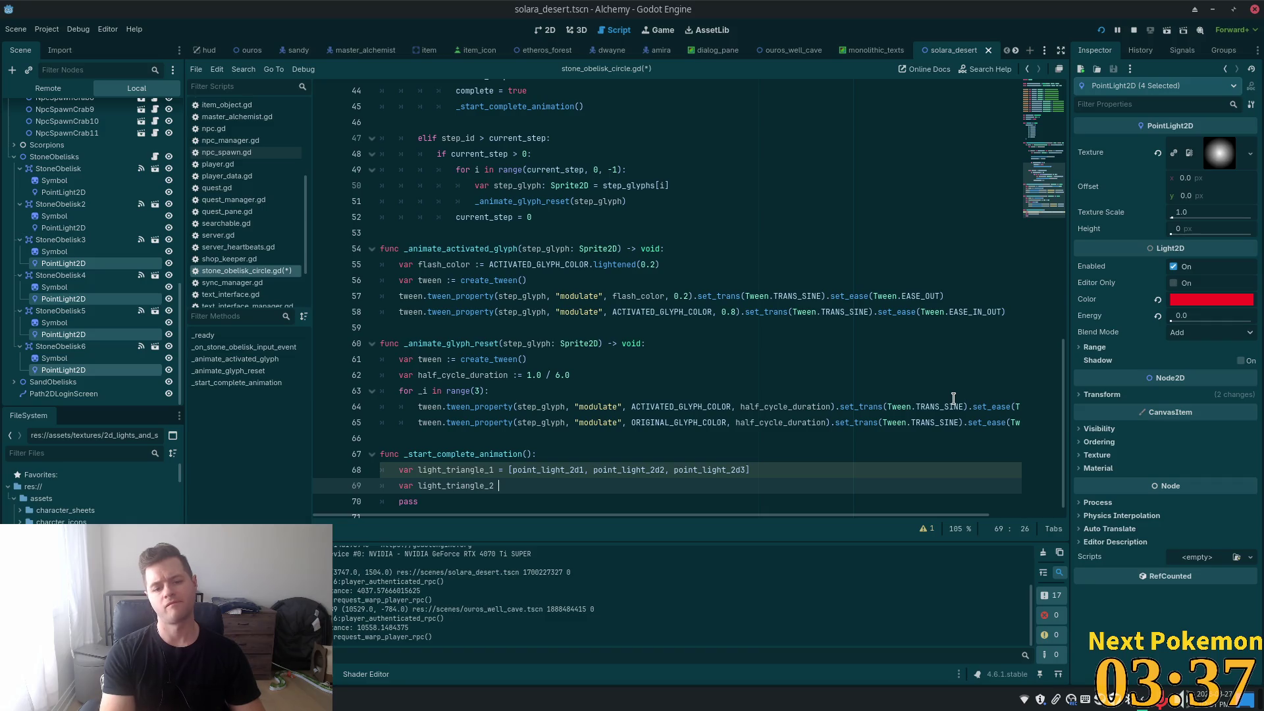
text(= [)
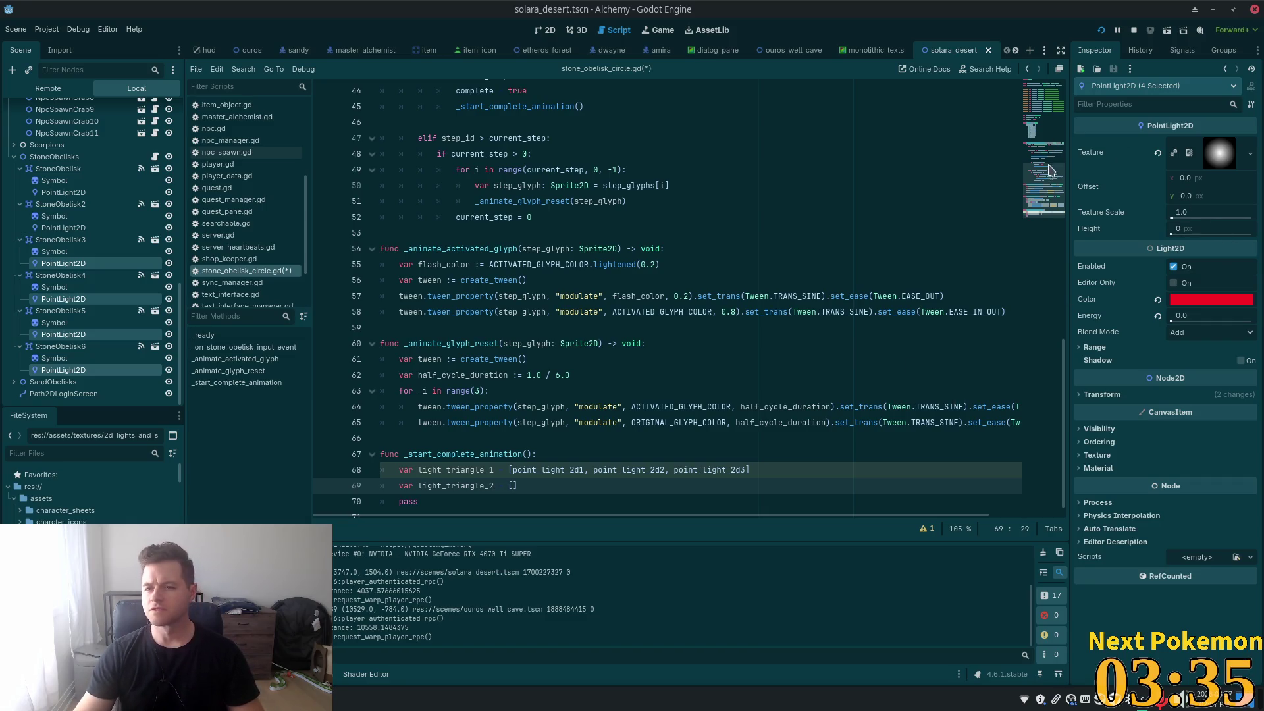
scroll(657, 418, up, 15)
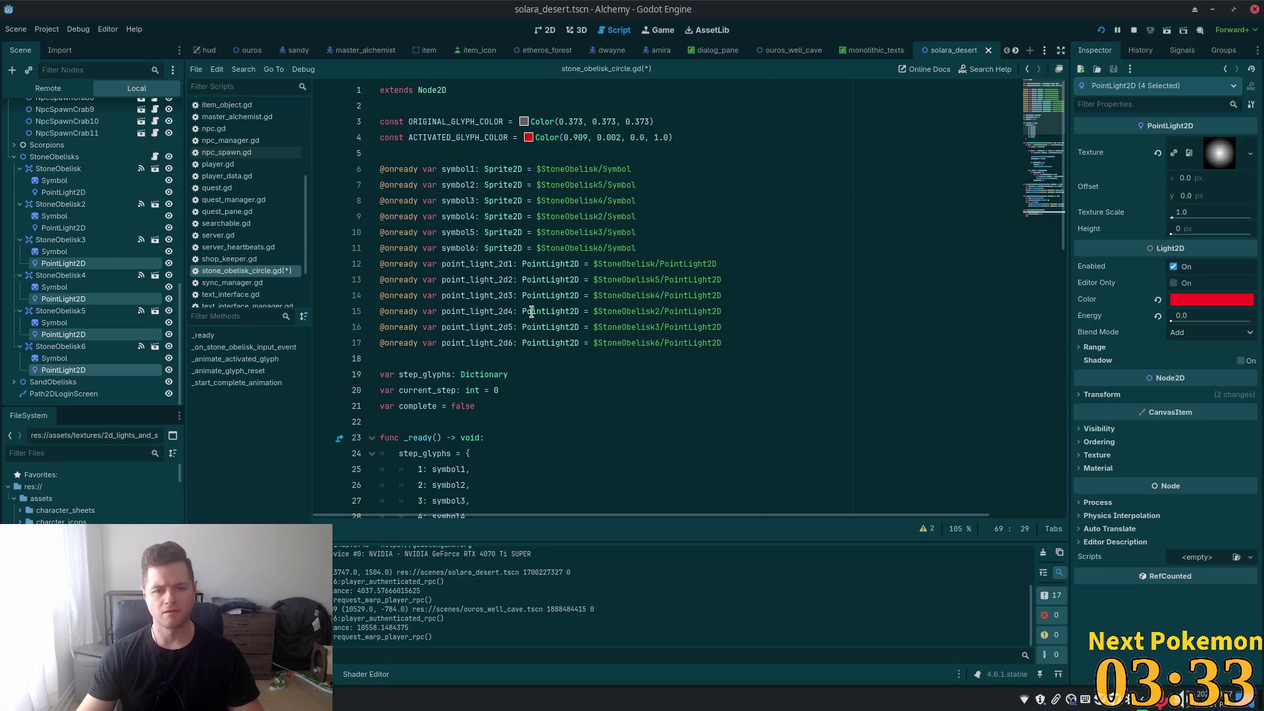
Step: Copy the point_light_2d4, 2d5 and 2d6 names and paste them into light_triangle_2's brackets
click(439, 314)
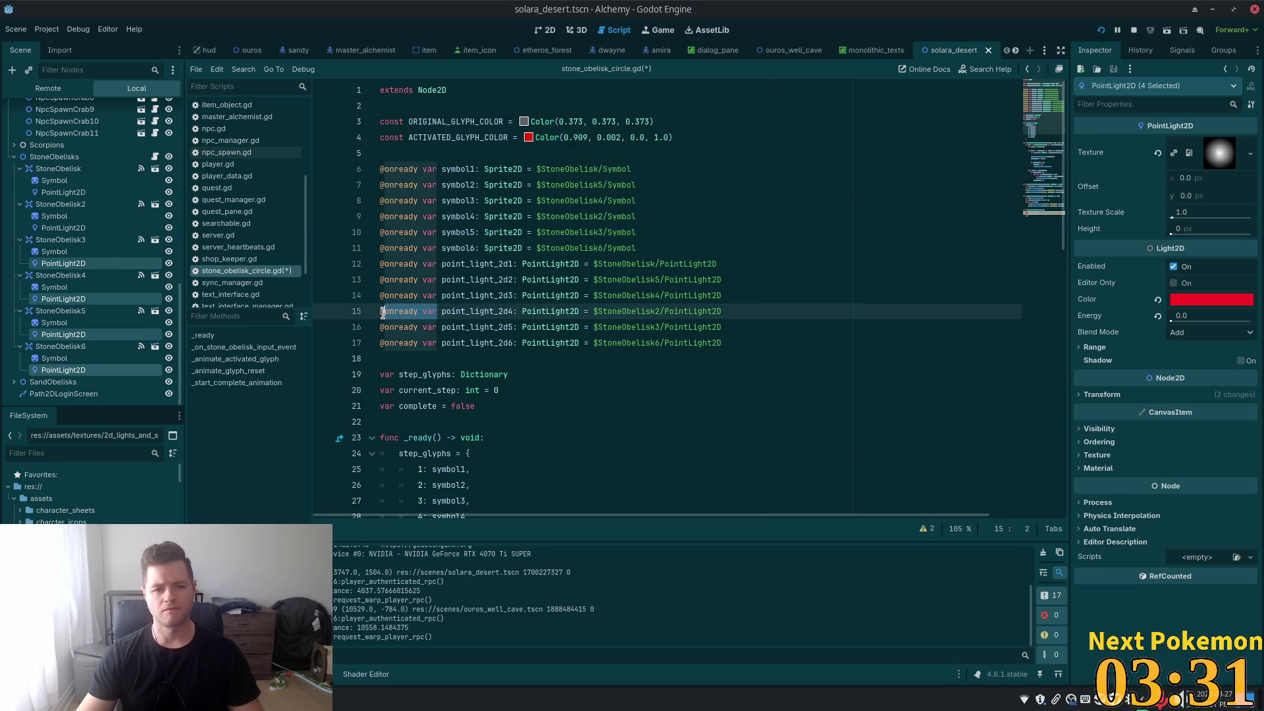
key(shift+Home)
key(shift+alt+Down)
key(shift+alt+Down)
key(Right)
key(Right)
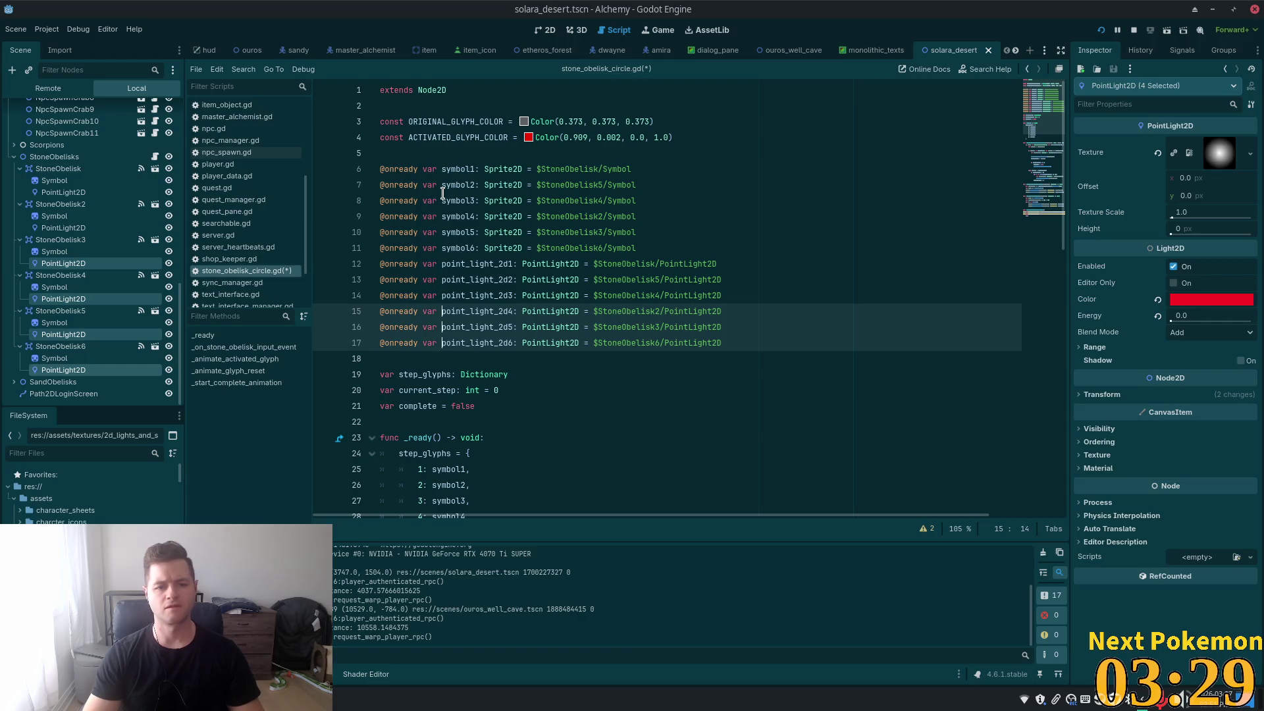
key(ctrl+shift+Right)
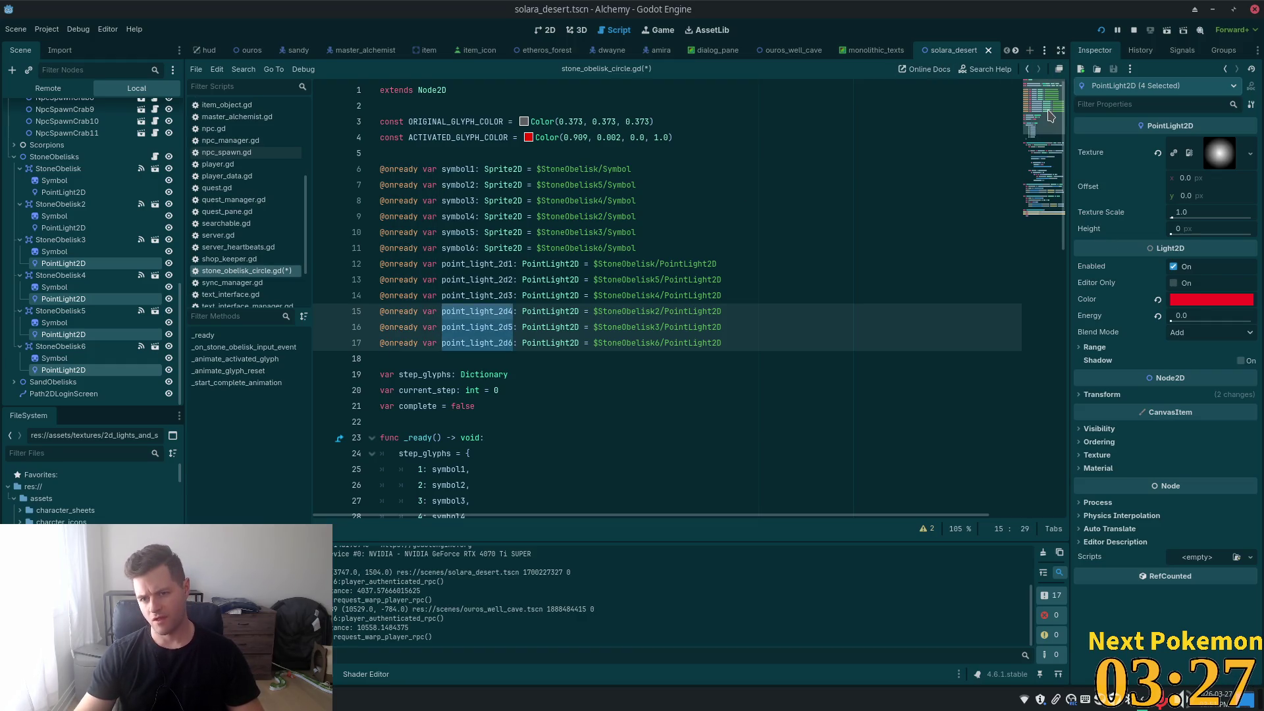
scroll(1035, 274, down, 13)
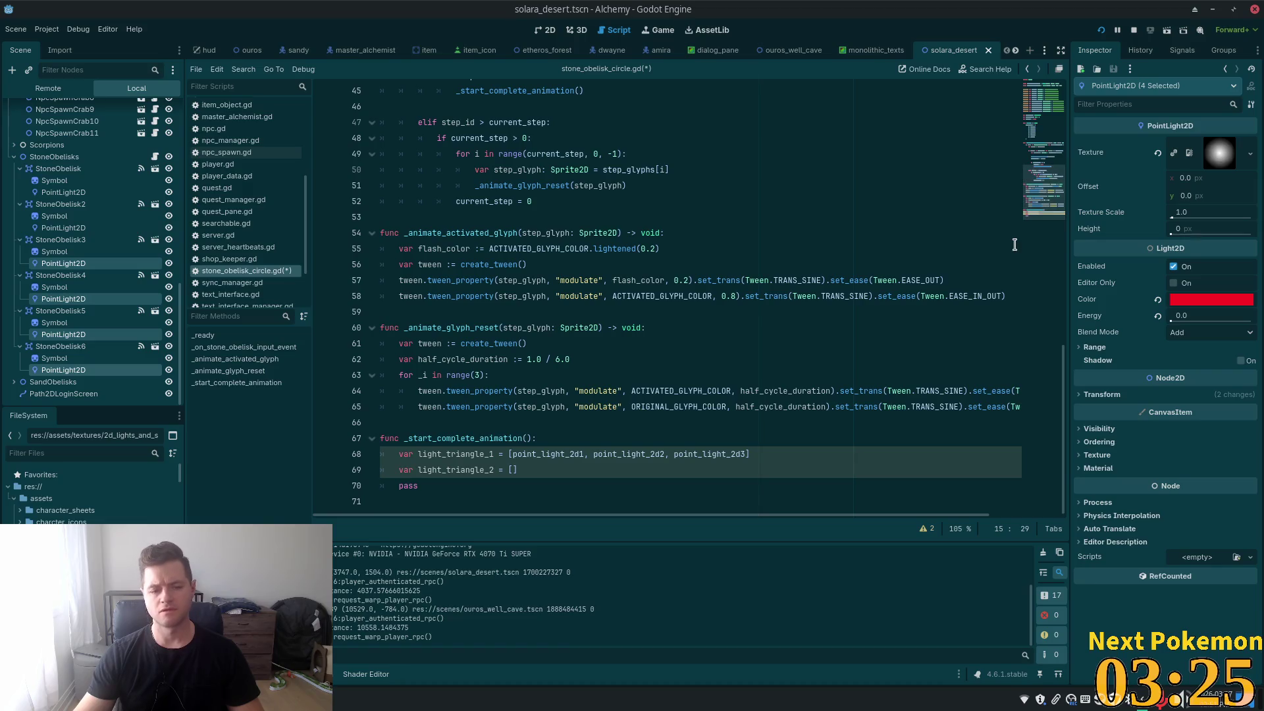
click(512, 470)
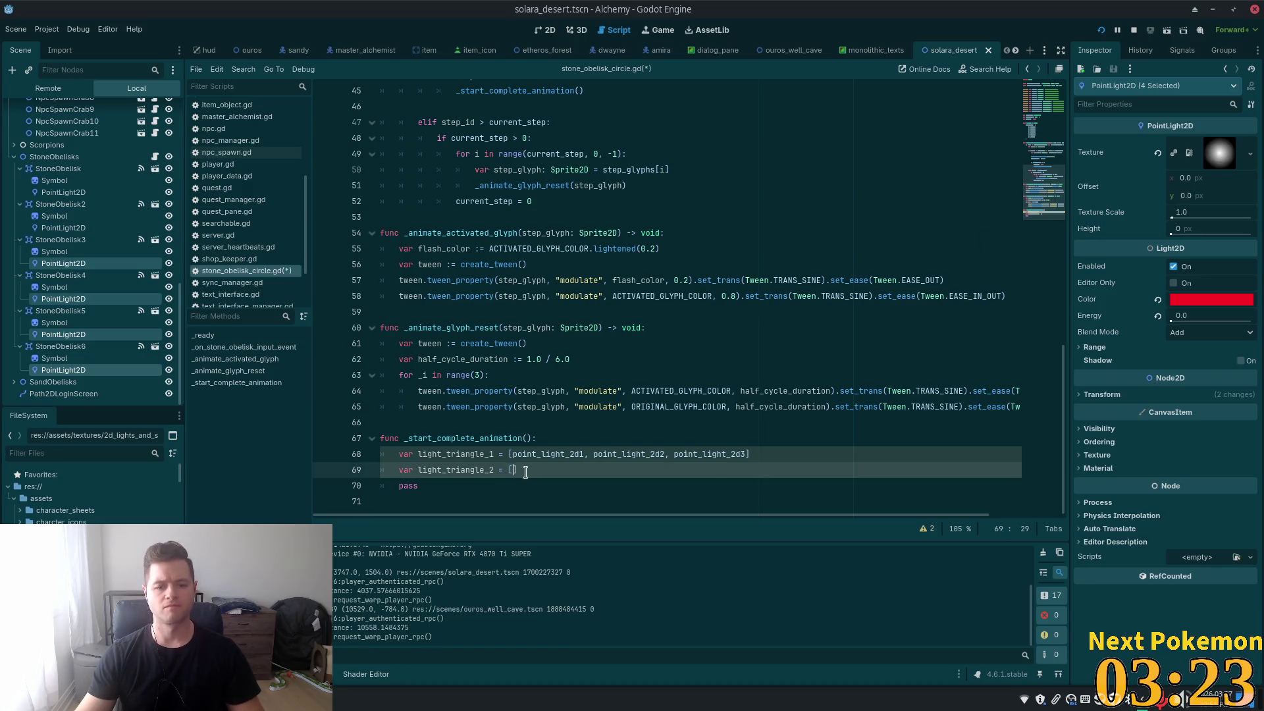
text(point_light_2d4 point_light_2d5 point_light_2d6)
Step: Join the pasted point_light_2d5 and point_light_2d6 lines onto the array line with commas
key(Up)
key(Home)
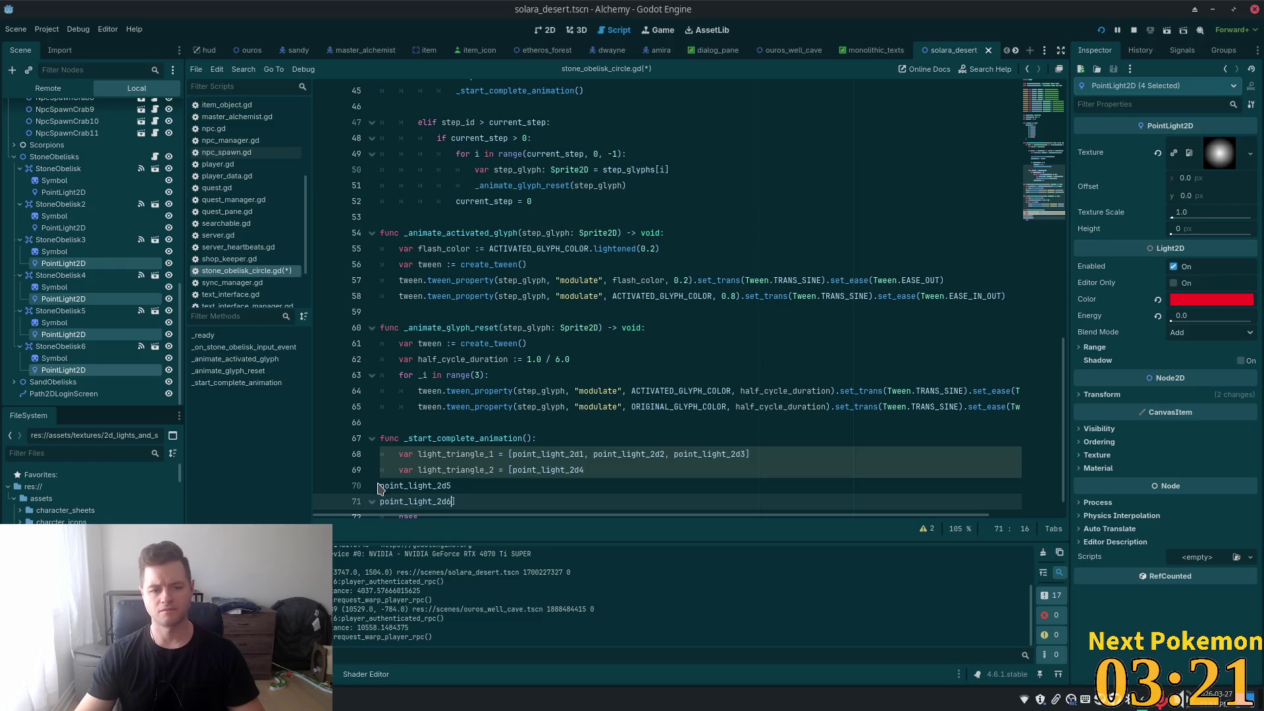
key(BackSpace)
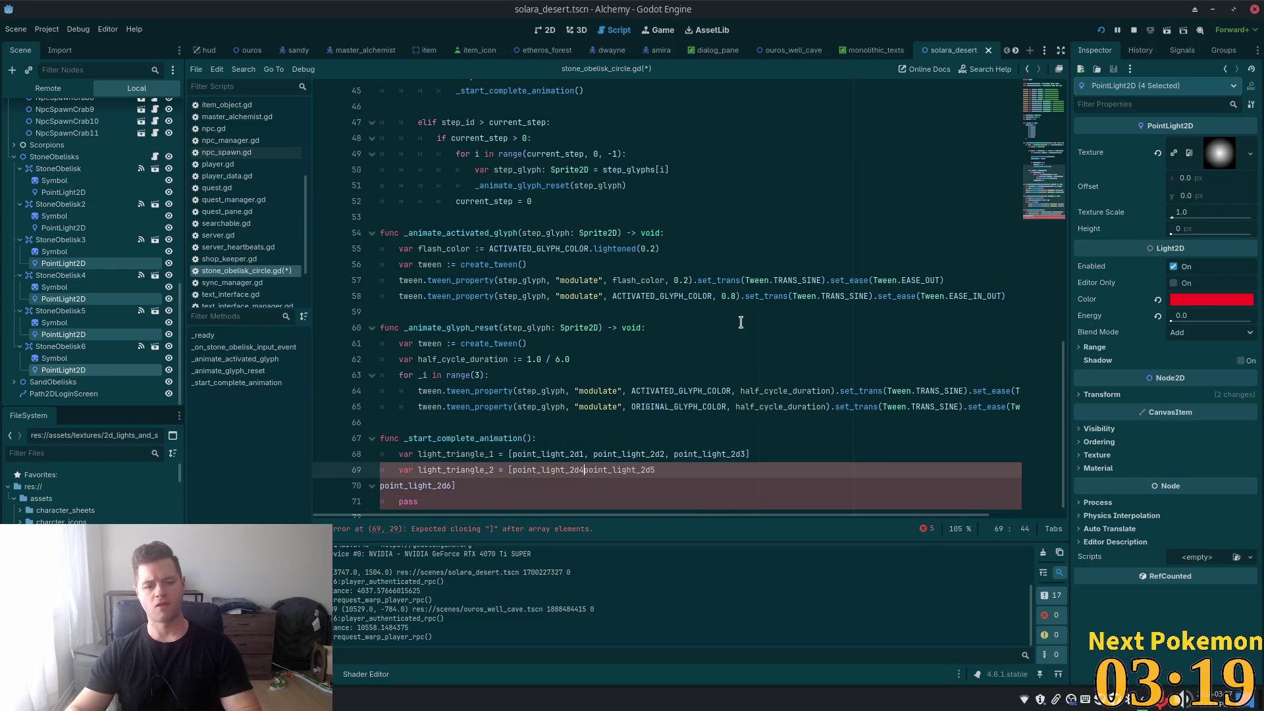
text(,)
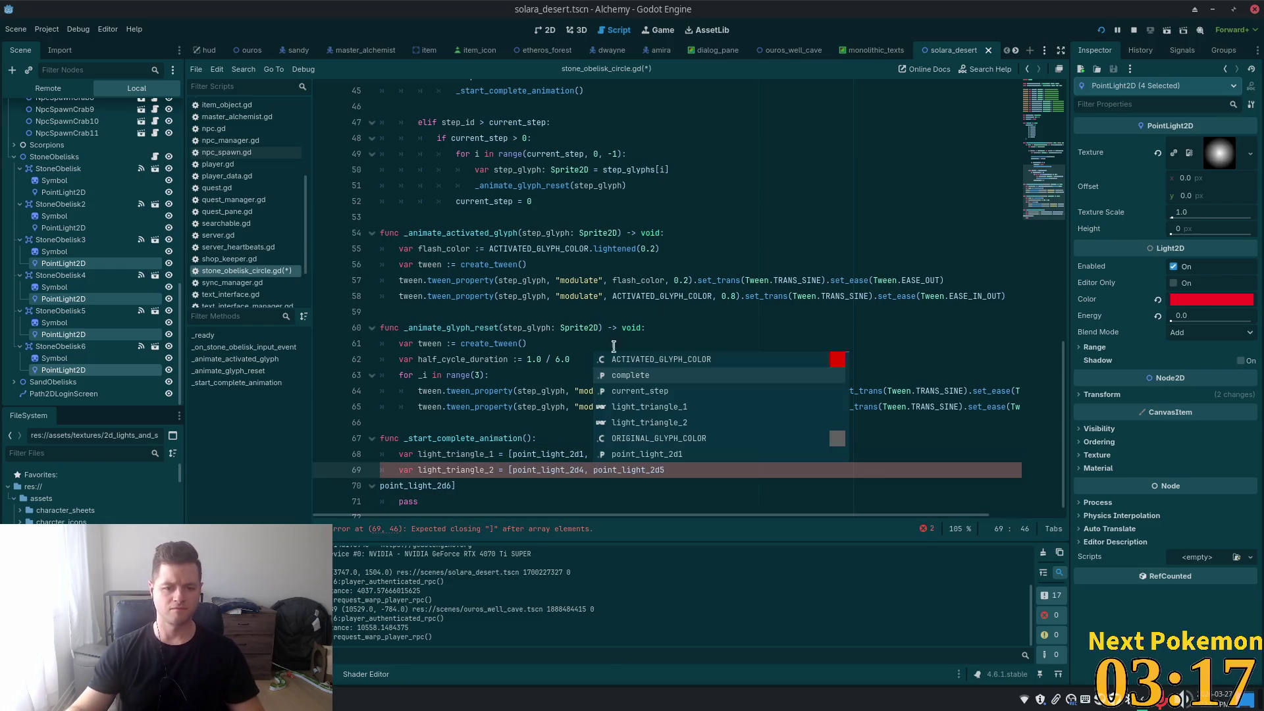
click(404, 485)
click(388, 485)
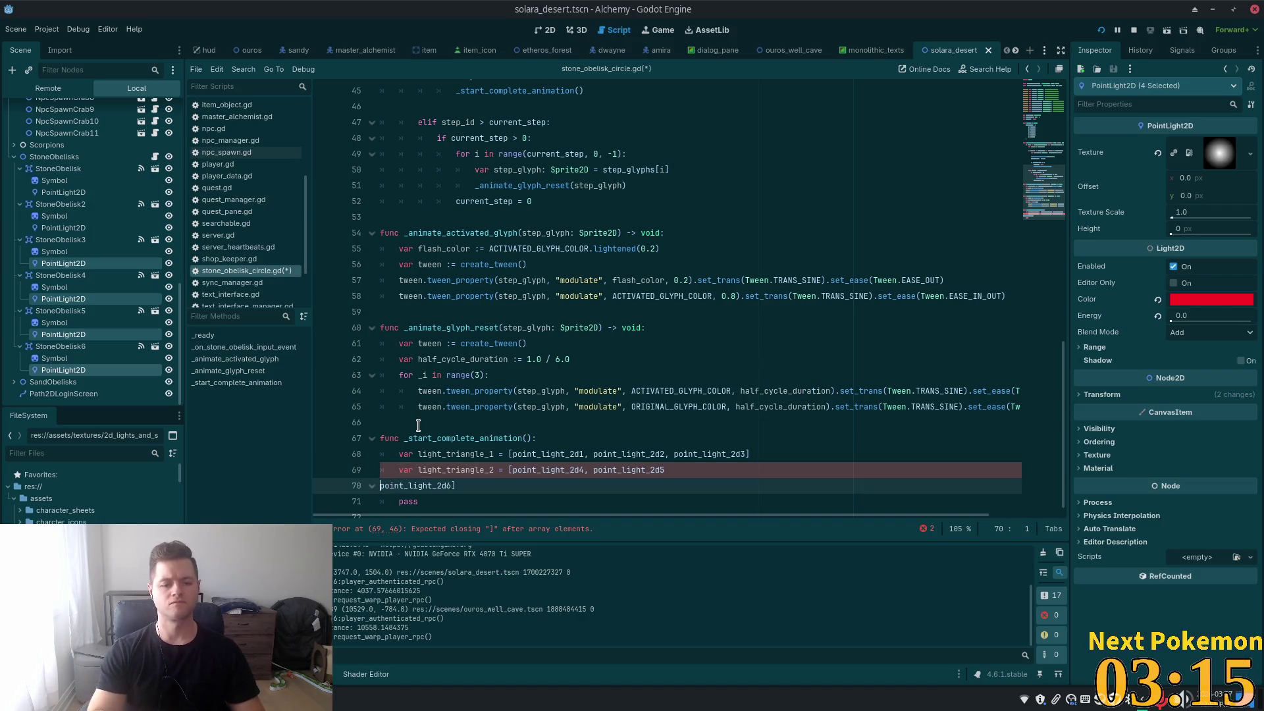
key(BackSpace)
text(, point_light_2d6)
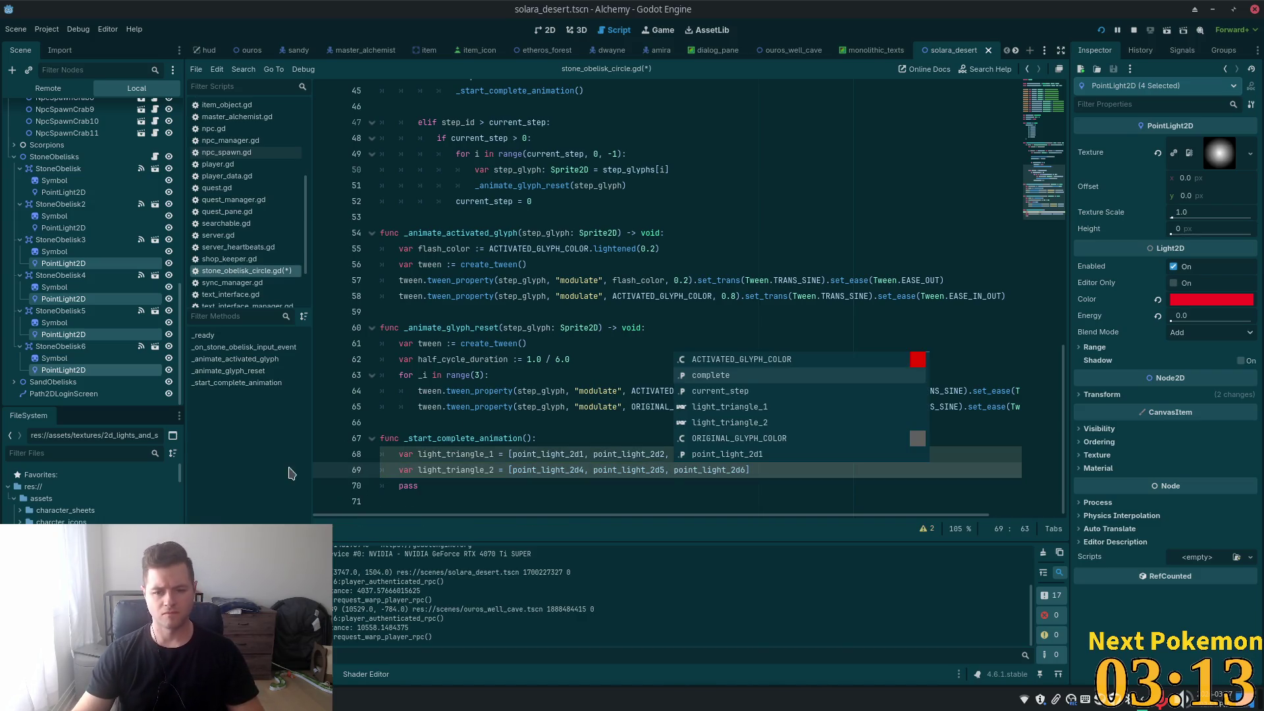
key(Escape)
key(Up)
key(Up)
key(Up)
Step: Reorder light_triangle_2 to point_light_2d6, point_light_2d4, point_light_2d5
drag(745, 469, 674, 469)
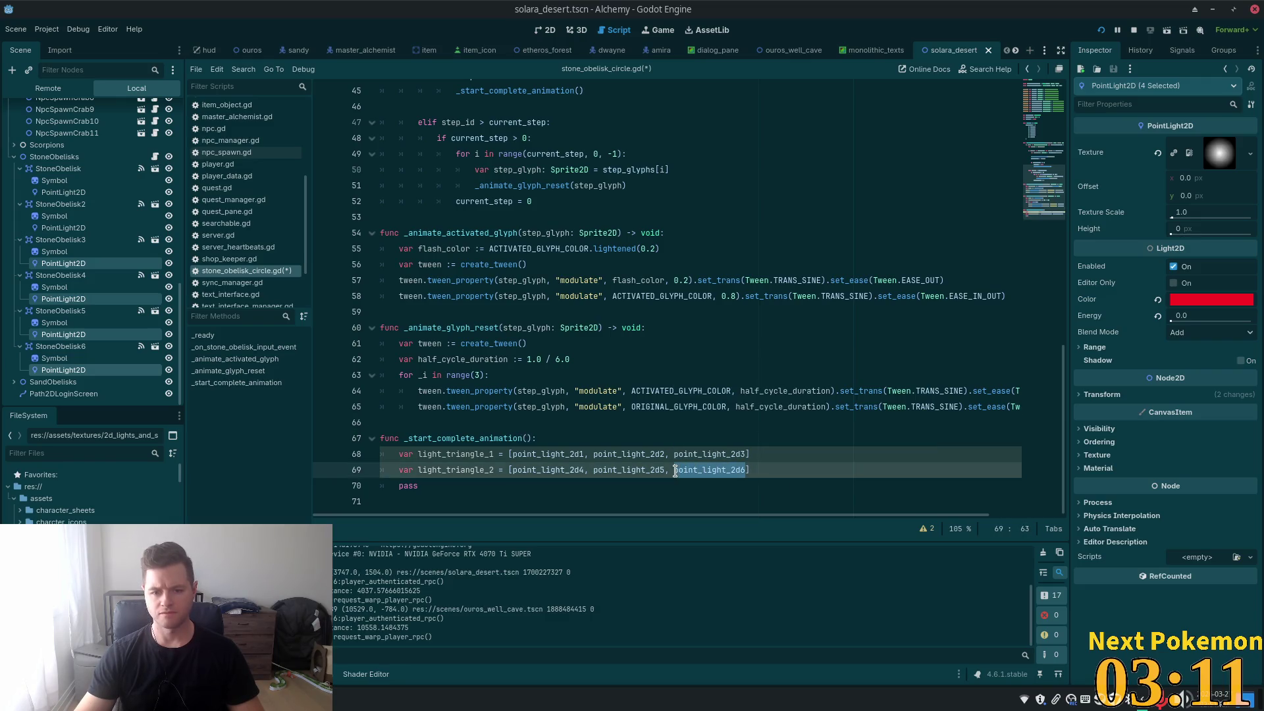
key(BackSpace)
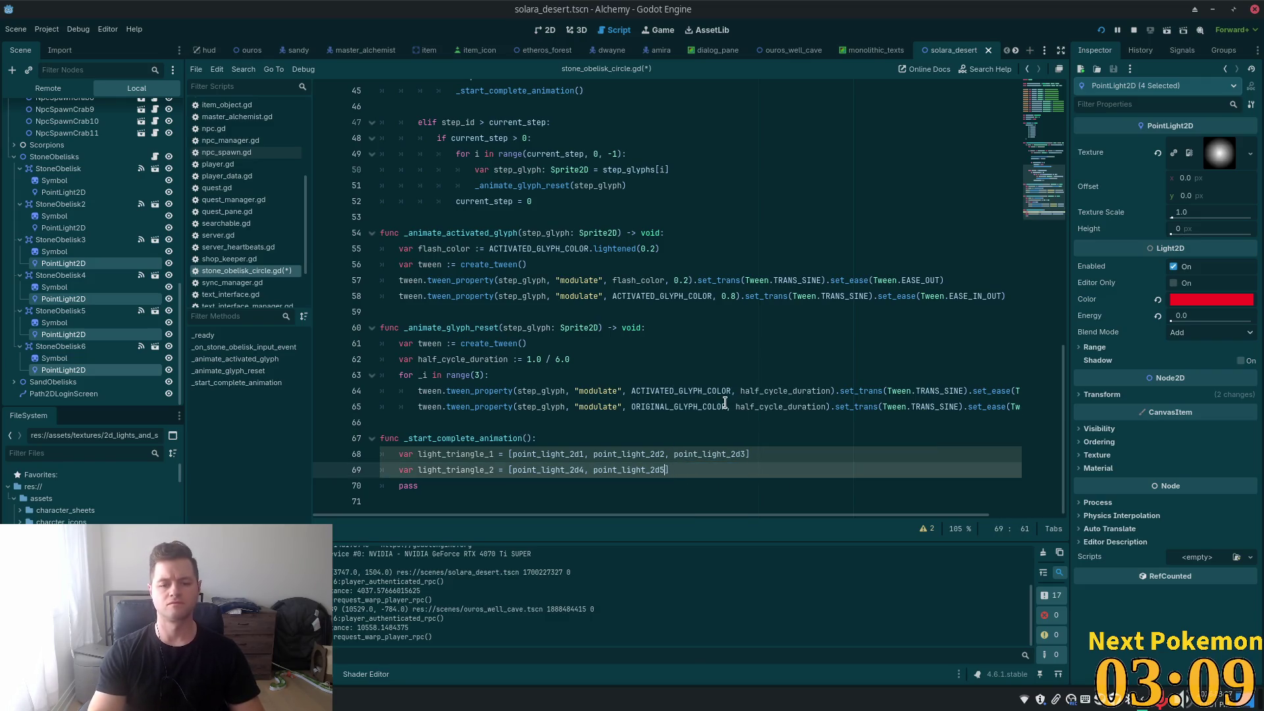
text(point_light_2d6 point_light_2d)
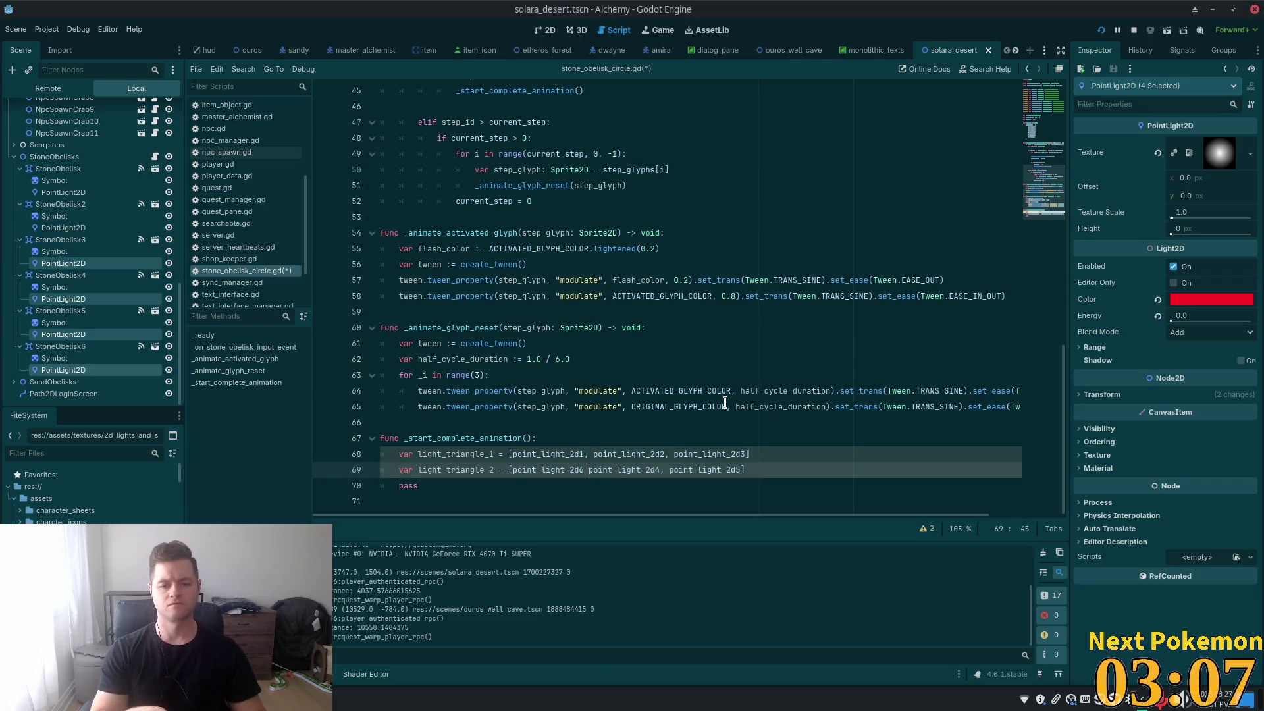
key(Left)
text(,)
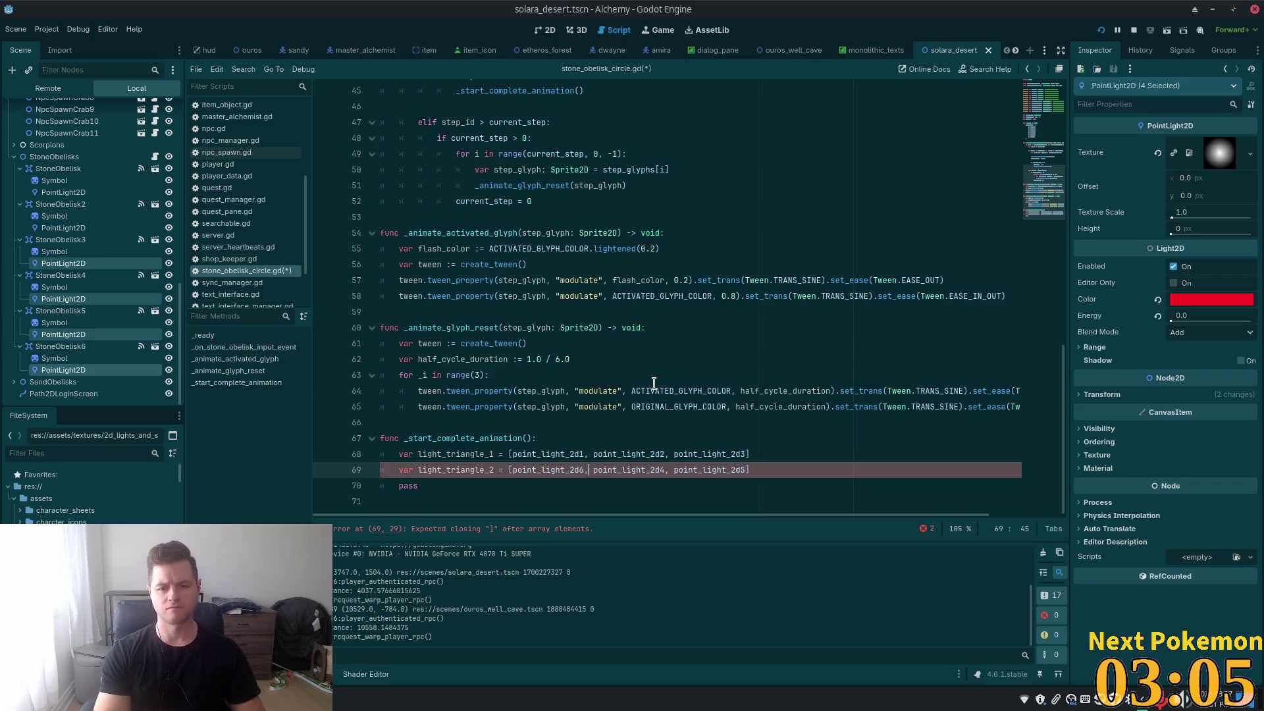
click(532, 441)
click(603, 469)
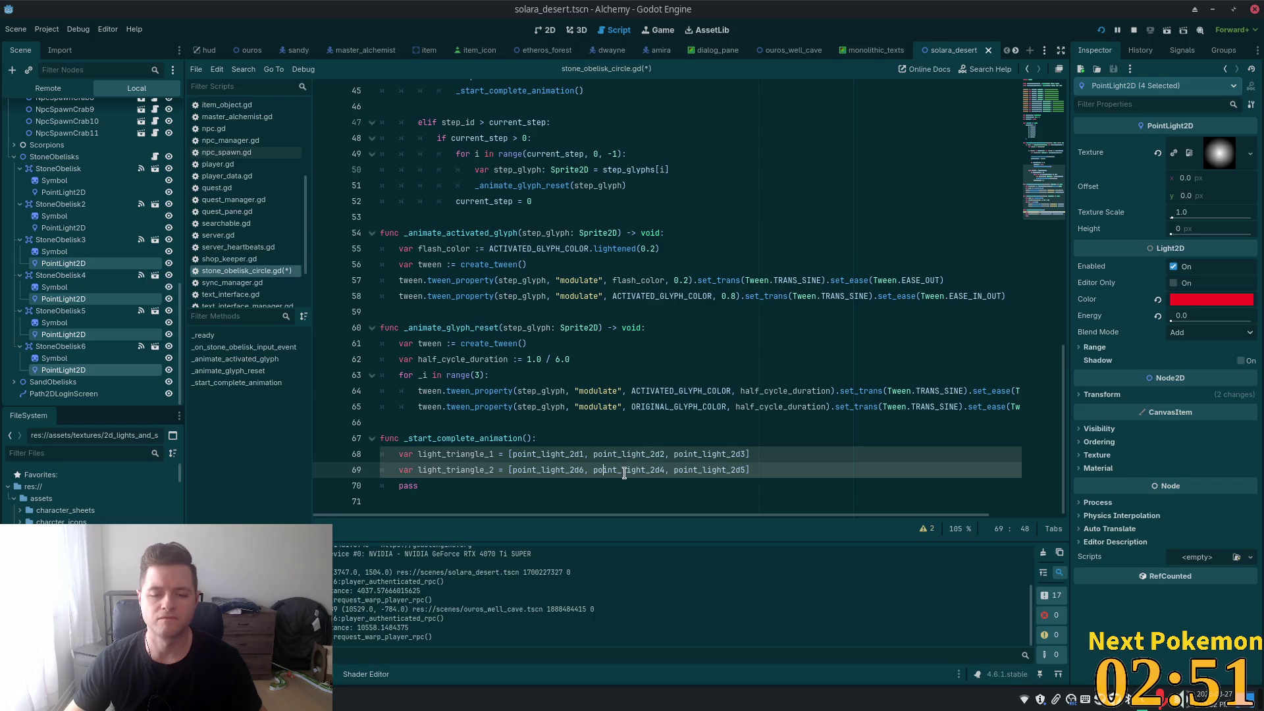
mouse_move(624, 474)
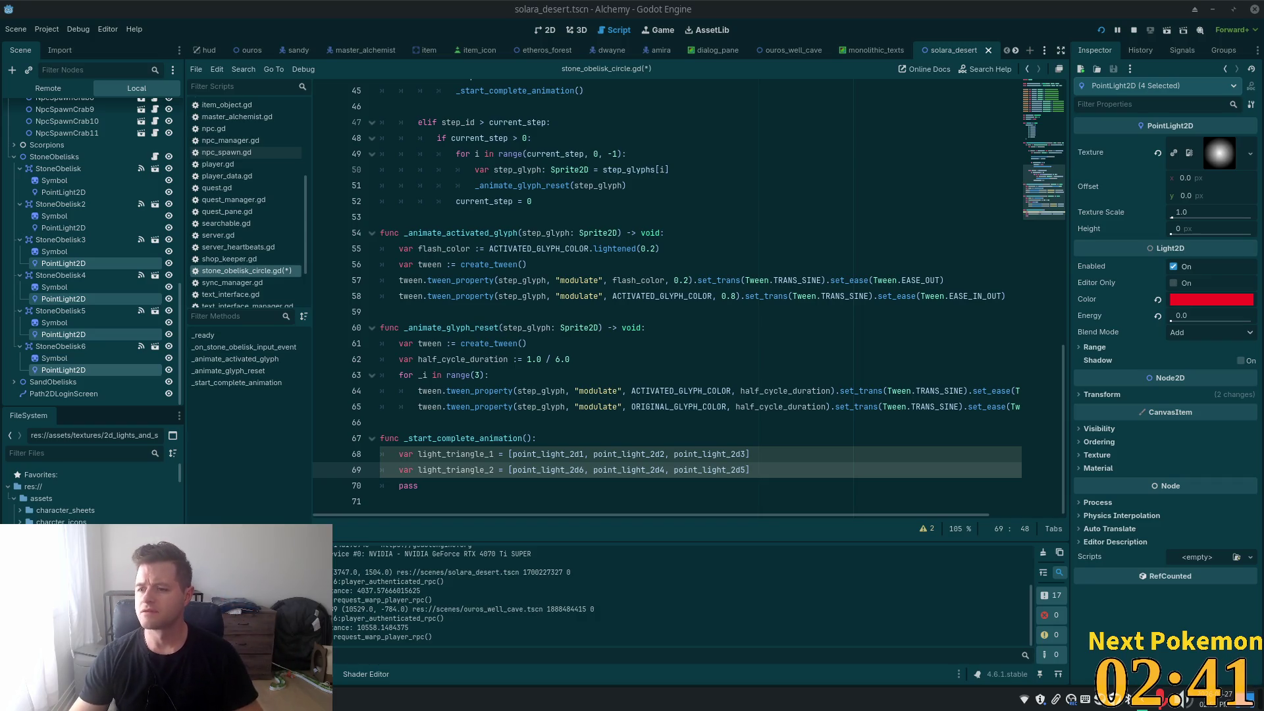
Step: Save stone_obelisk_circle.gd
click(753, 343)
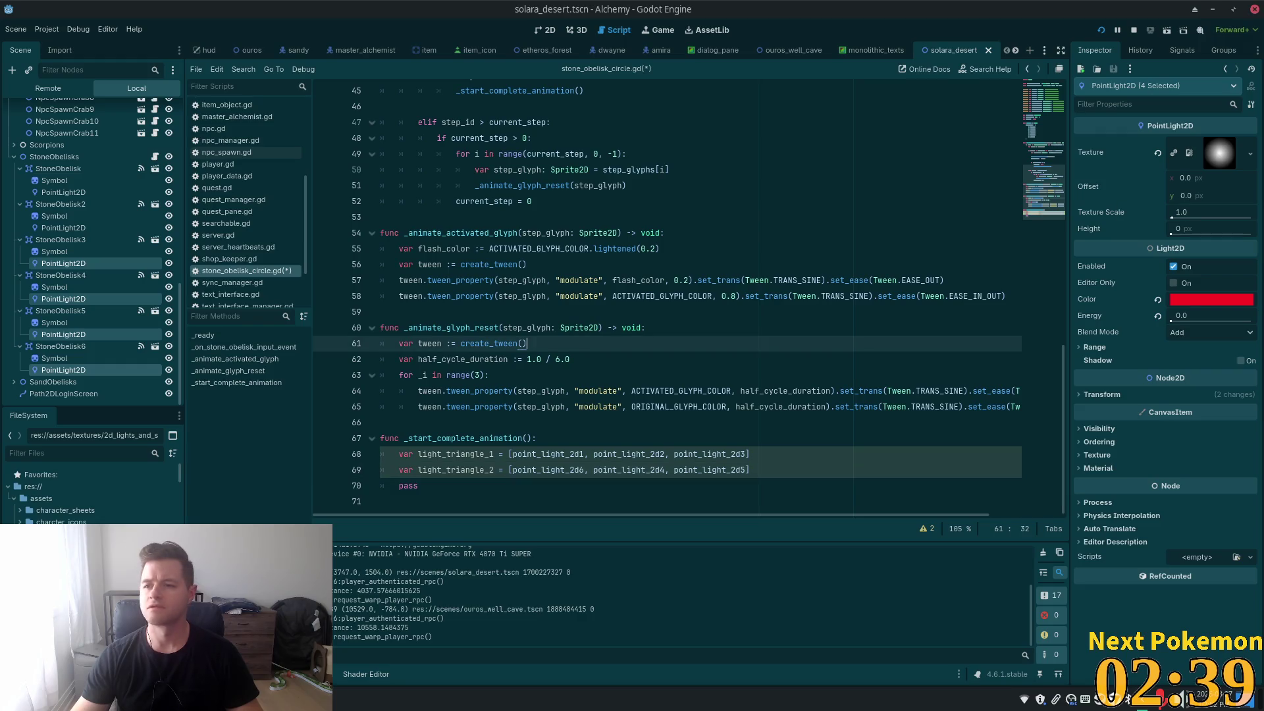
click(642, 391)
key(ctrl+s)
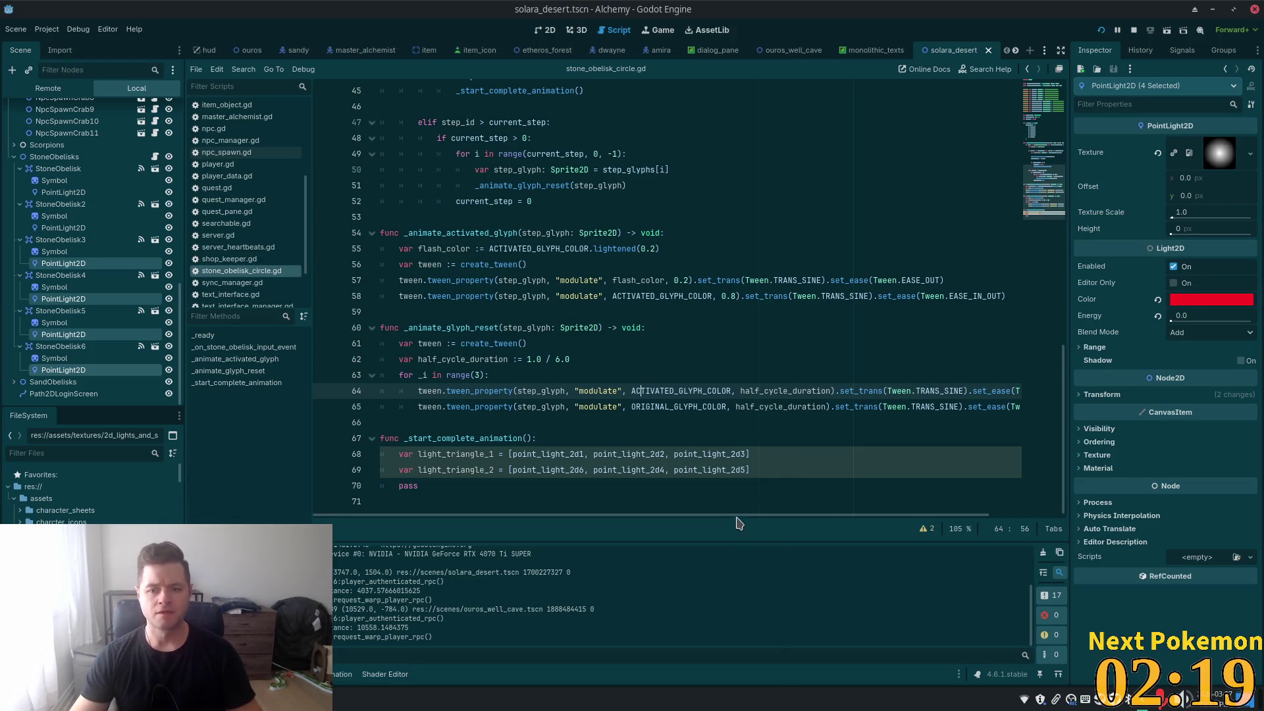
mouse_move(713, 516)
mouse_down()
mouse_move(979, 512)
mouse_move(713, 516)
mouse_up()
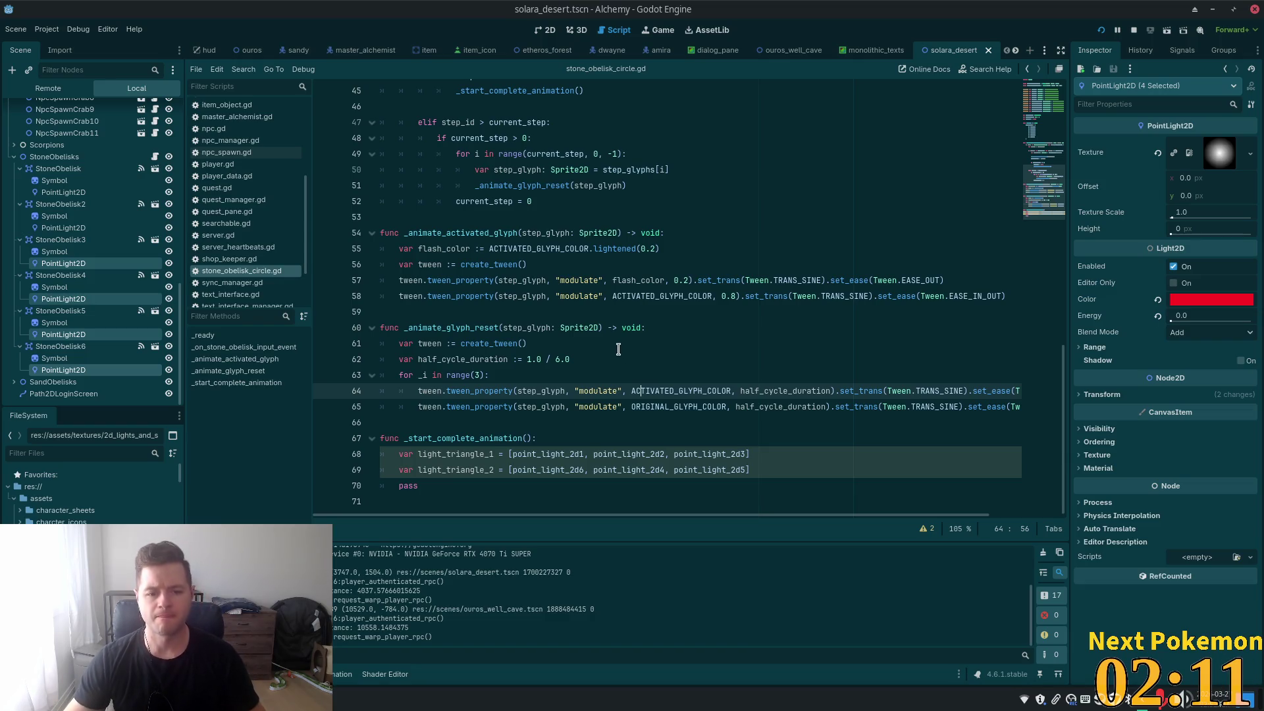
Step: Insert an empty line 70 between the light_triangle_2 declaration and pass
click(767, 469)
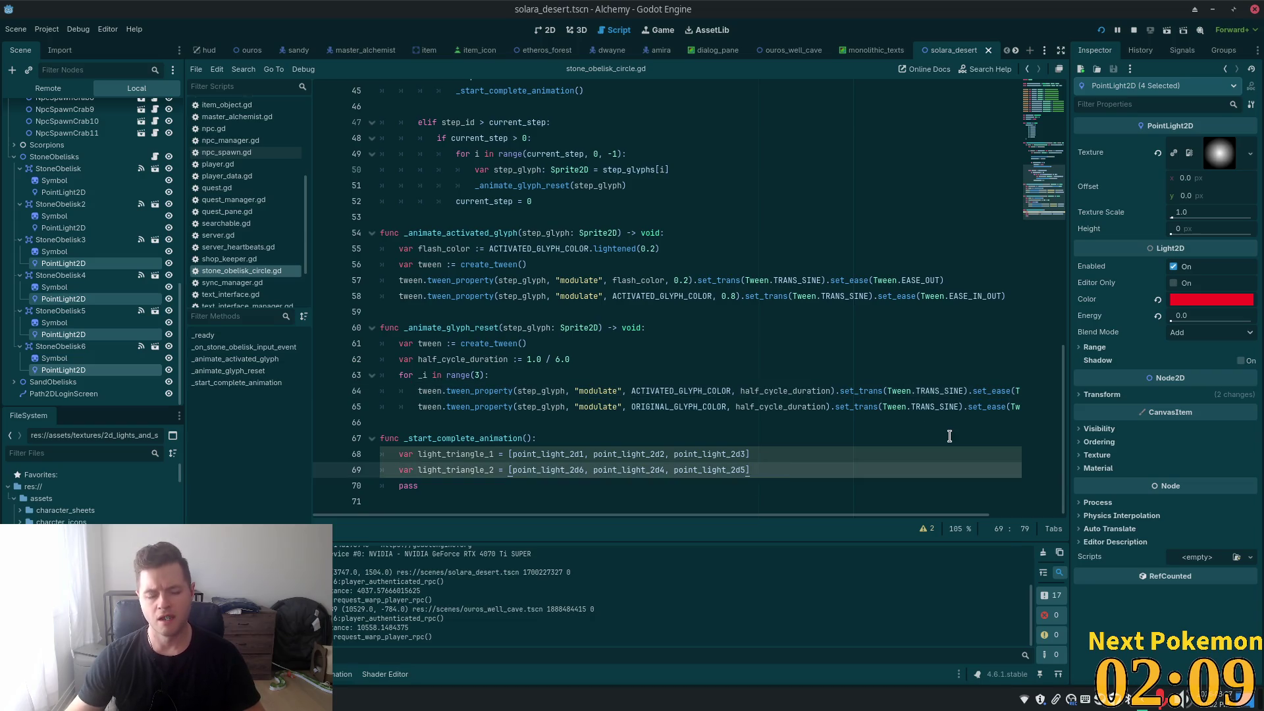
key(Return)
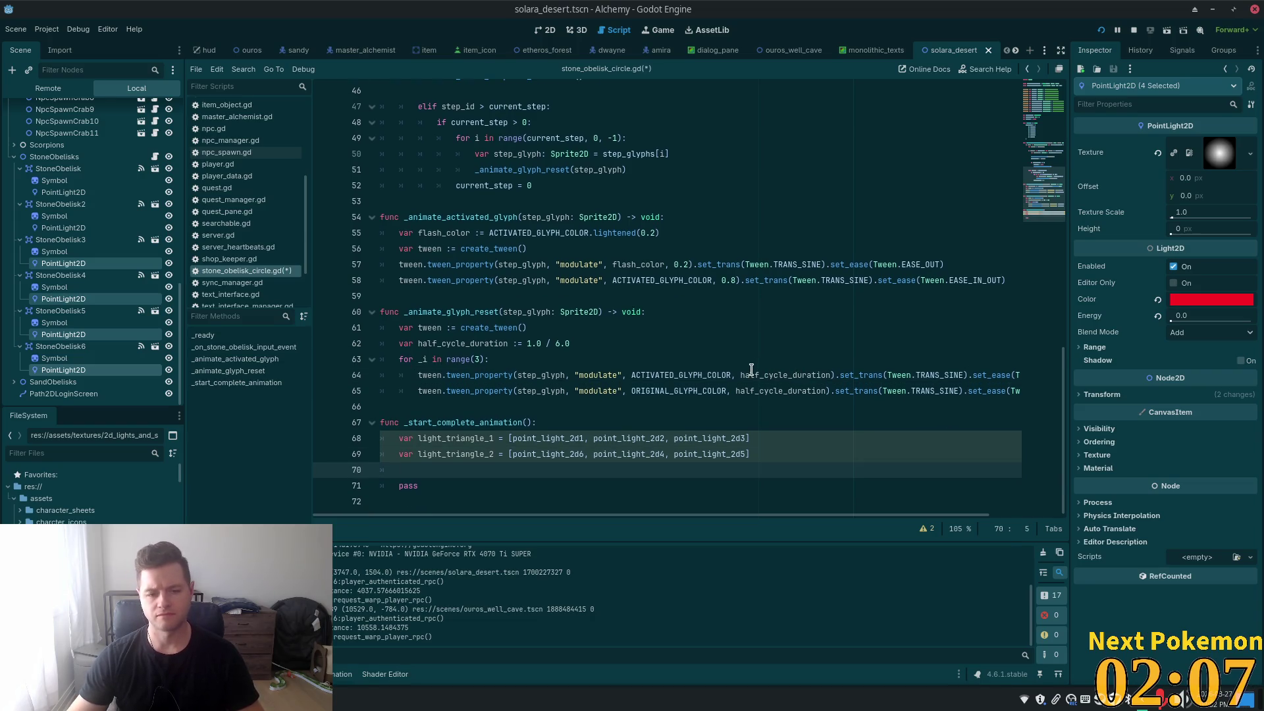
scroll(414, 490, right, 3)
scroll(423, 480, up, 5)
scroll(445, 487, down, 5)
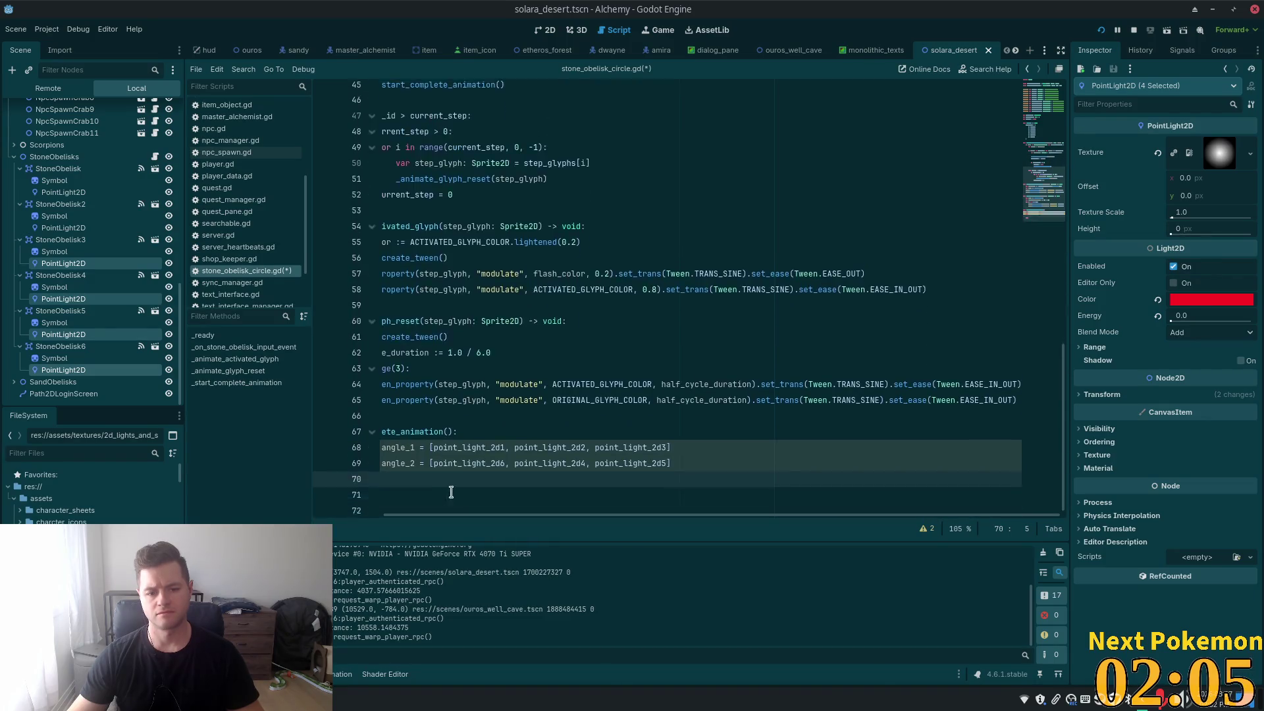
drag(453, 520, 331, 517)
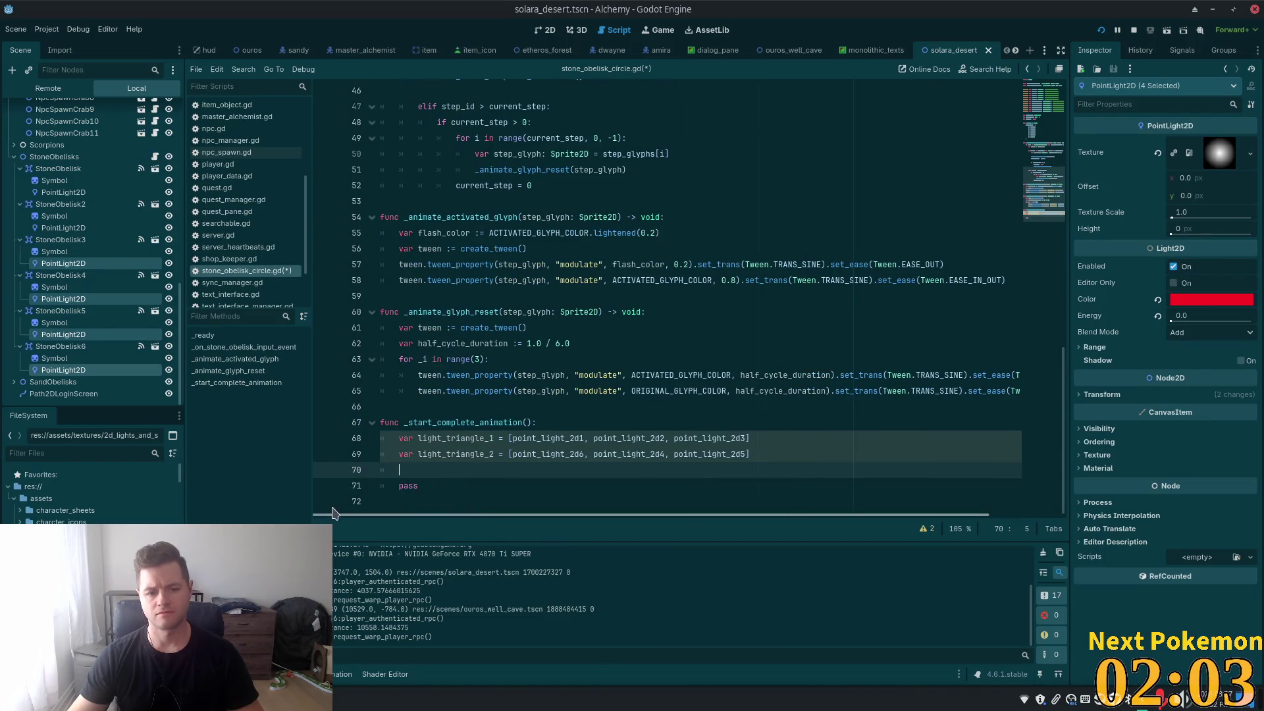
click(393, 489)
click(401, 471)
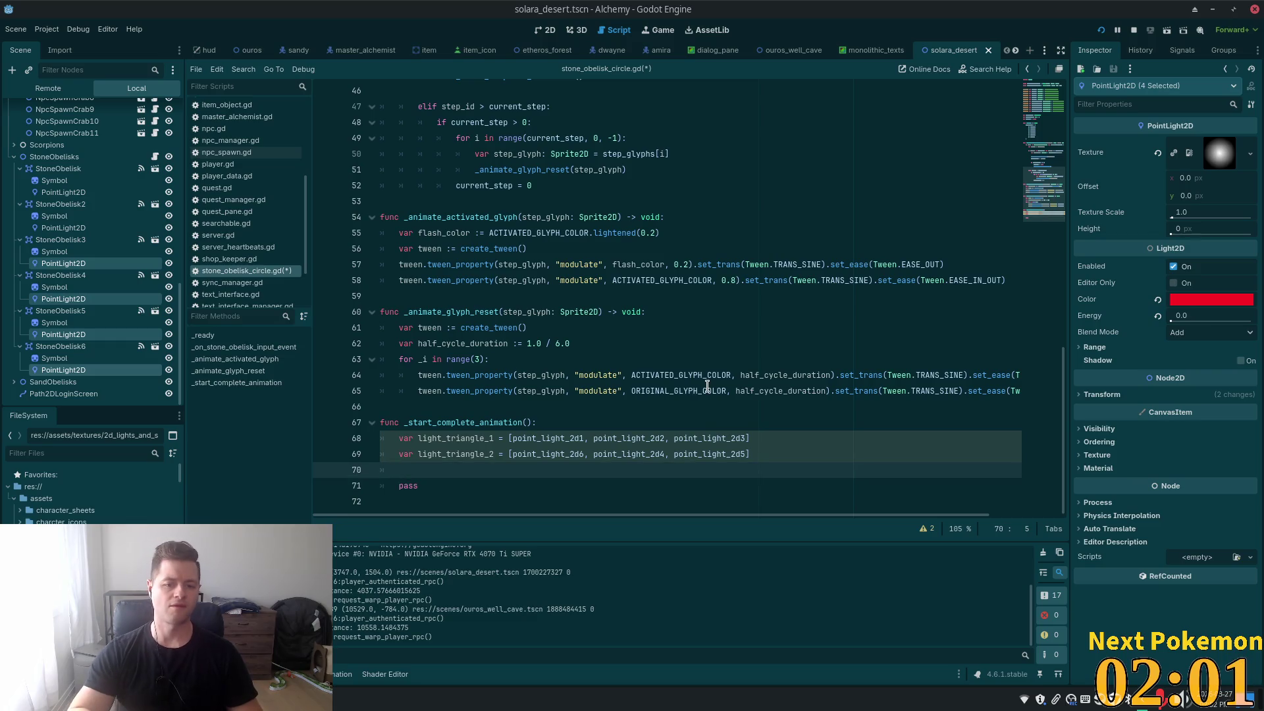
key(BackSpace)
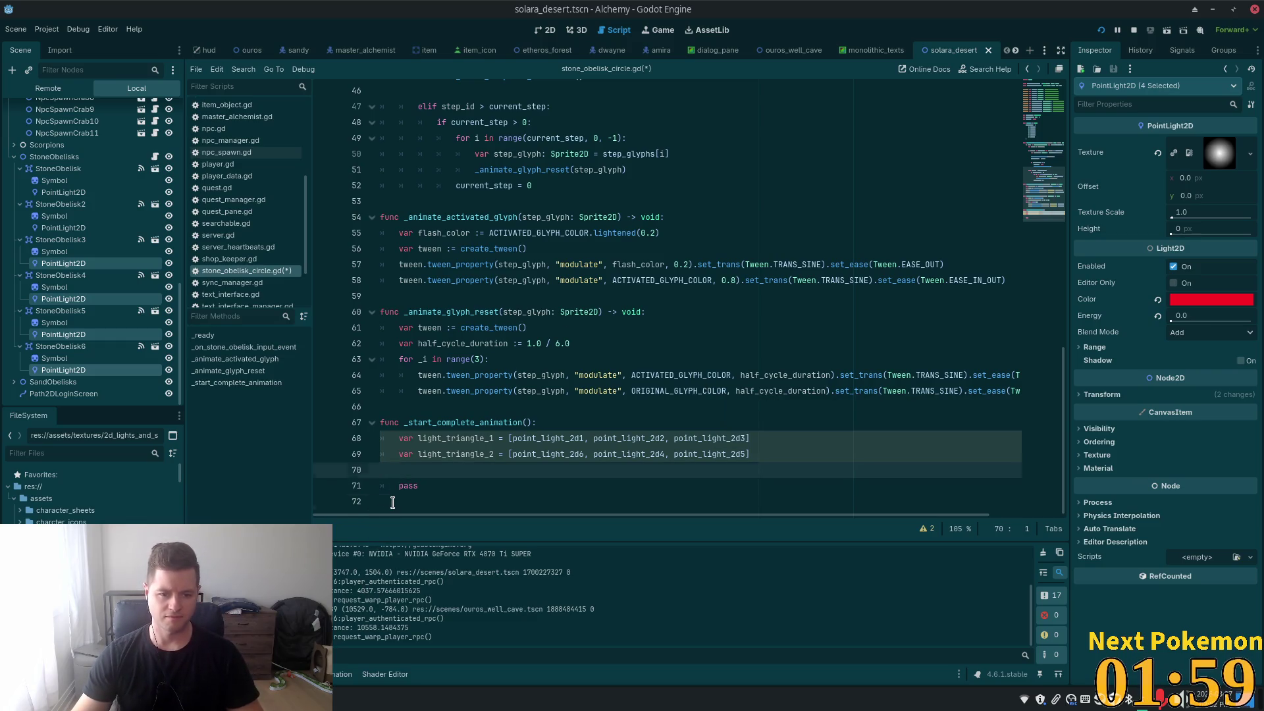
Step: Add line 73 at the end of the script and type fun, completing it to func
click(392, 502)
key(Return)
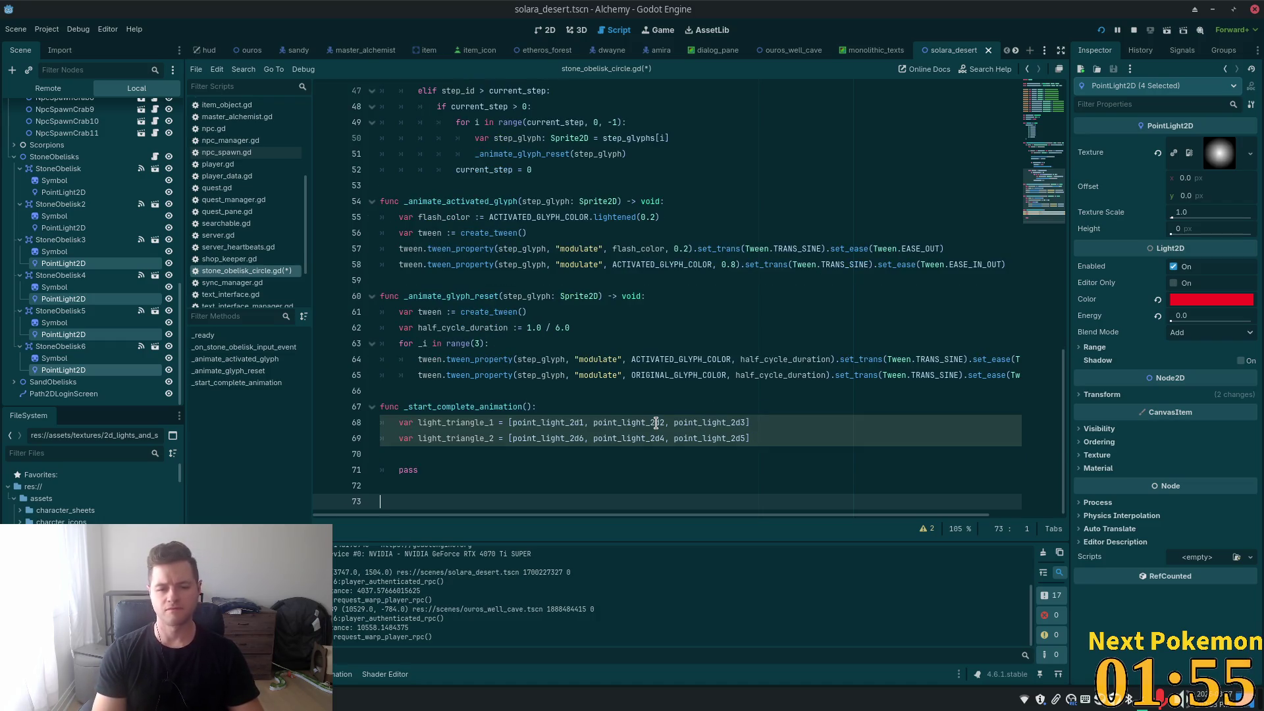
text(func)
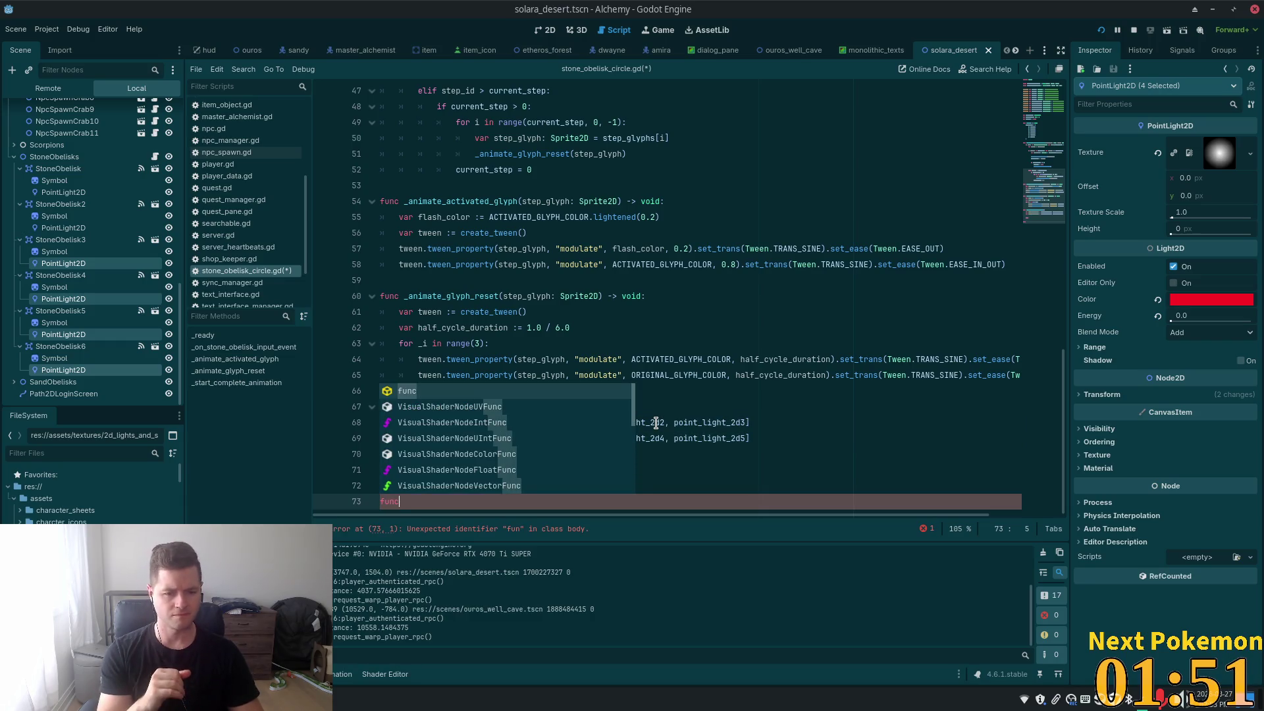
key(Return)
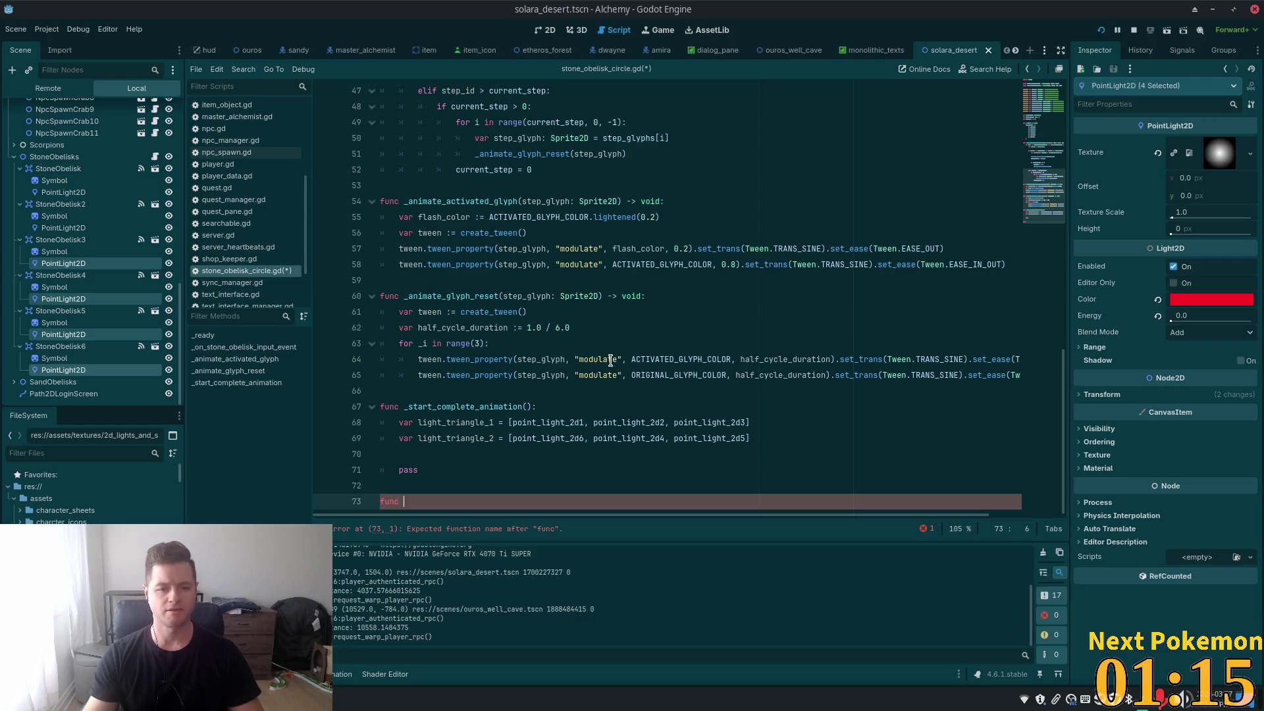
mouse_move(611, 359)
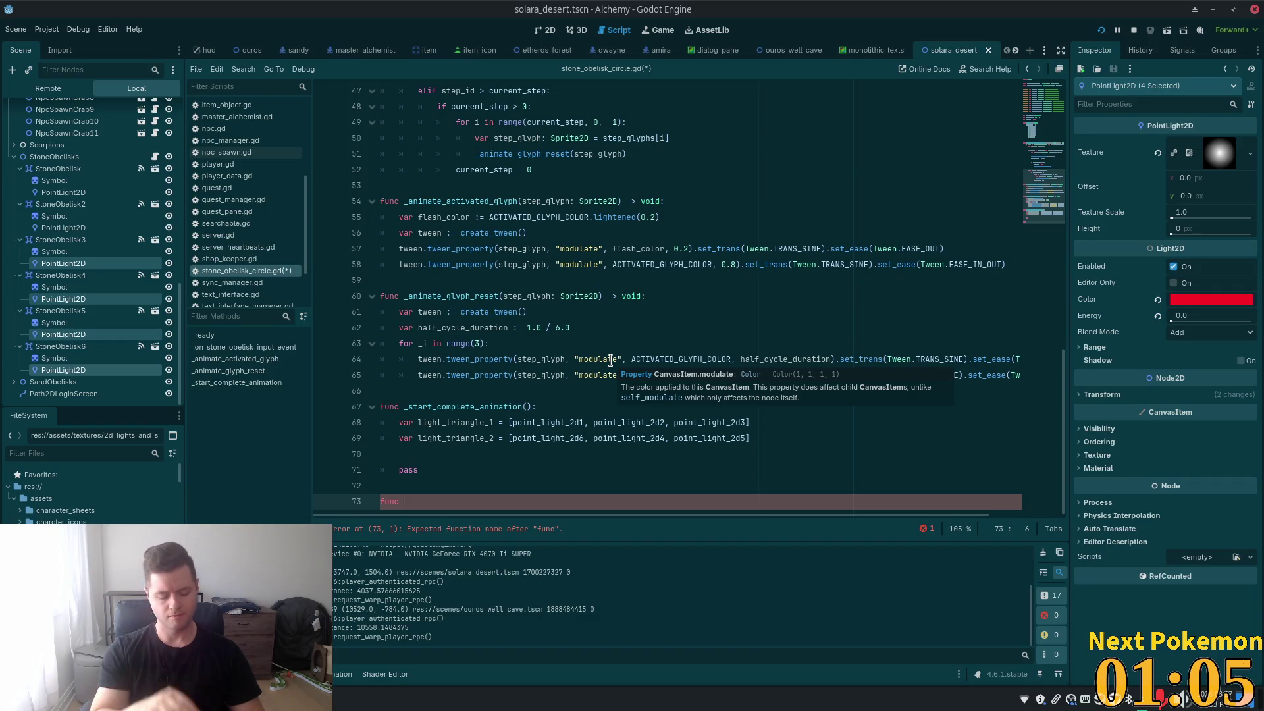
Step: Declare _draw_triangle(points: Array[PointLight2D]) with a pass body and delete the leftover pass above
text(illuminate)
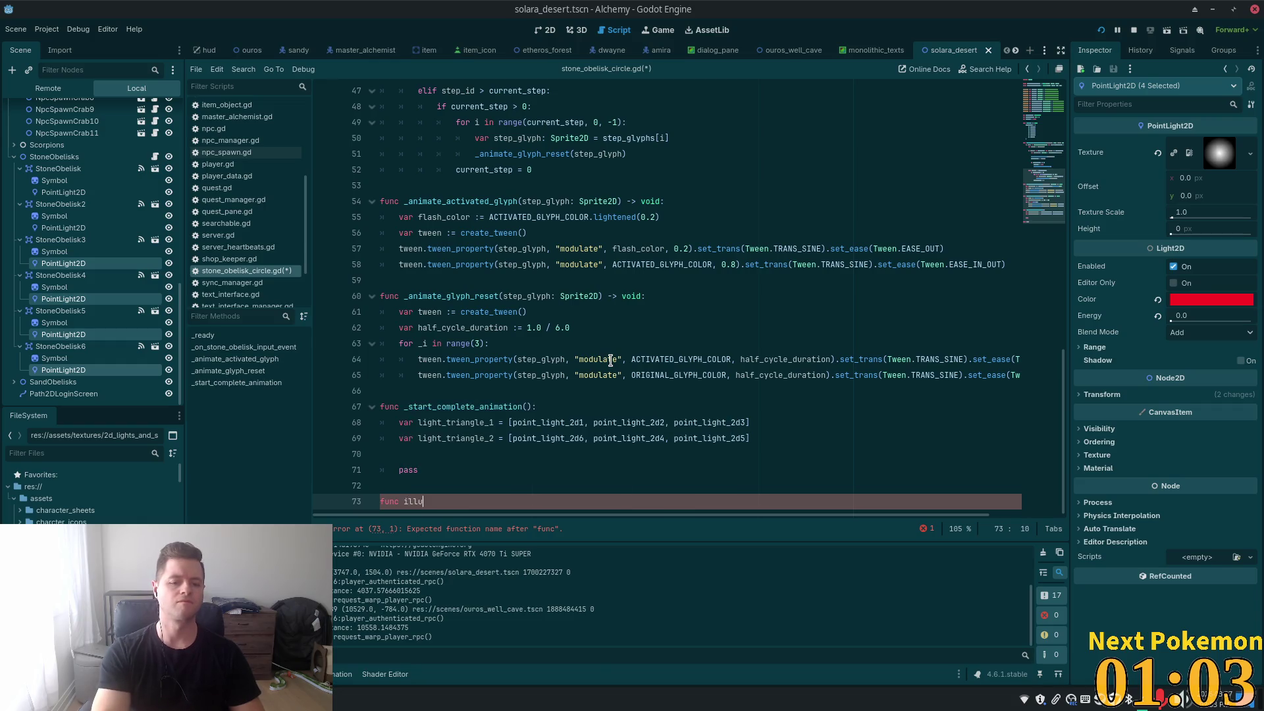
text(_li)
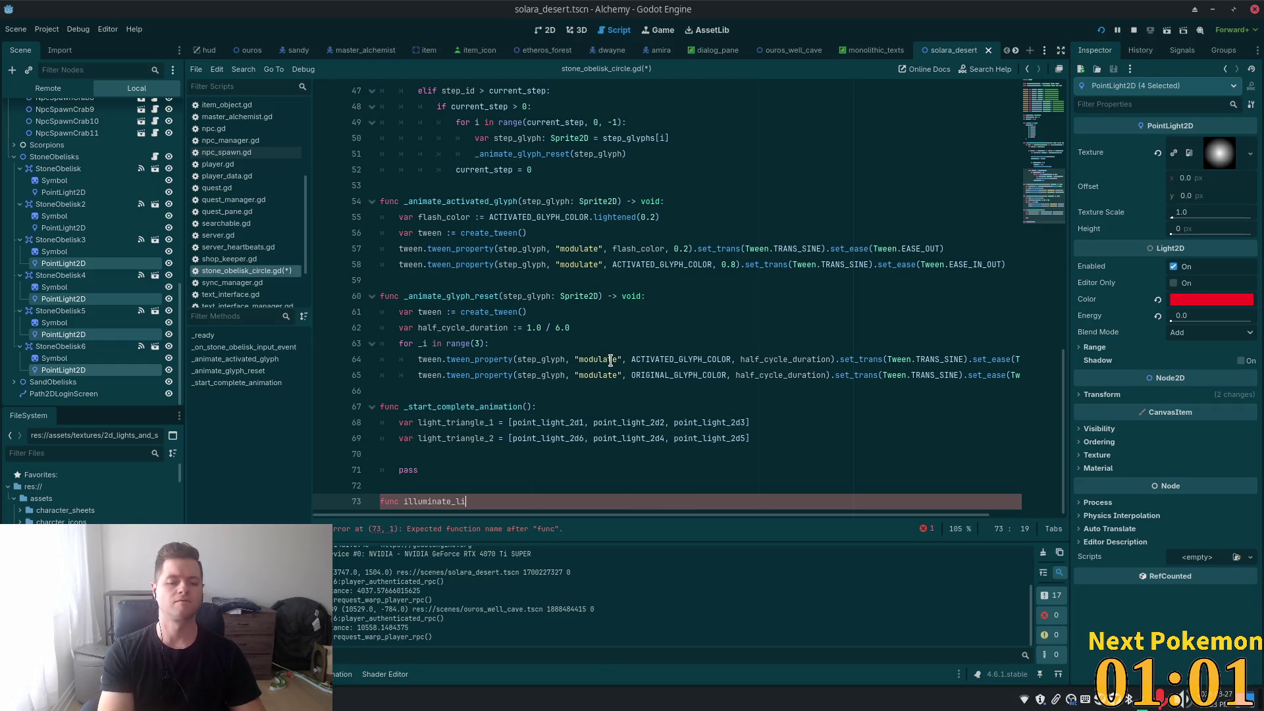
text(f)
text(ght)
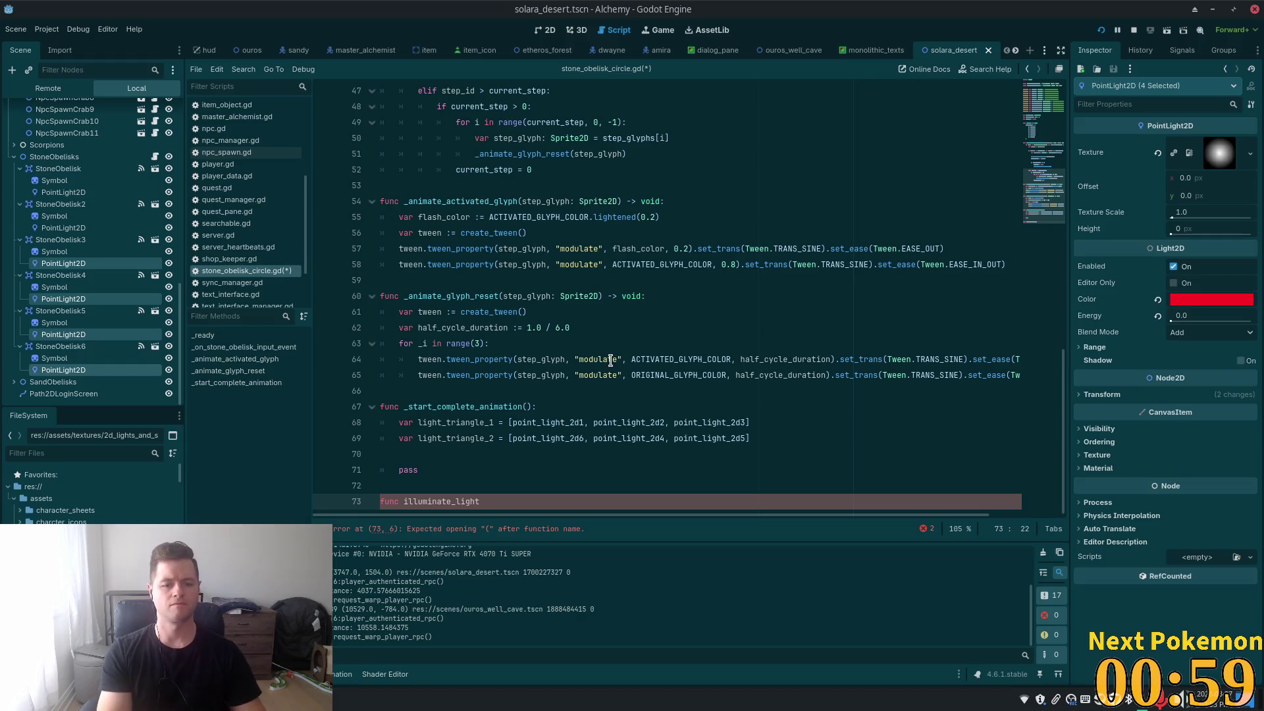
text(s)
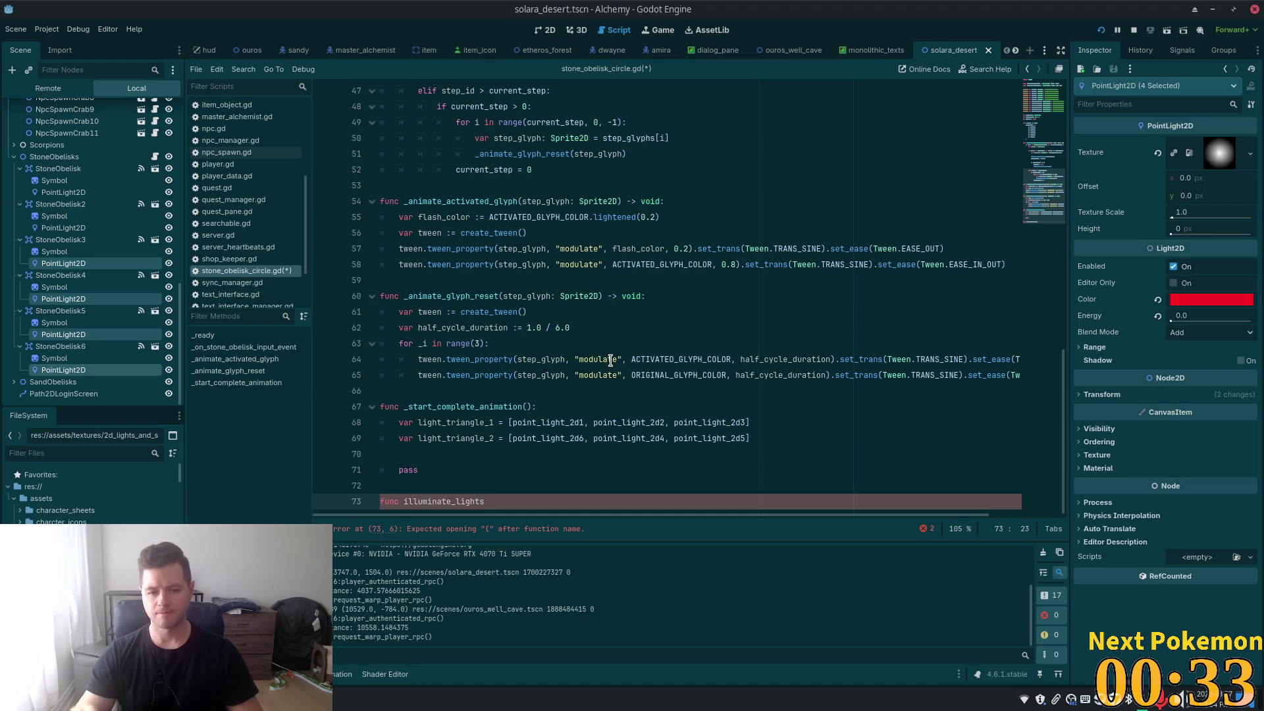
double_click(452, 504)
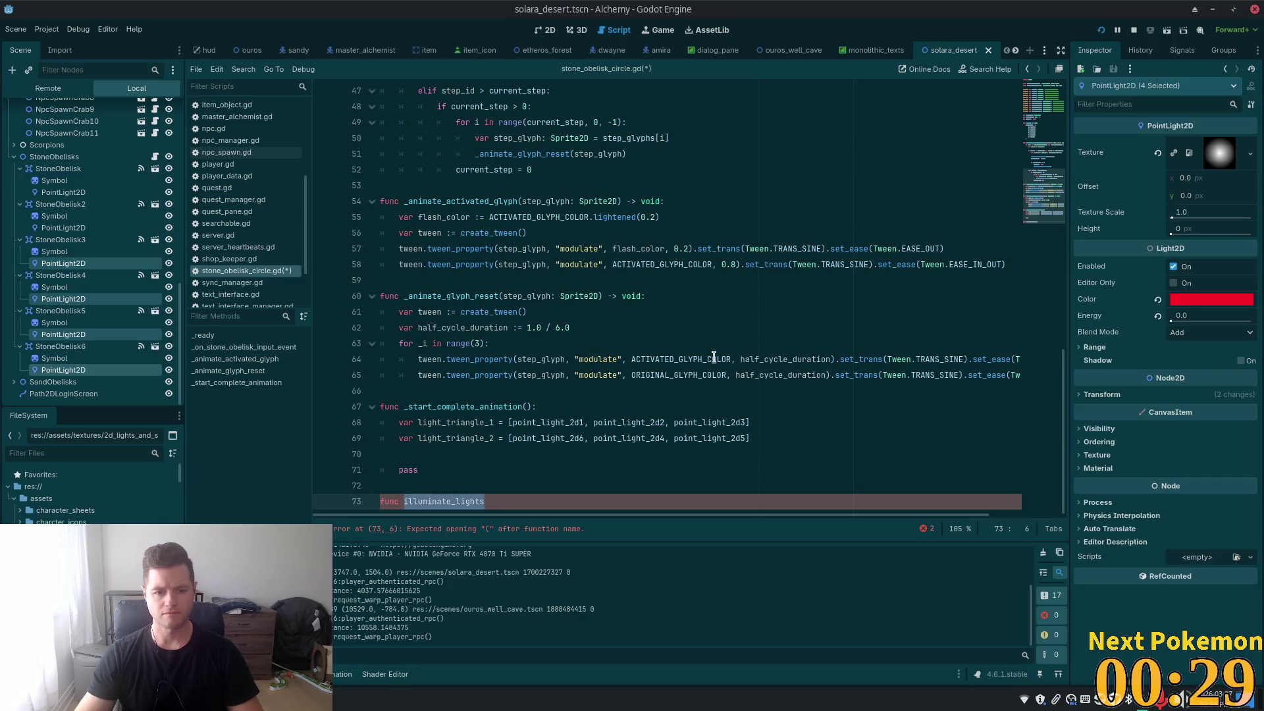
text(_)
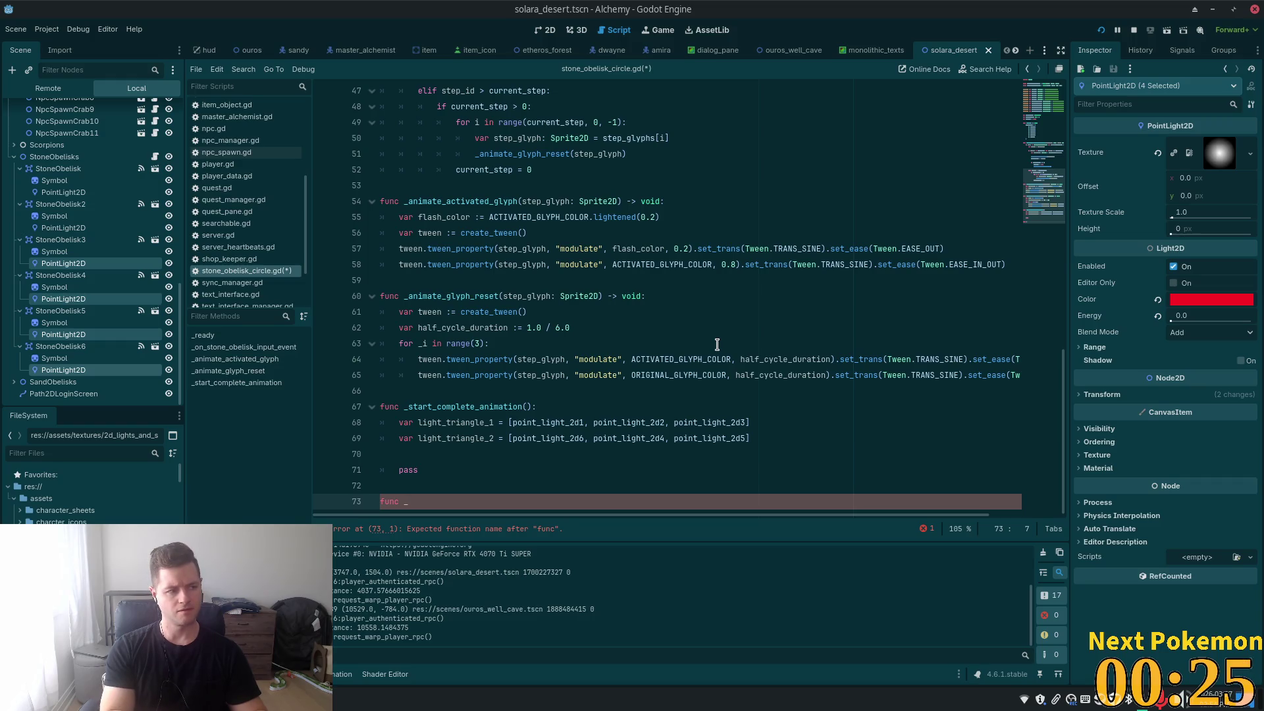
text(draw)
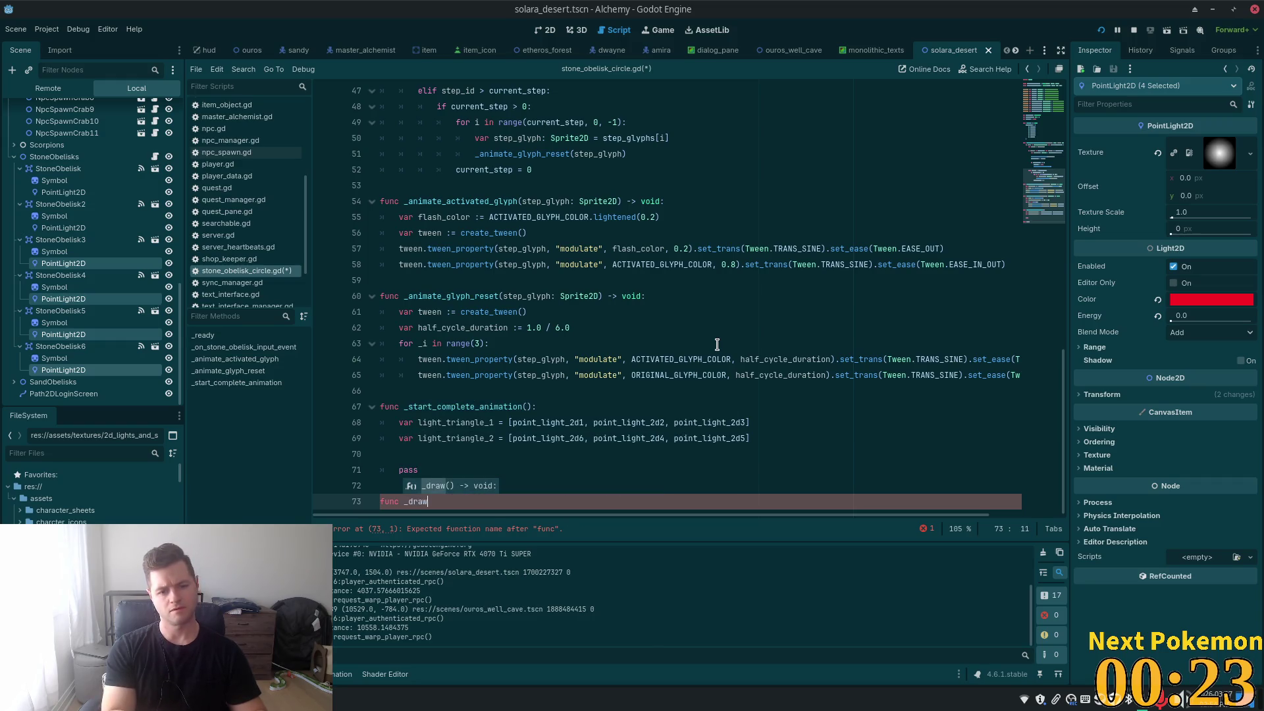
text(_)
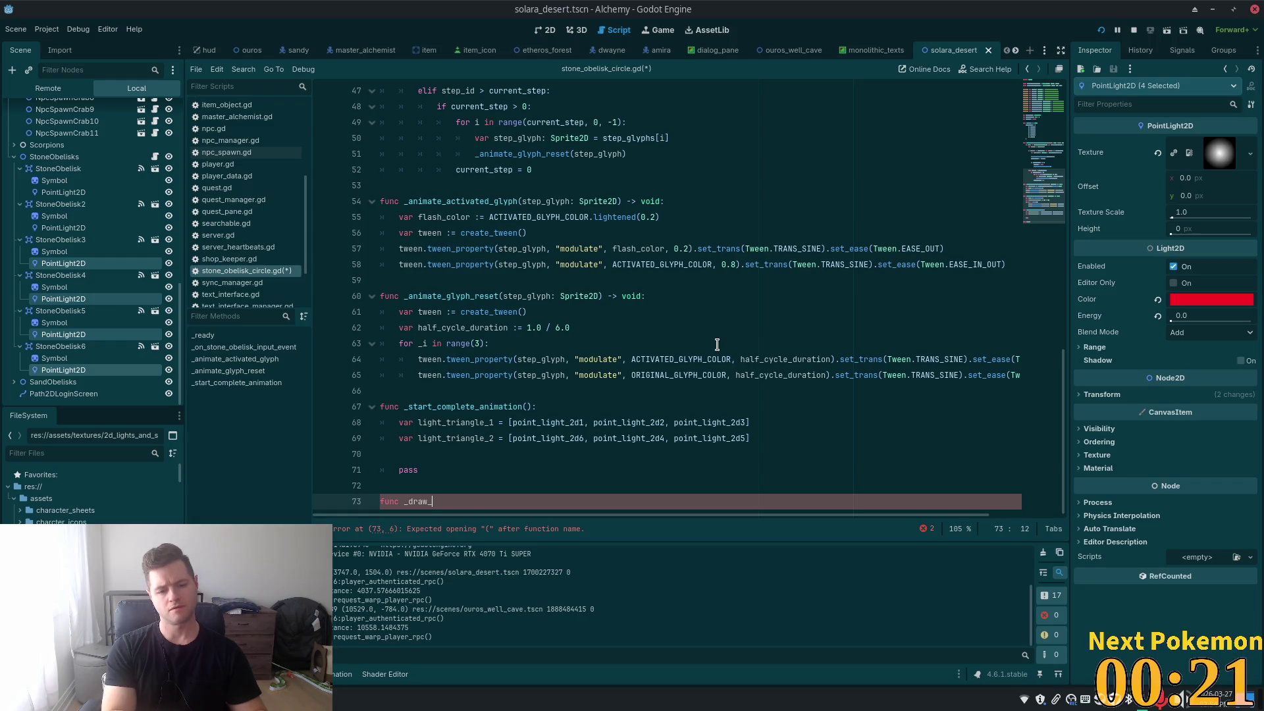
text(triangle)
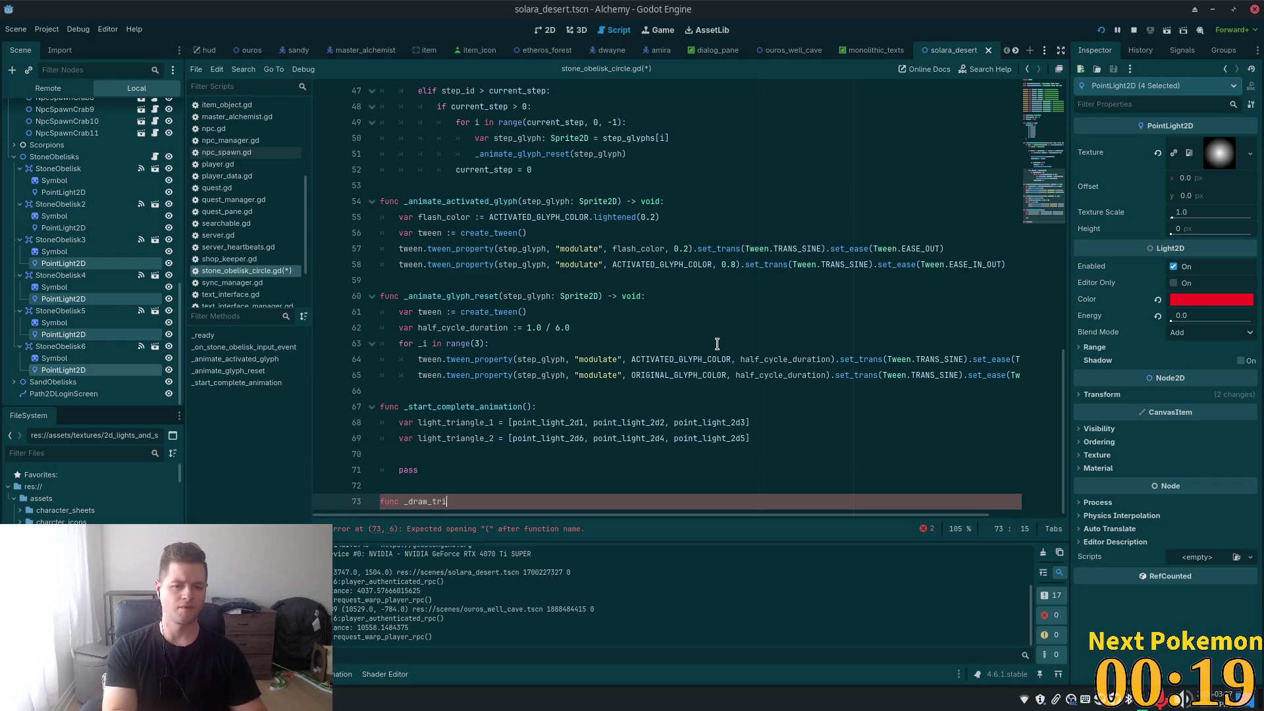
text(()
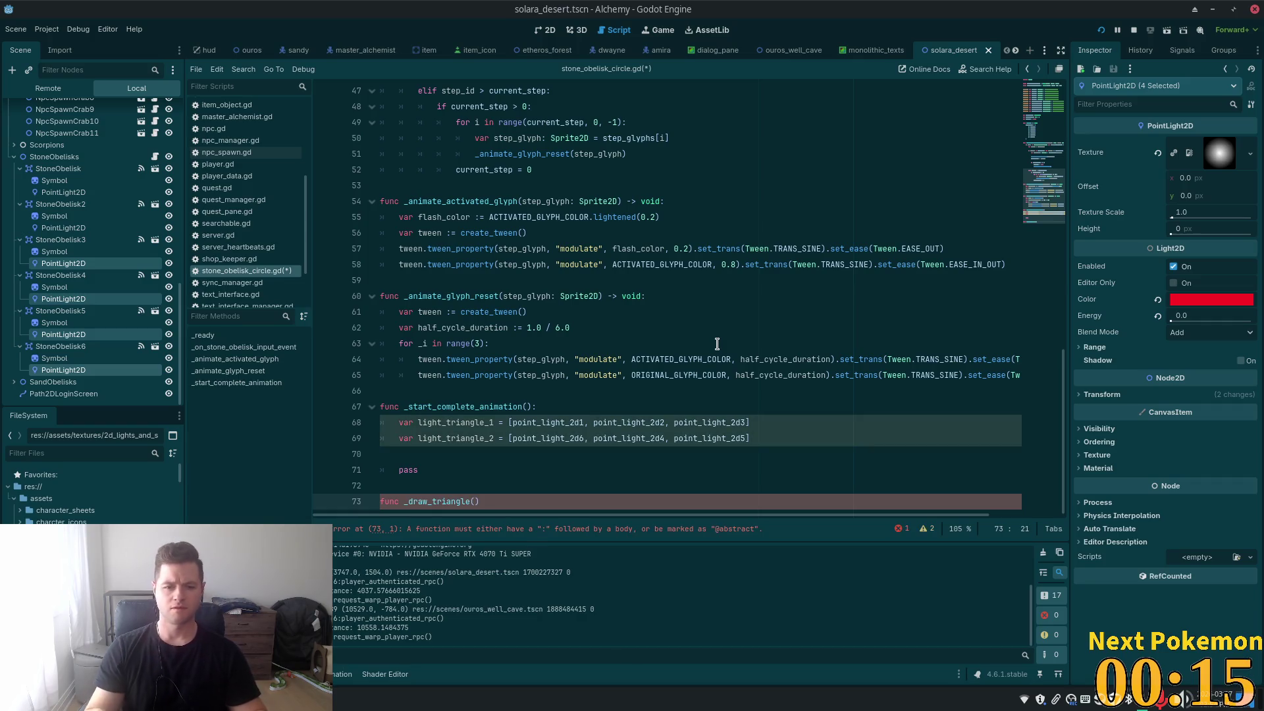
text(points: )
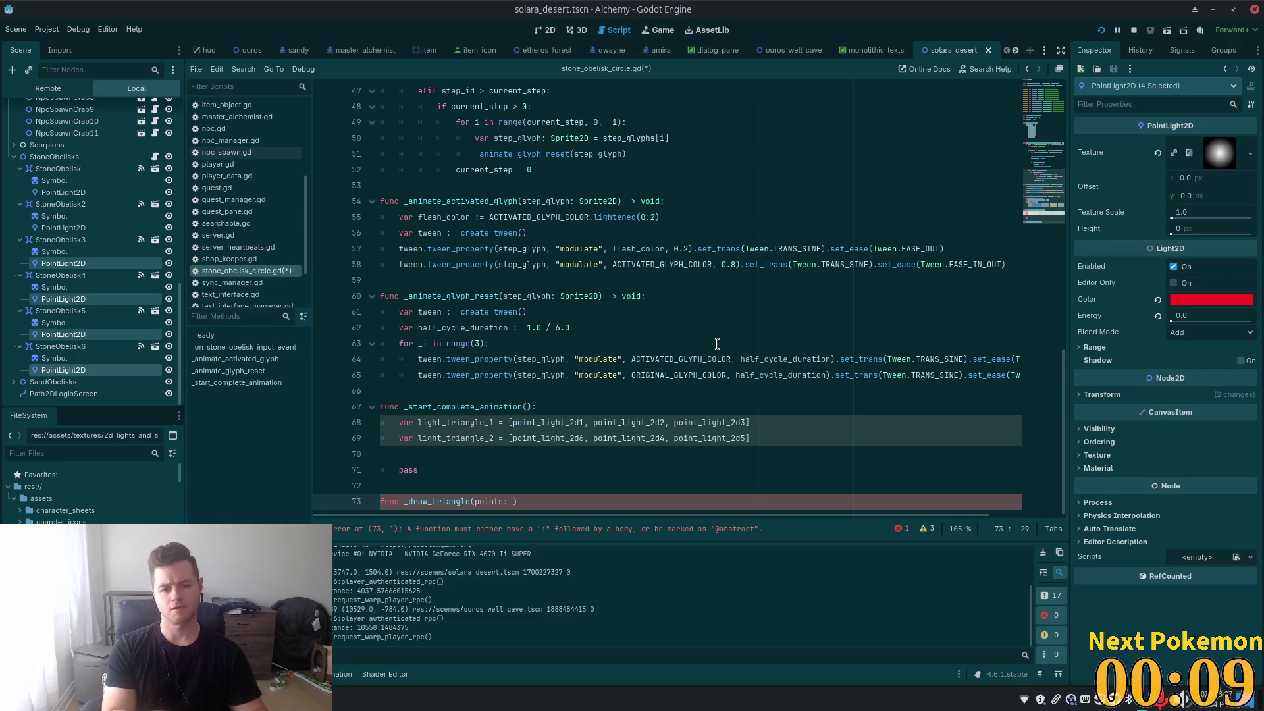
text(Array)
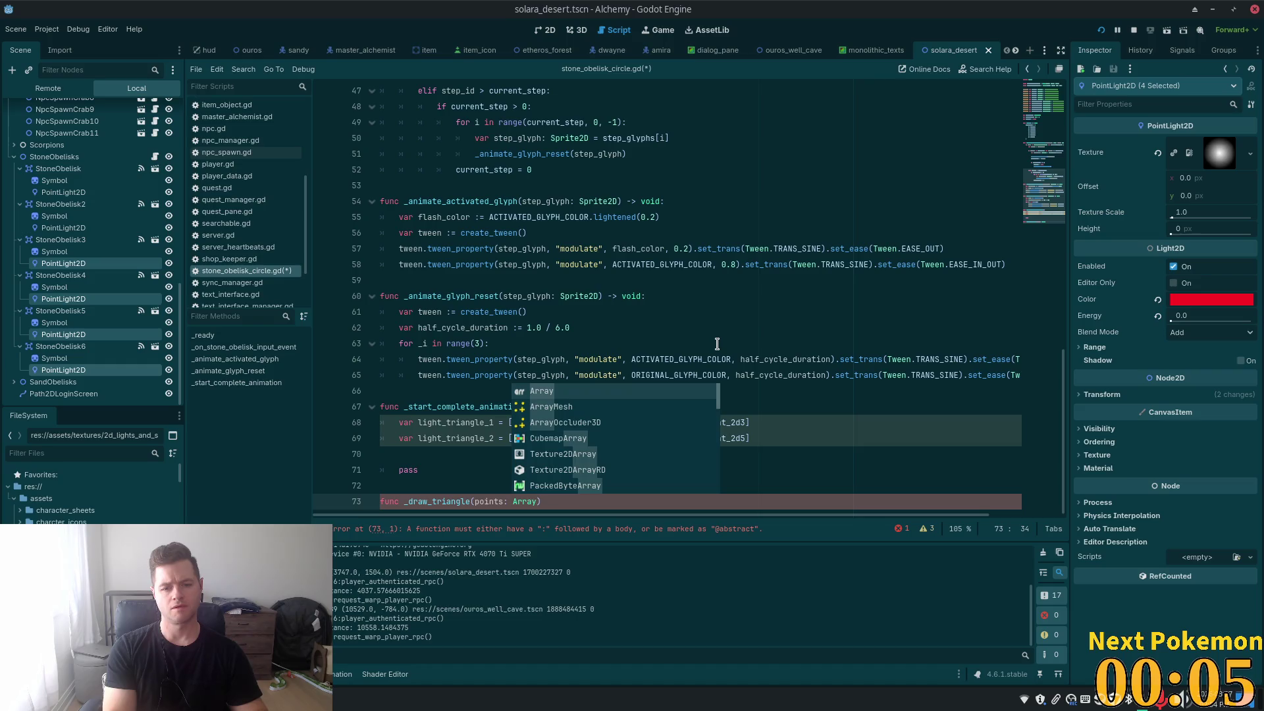
text([)
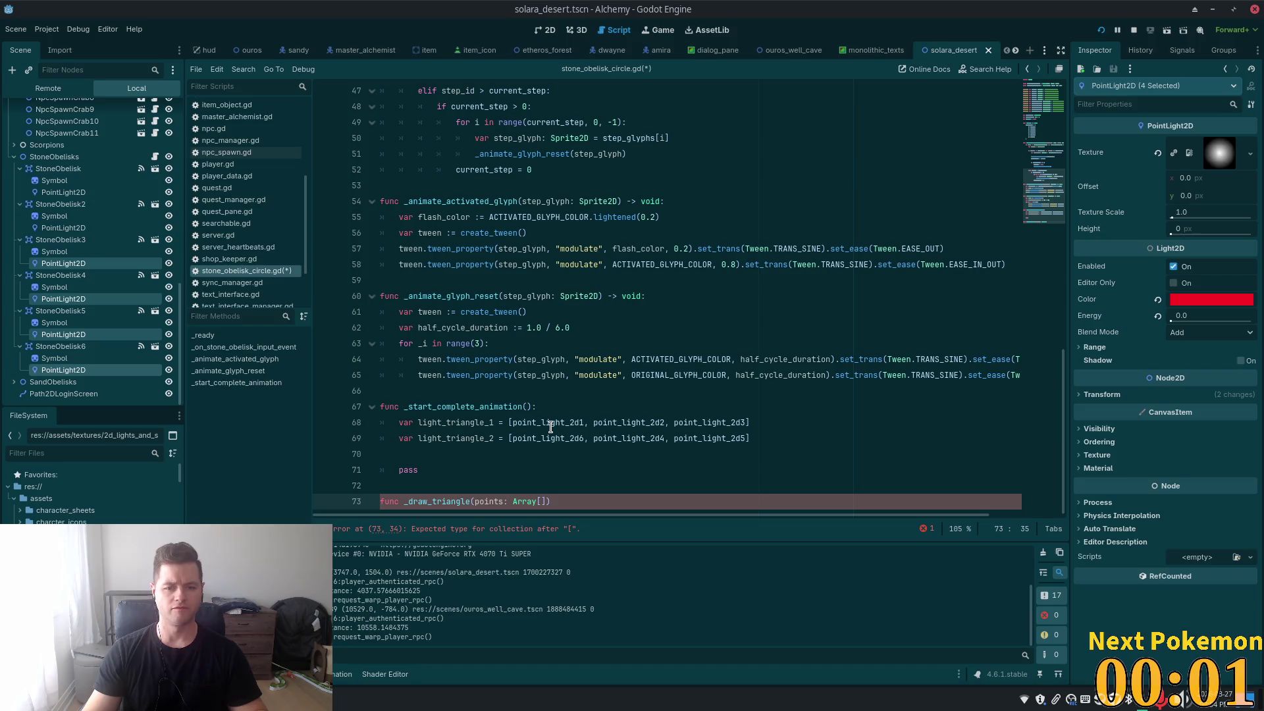
text(Po)
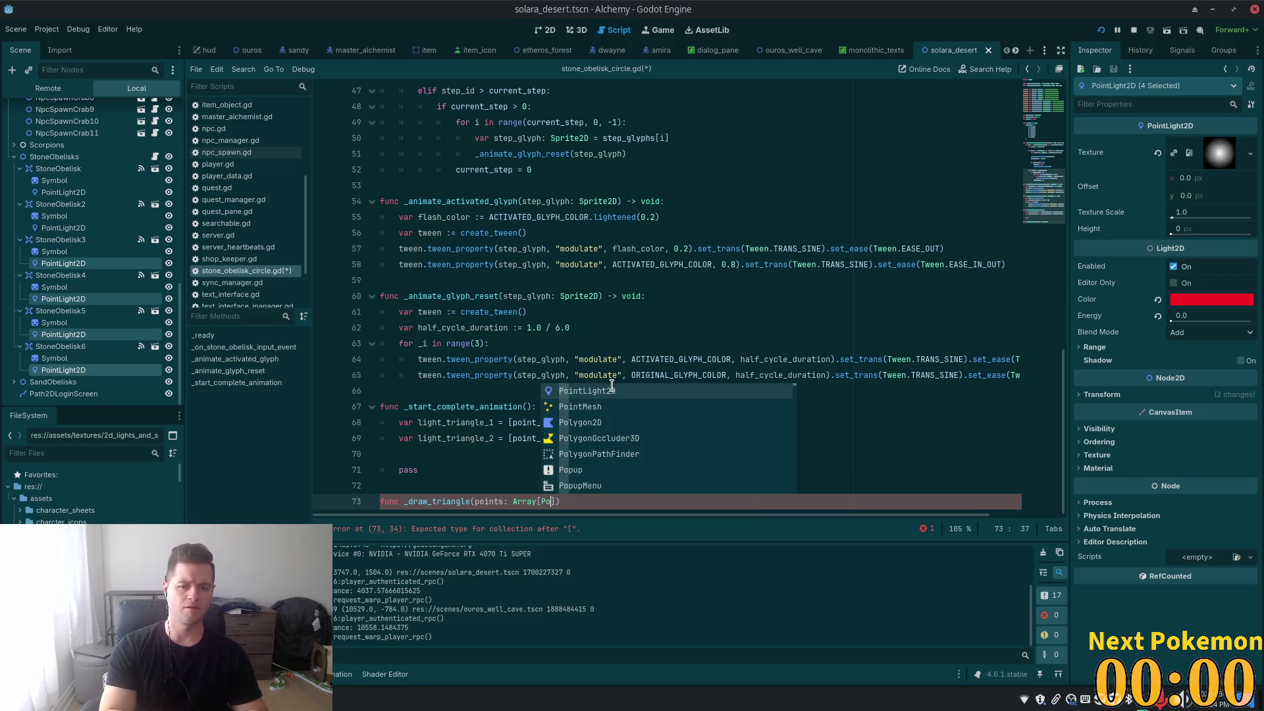
key(Return)
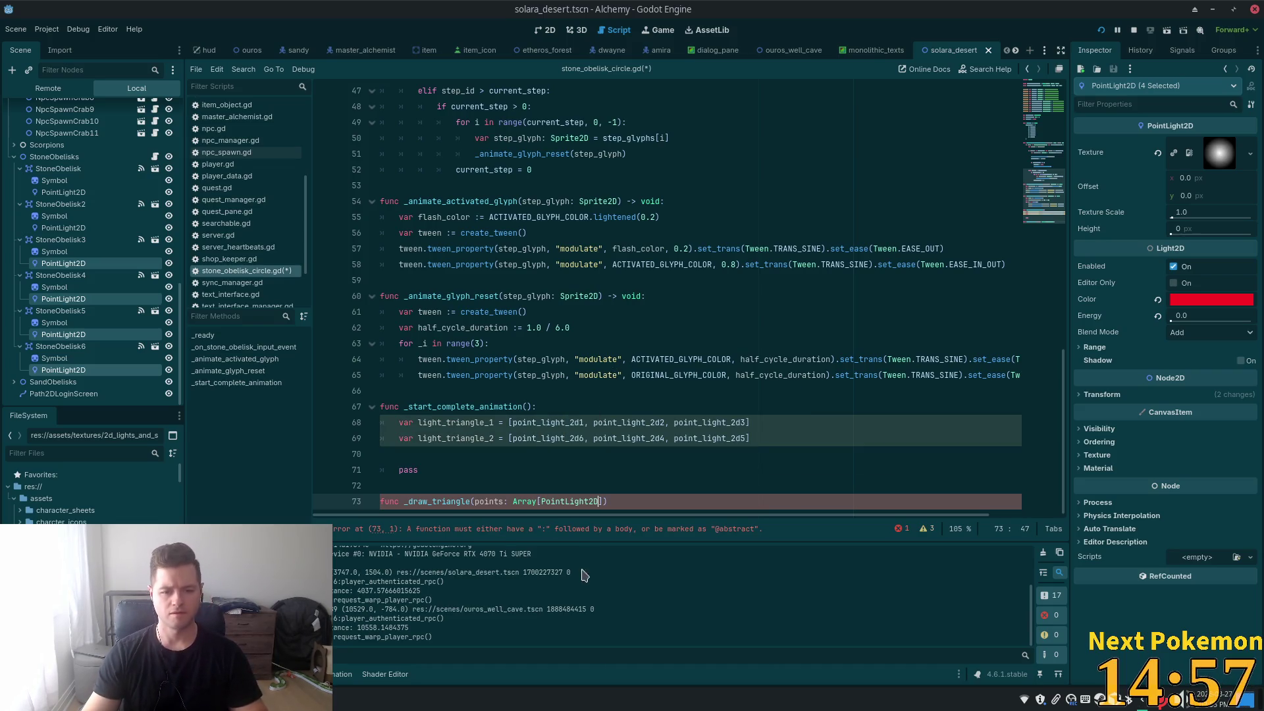
key(End)
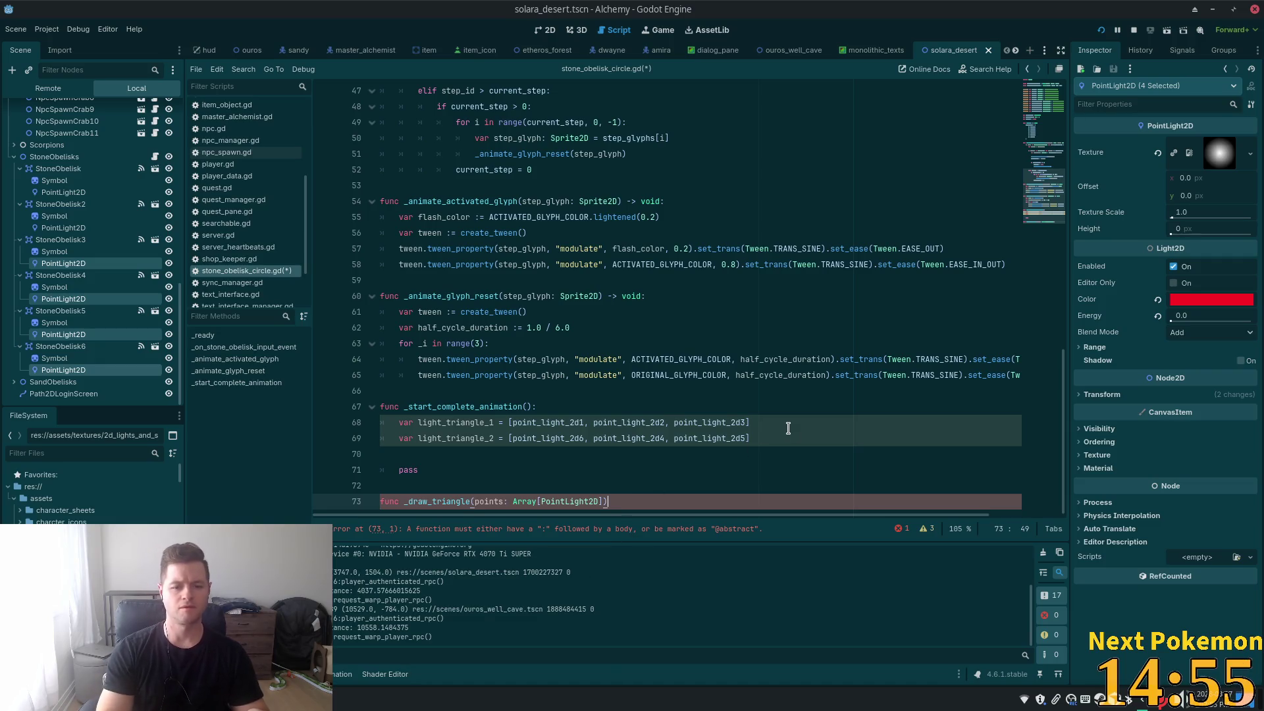
text(:)
key(Return)
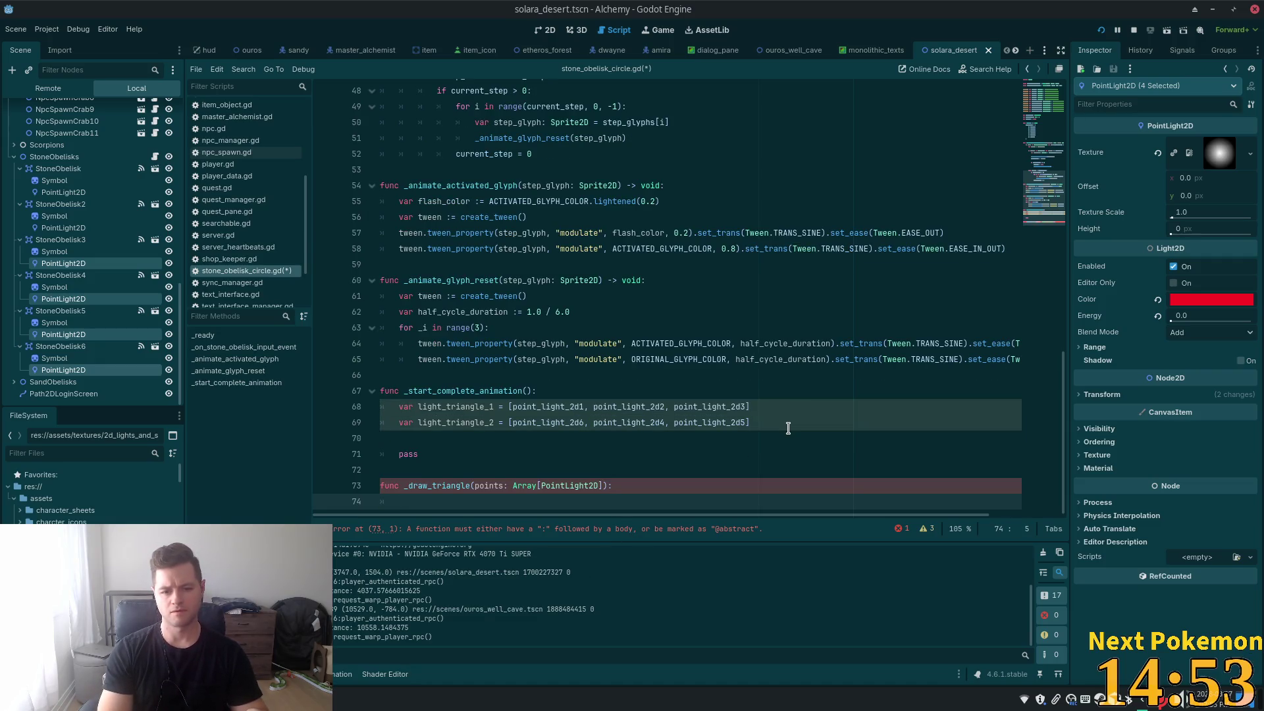
text(pass)
mouse_move(380, 406)
mouse_down()
mouse_move(388, 438)
mouse_move(419, 454)
mouse_up()
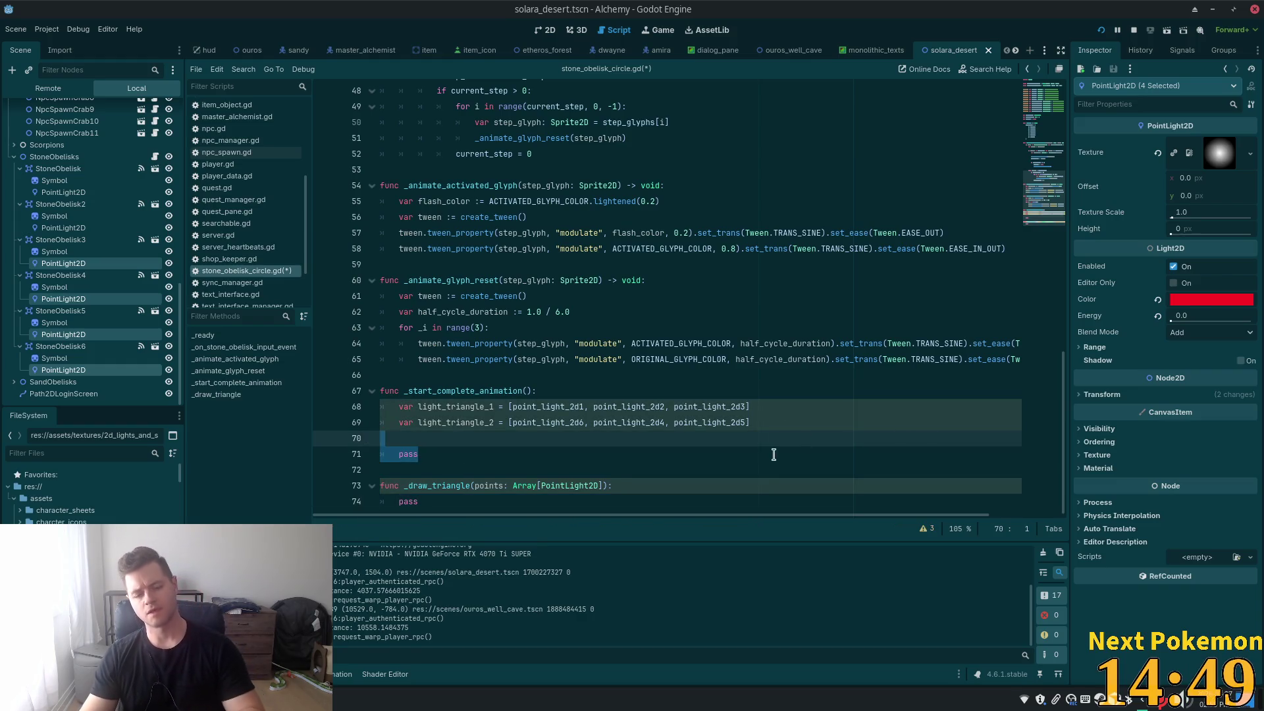
key(BackSpace)
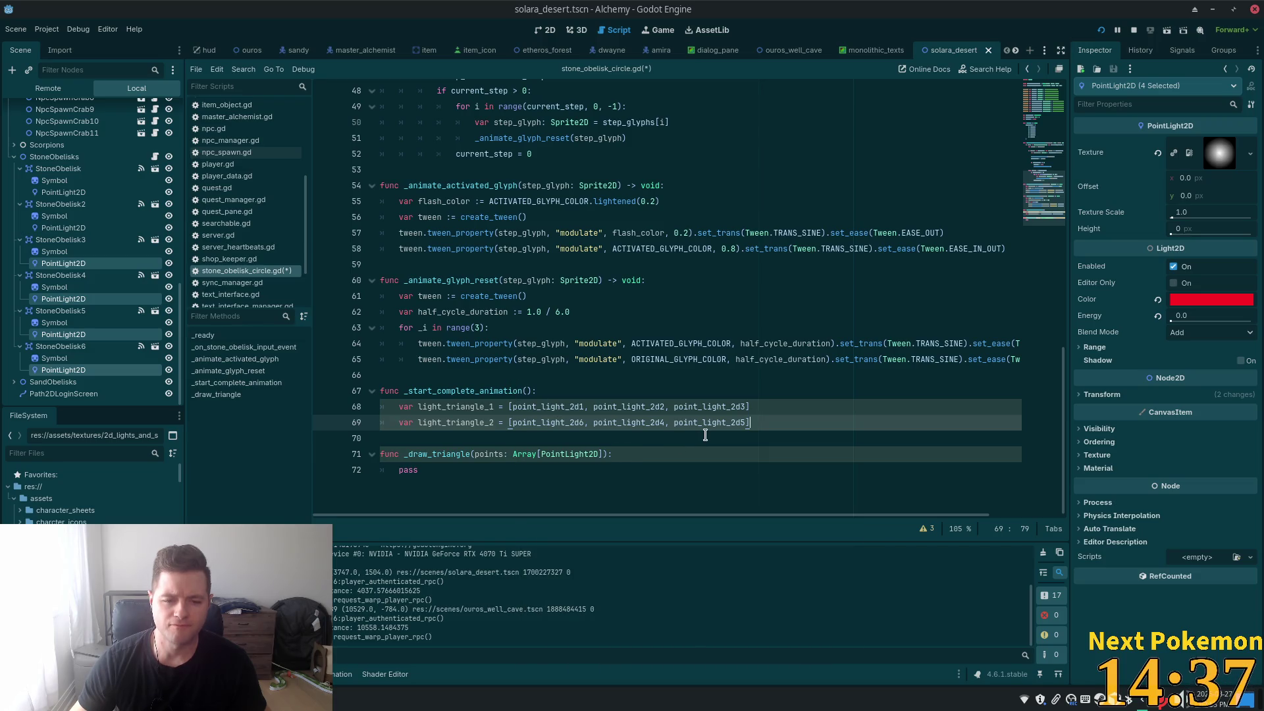
click(635, 453)
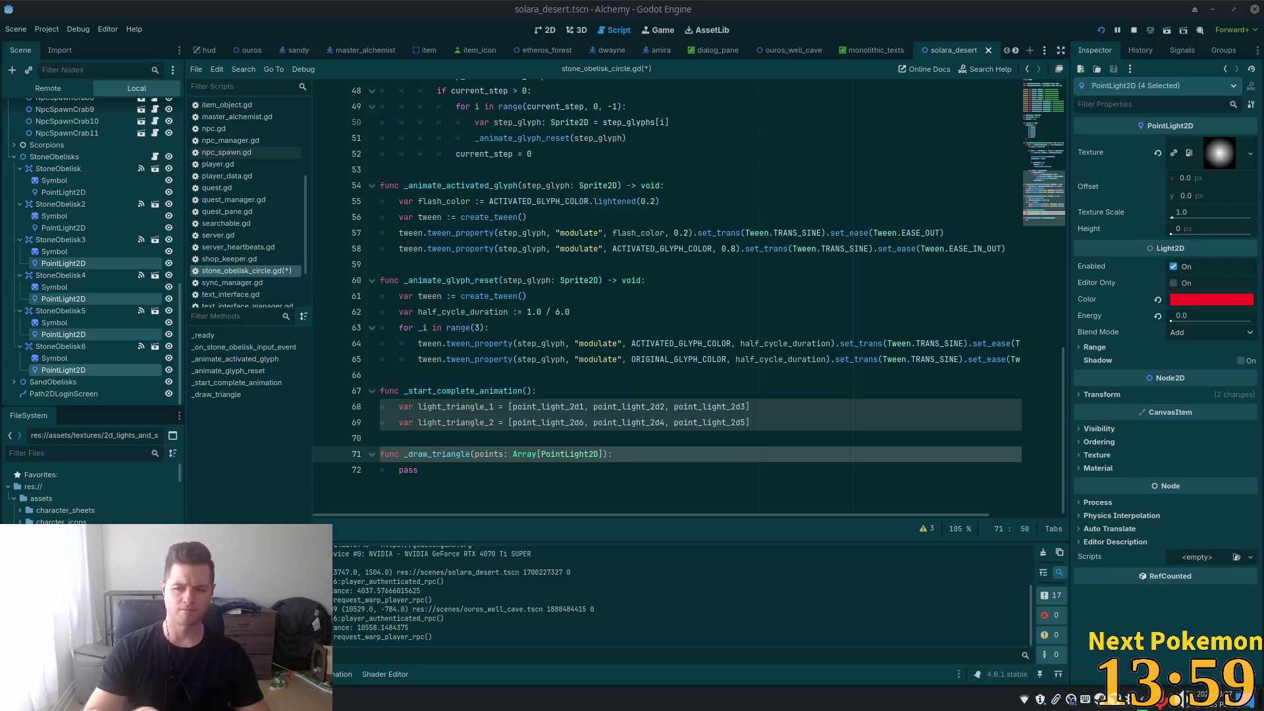
click(540, 467)
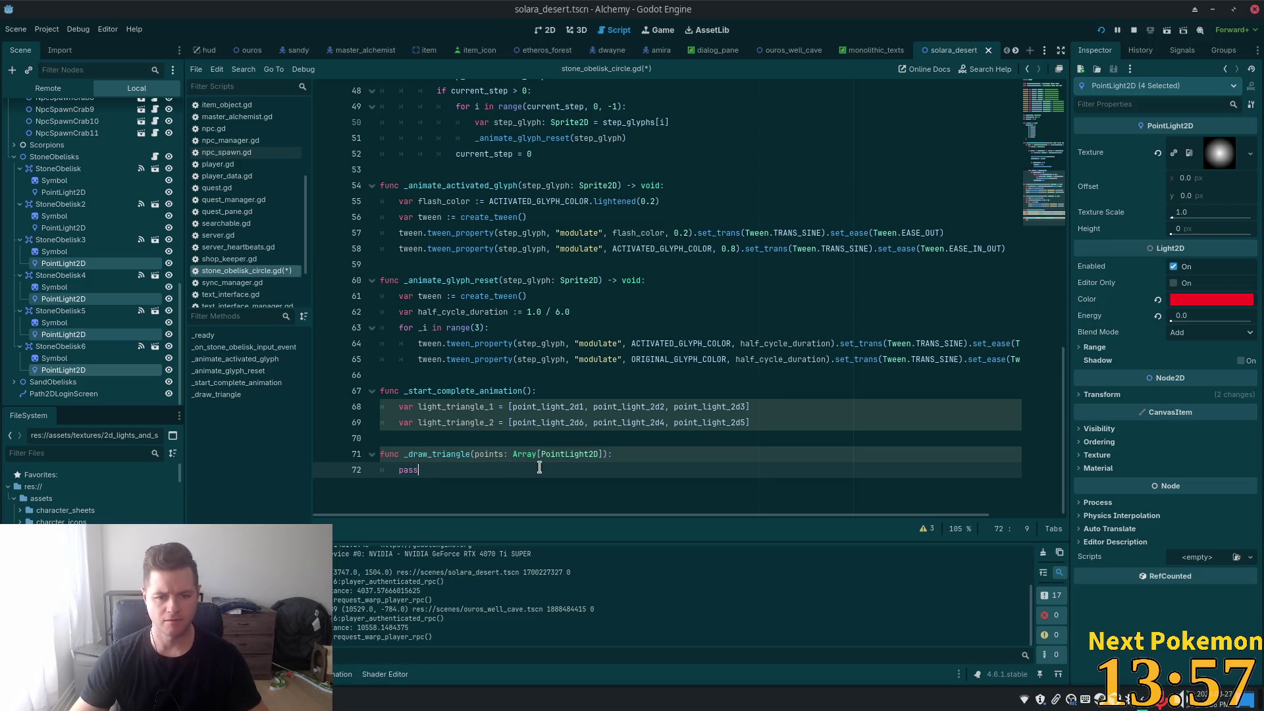
click(630, 451)
Step: Add var light_index = 0 on a new line above pass in _draw_triangle
key(Return)
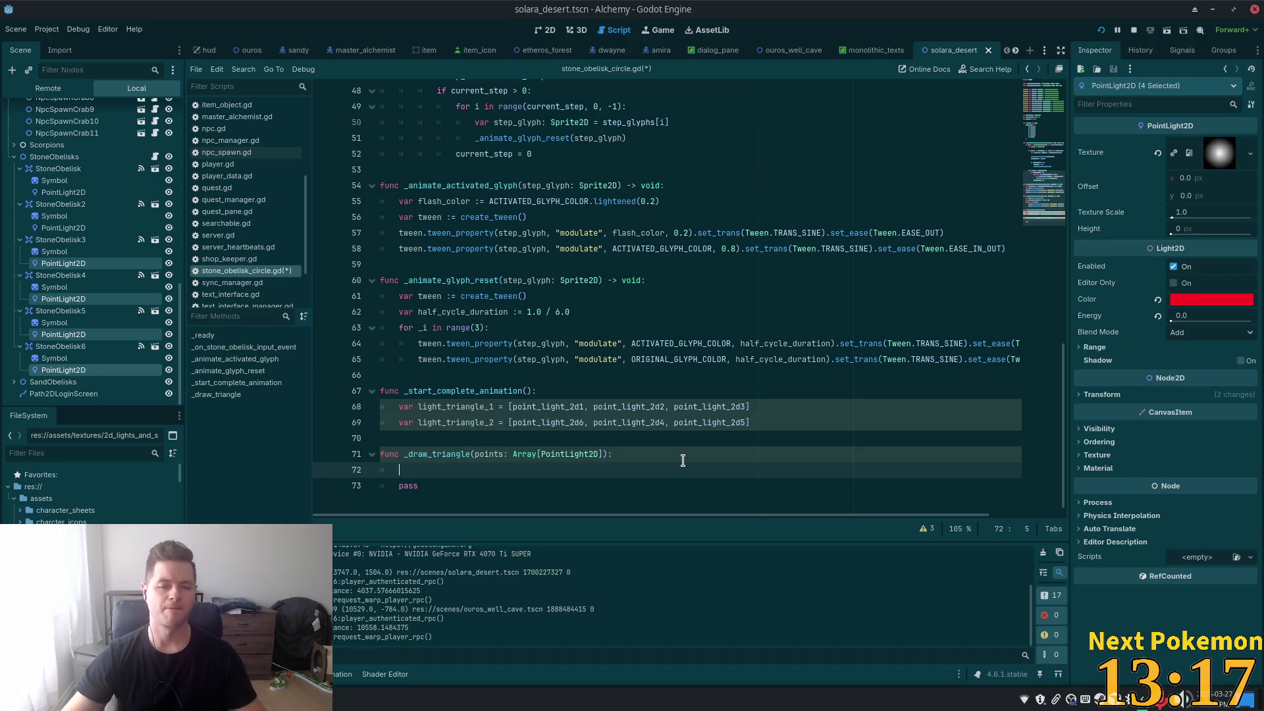
scroll(671, 425, up, 1)
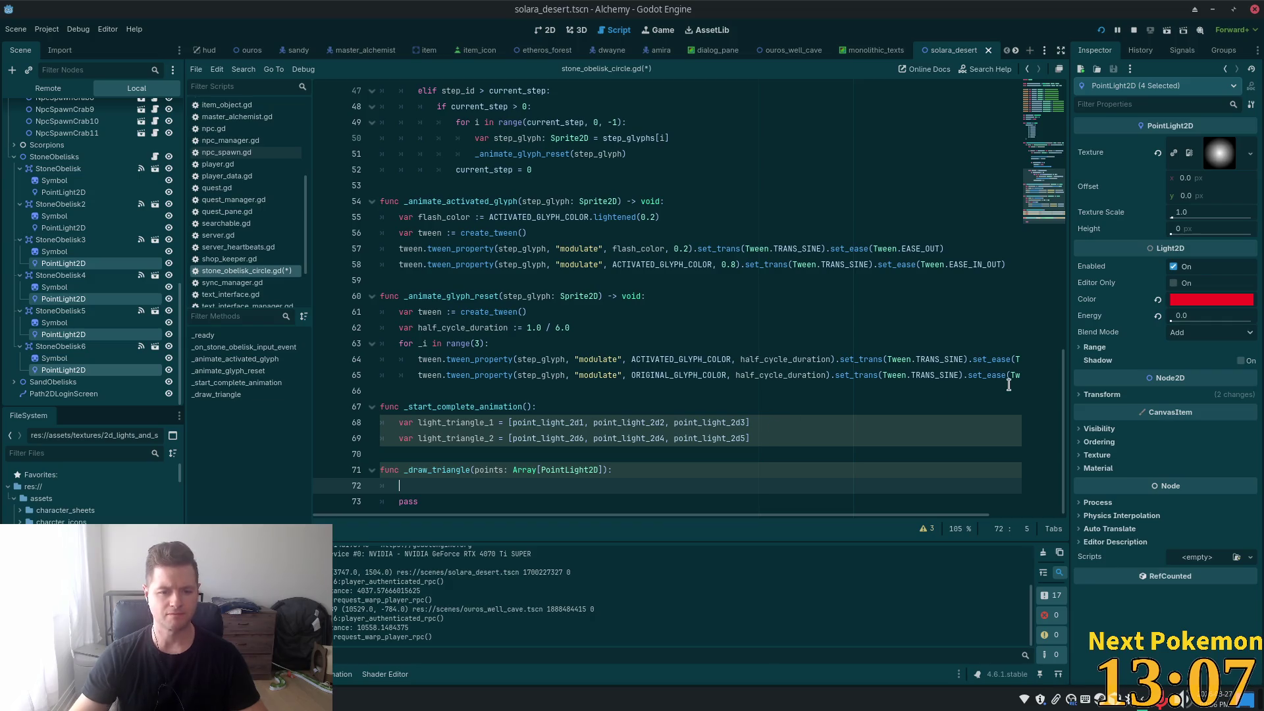
text(var light)
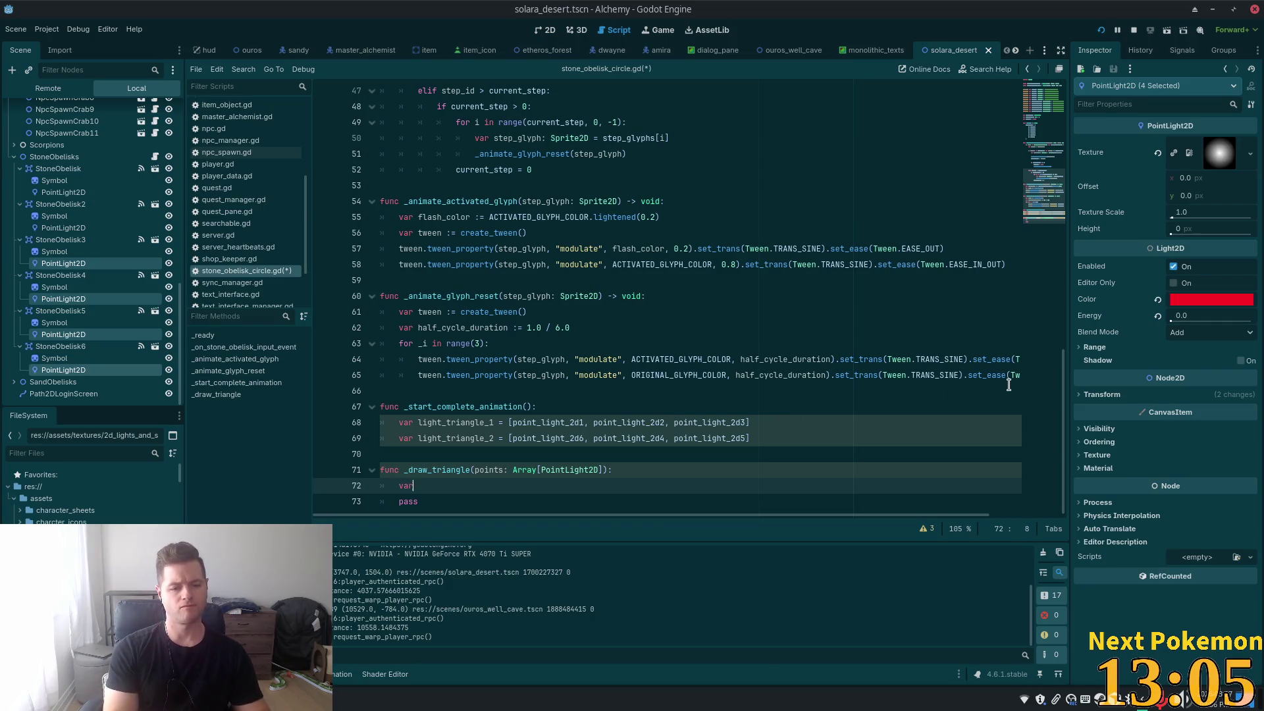
text(_index = 0)
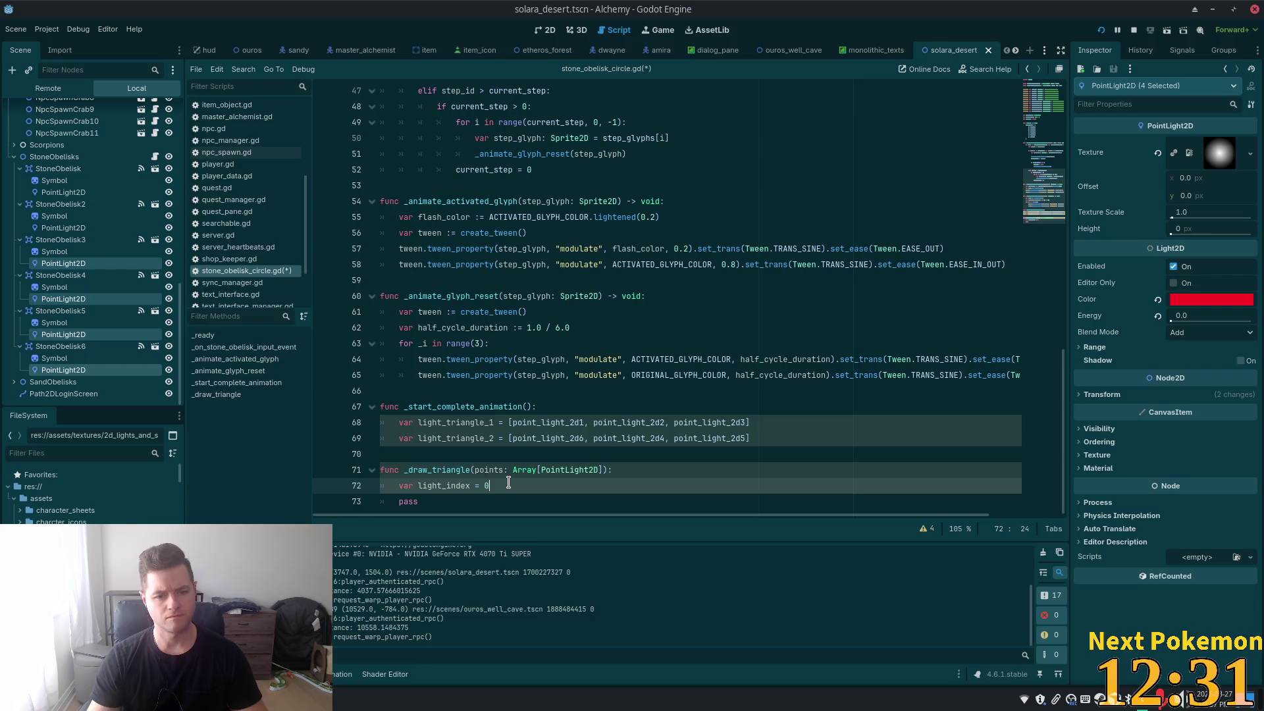
Step: Check the new light_index = 0 line, then view stone_obelisk_circle.gd's animation functions in Cursor
key(shift+Left)
key(shift+Left)
key(shift+Left)
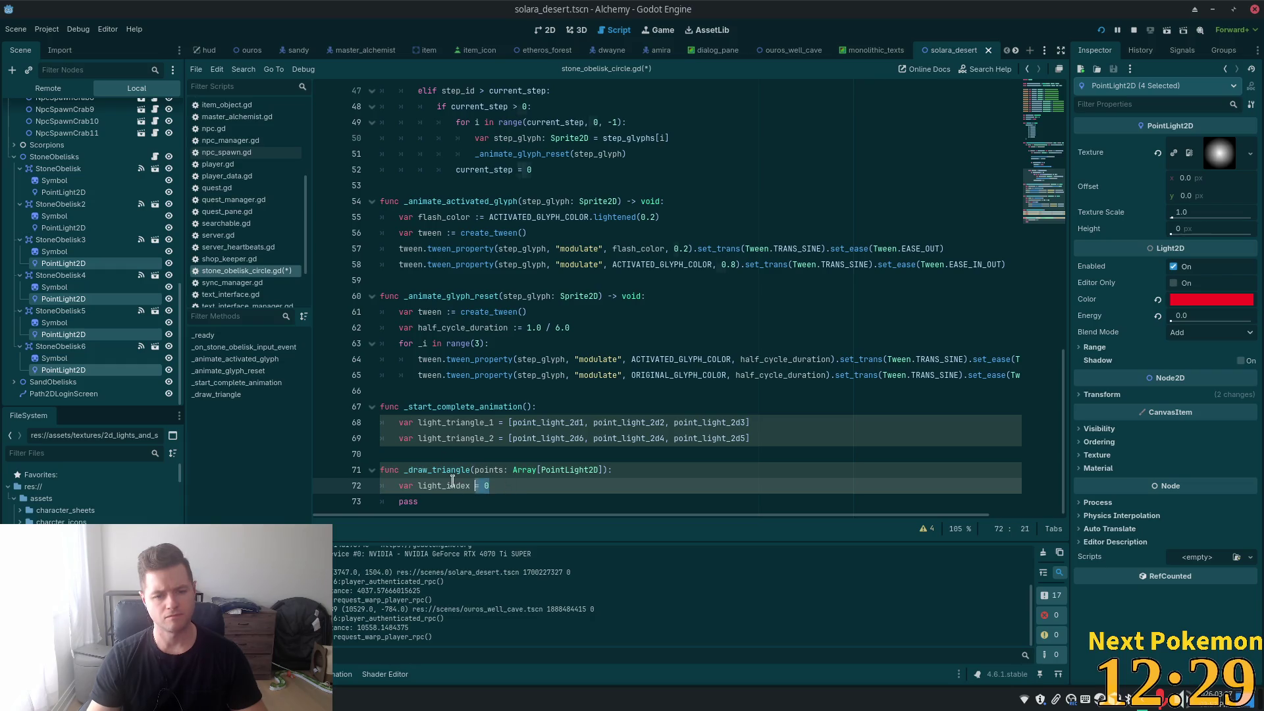
key(ctrl+shift+Left)
key(ctrl+shift+Left)
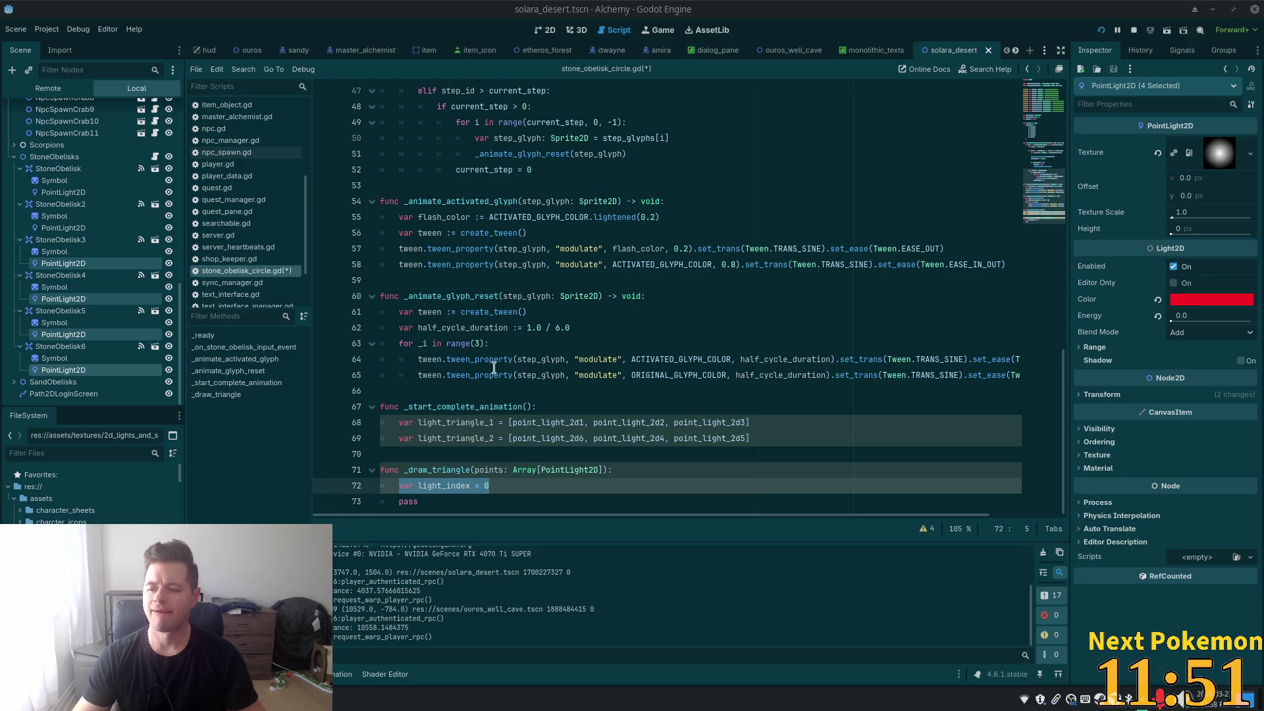
click(462, 468)
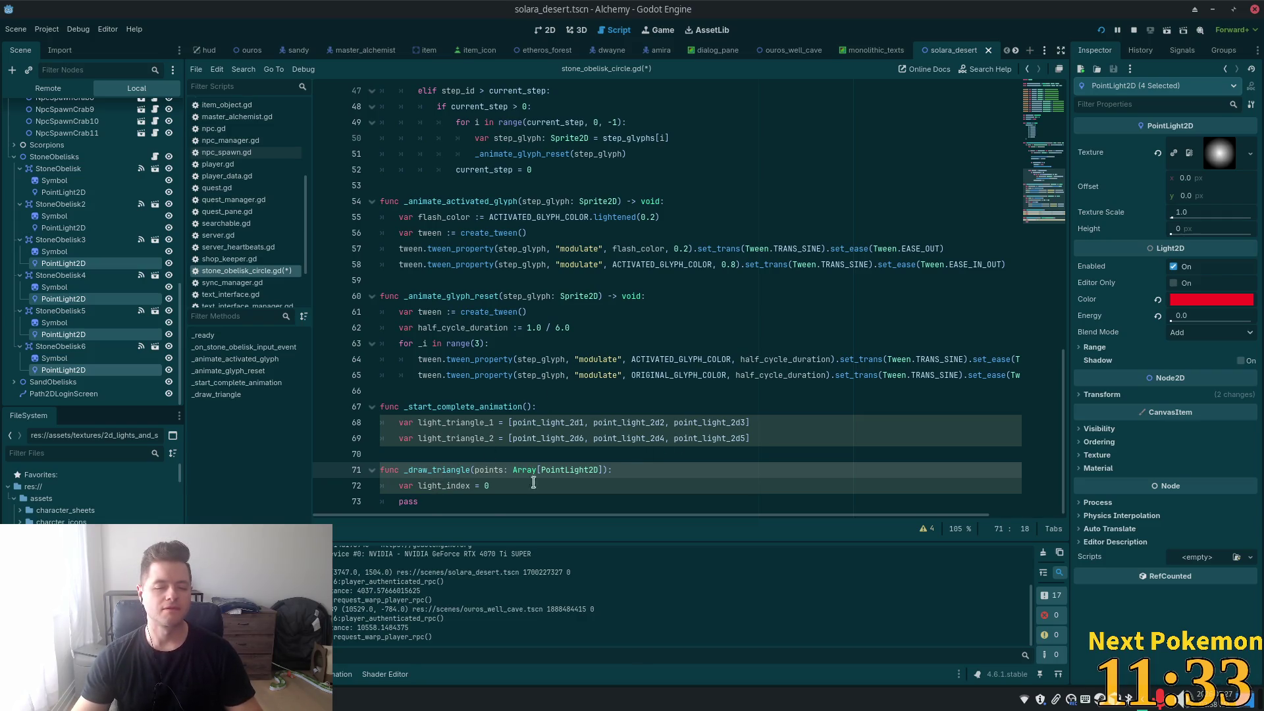
click(476, 487)
click(512, 484)
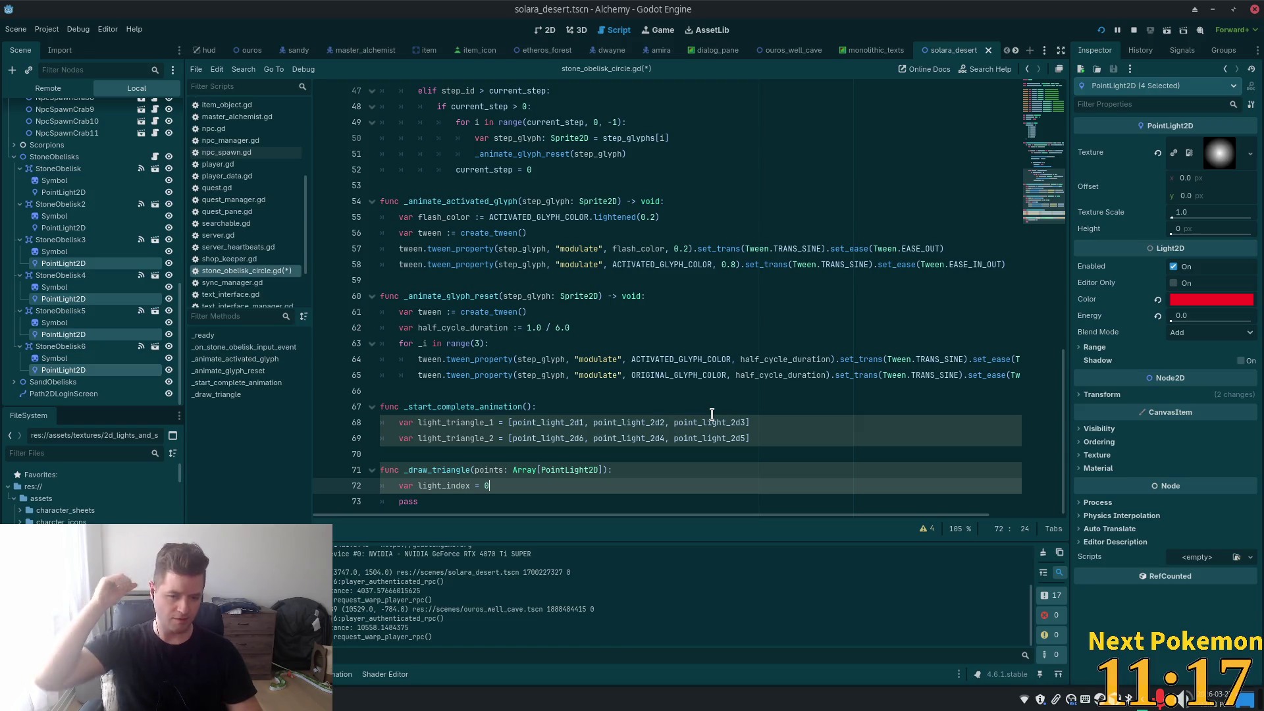
key(alt+Tab)
scroll(528, 411, down, 10)
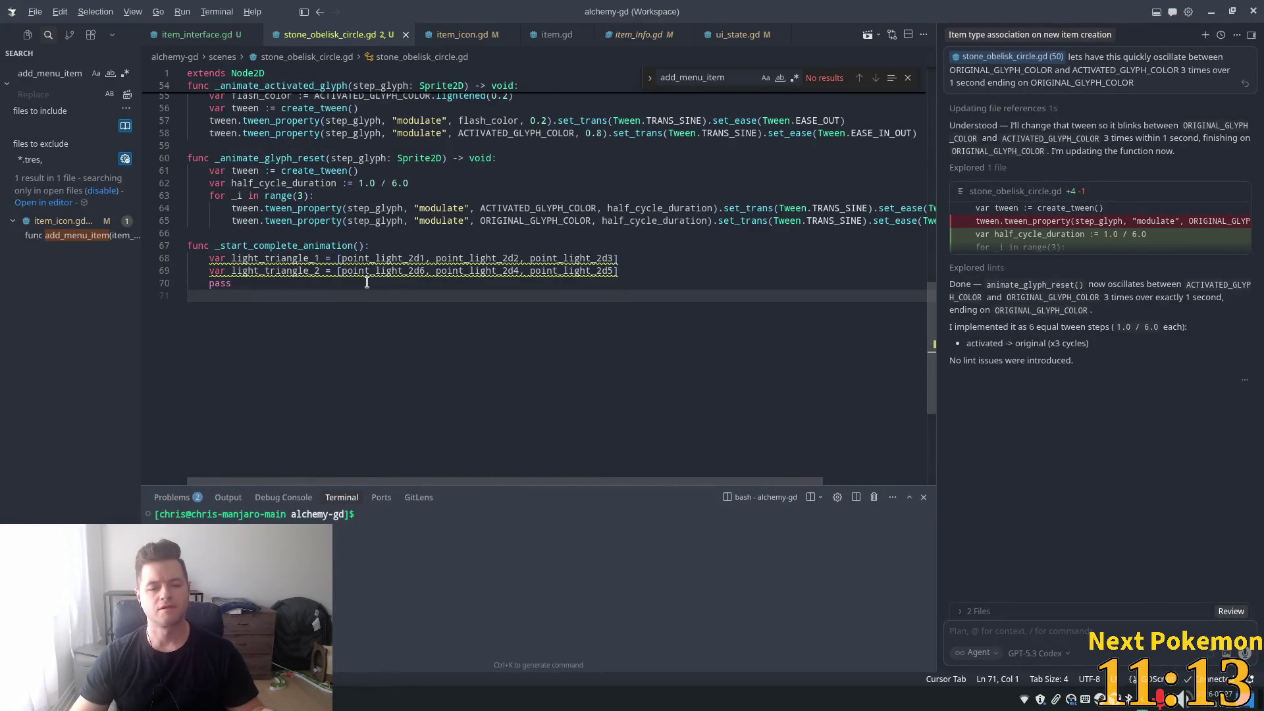
Step: Save the scene and obelisk script in Godot, then return to Cursor
key(alt+Tab)
key(ctrl+s)
click(503, 438)
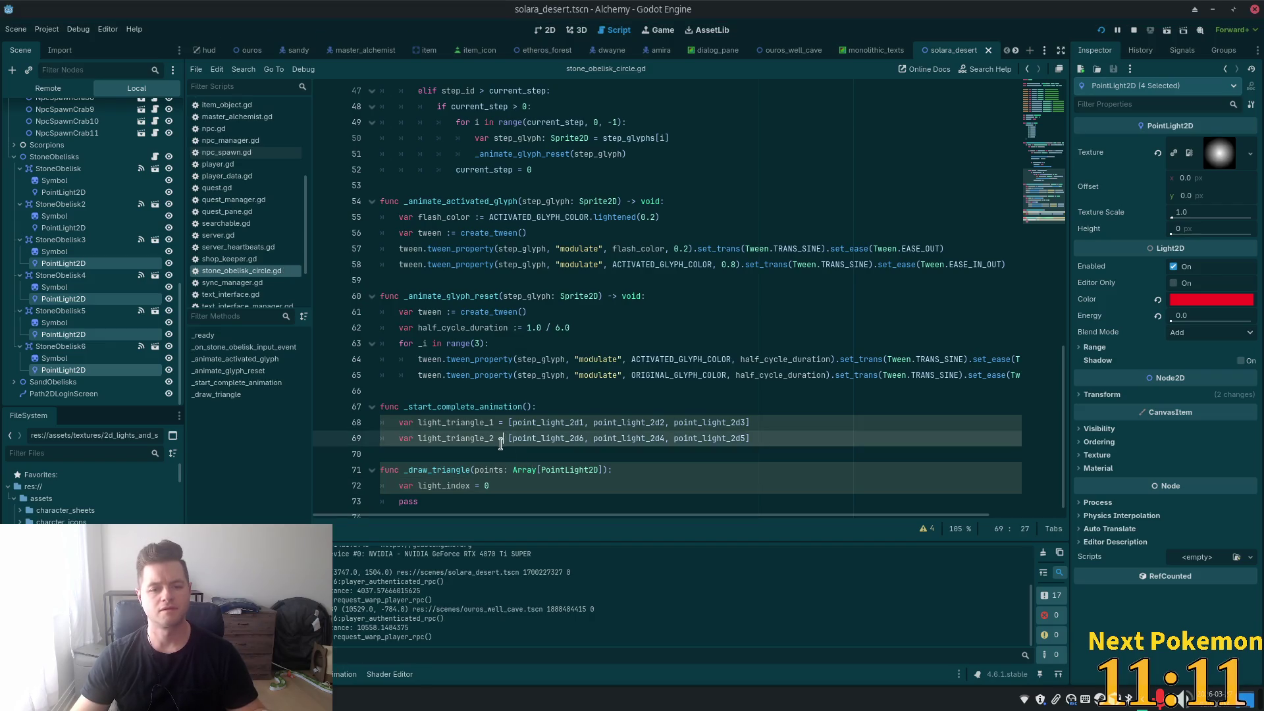
key(alt+Tab)
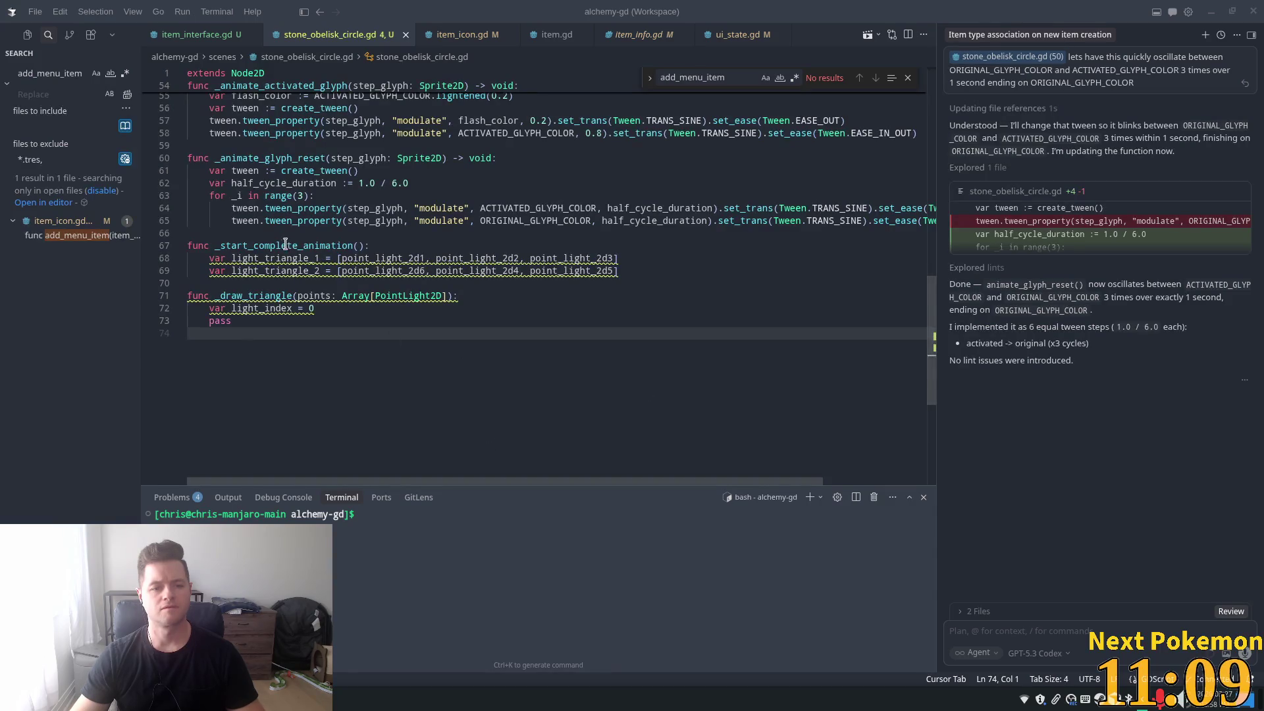
scroll(429, 297, up, 3)
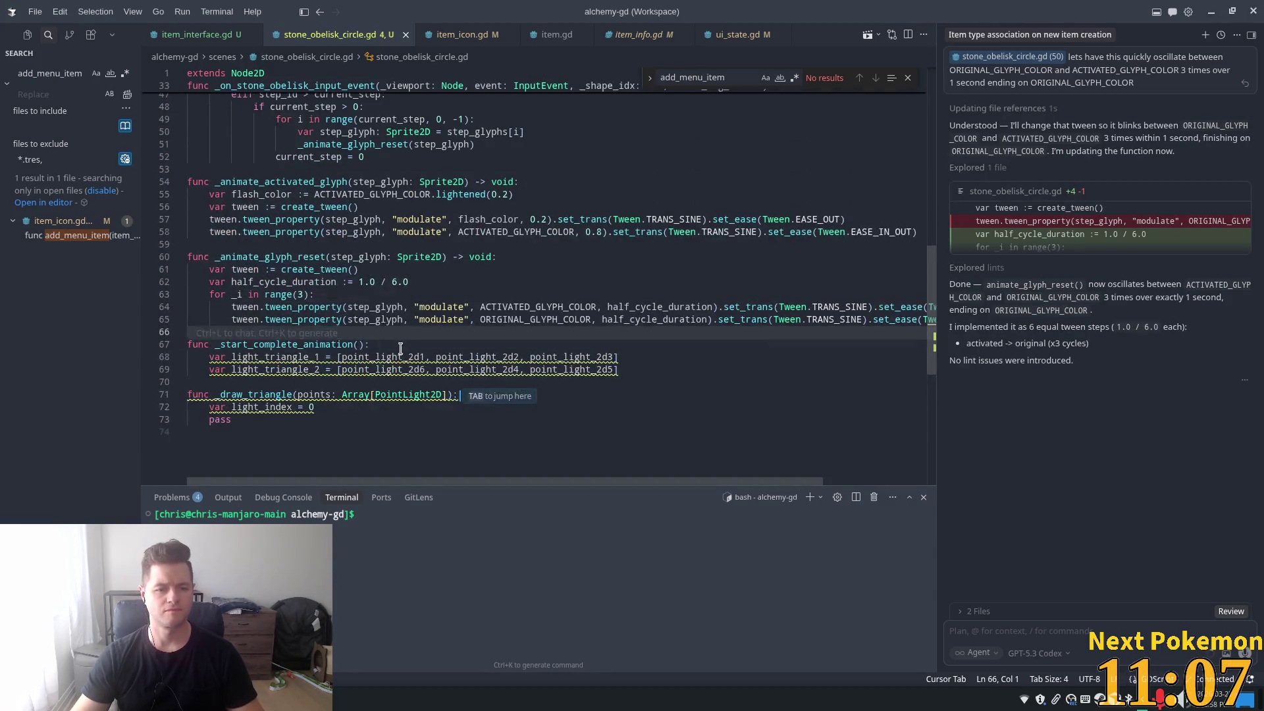
Step: Add _draw_triangle(light_triangle_1) and _draw_triangle(light_triangle_2) calls, then select lines 67–75
click(399, 346)
click(576, 386)
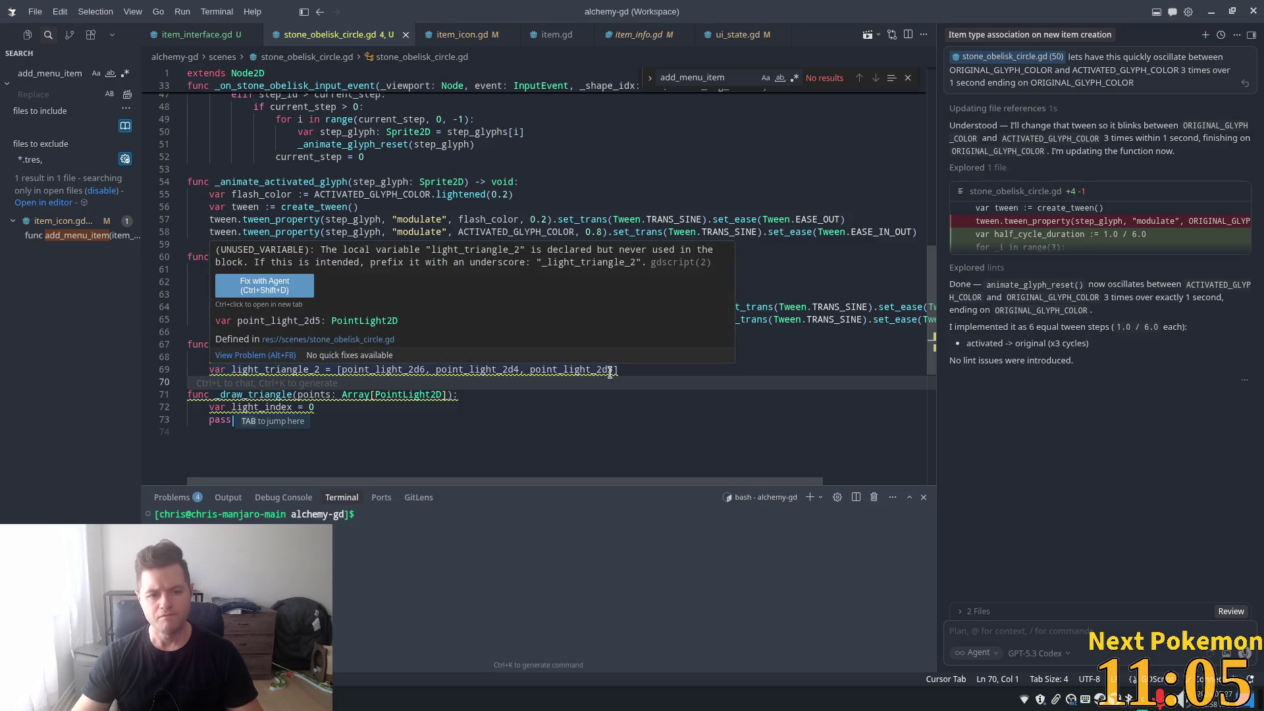
click(706, 370)
key(Return)
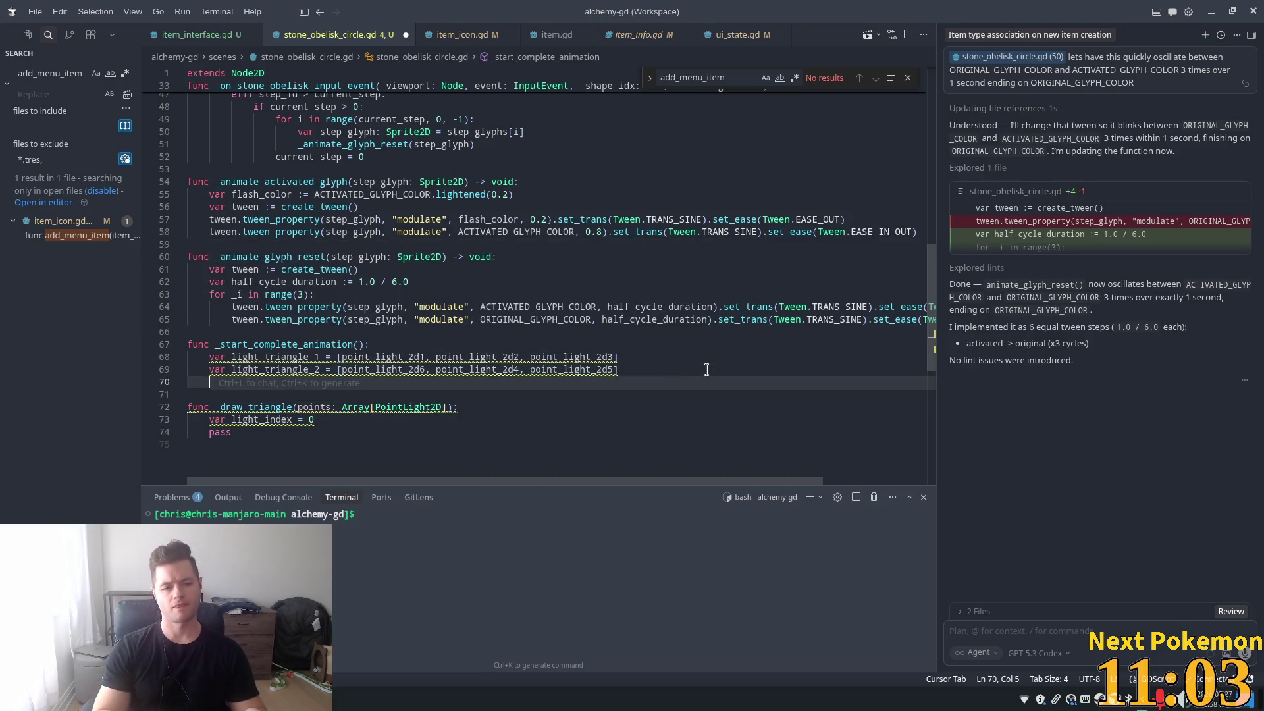
text(_)
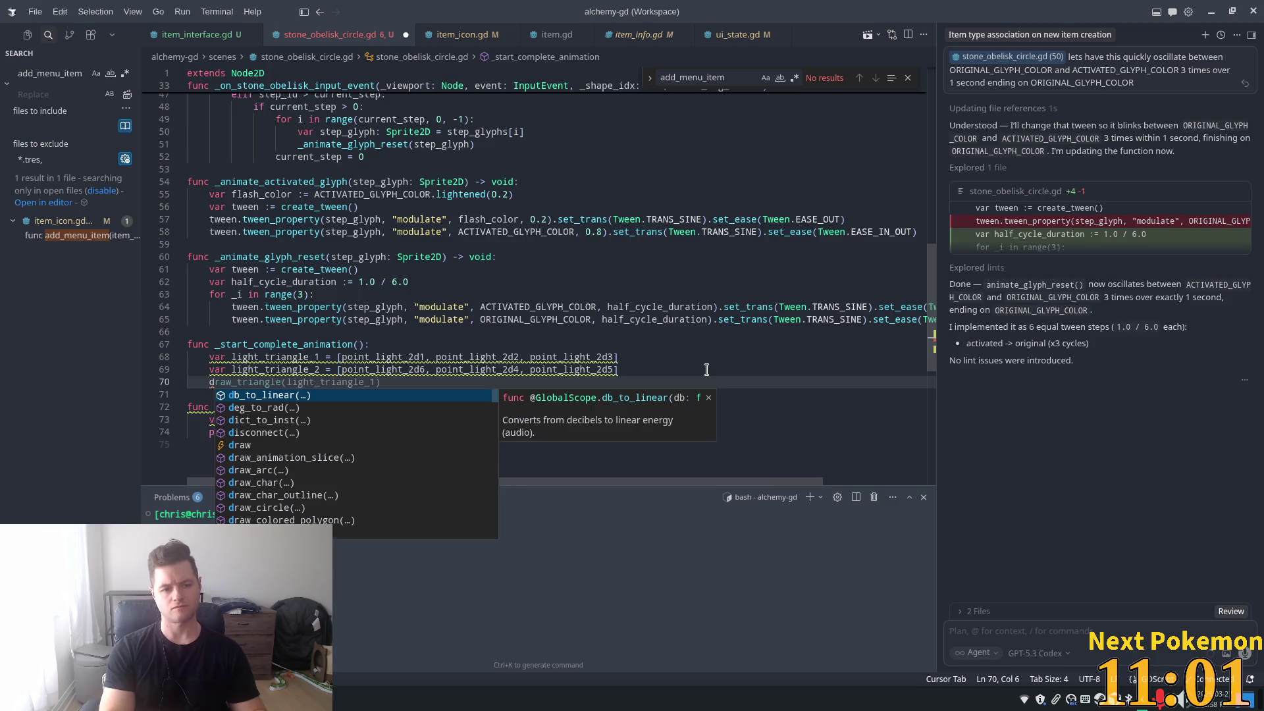
key(Tab)
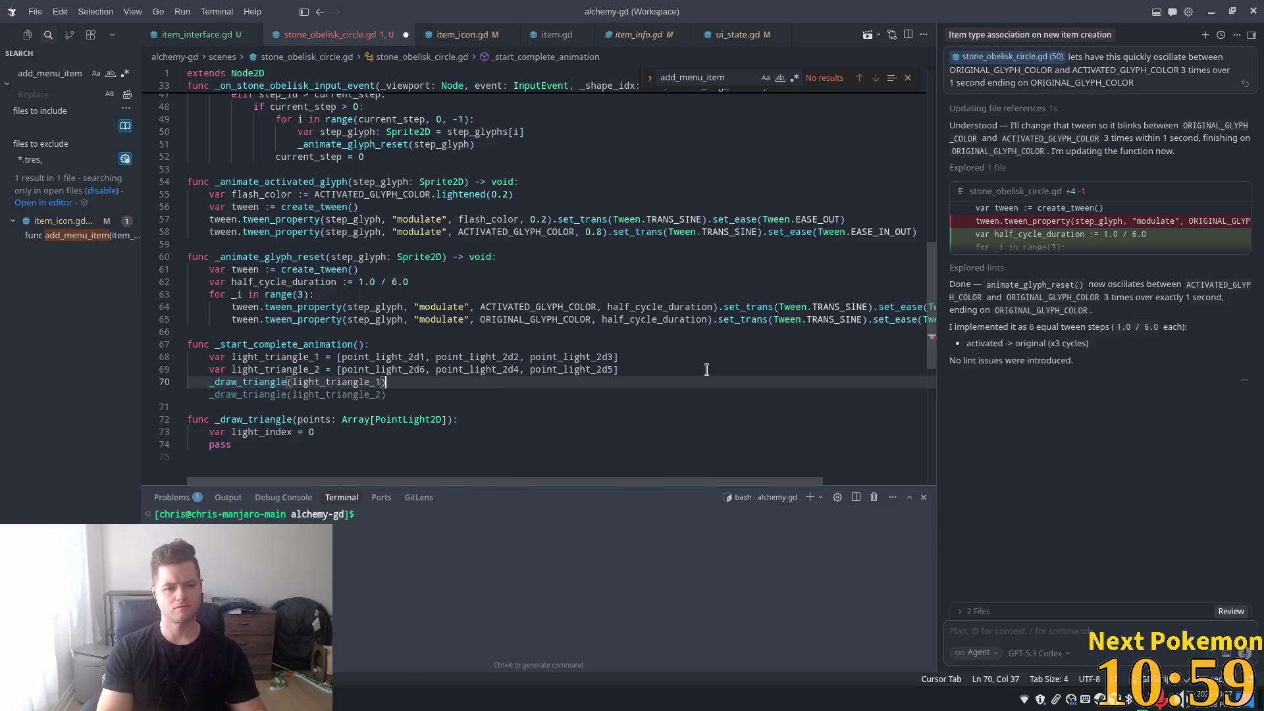
key(Tab)
click(698, 357)
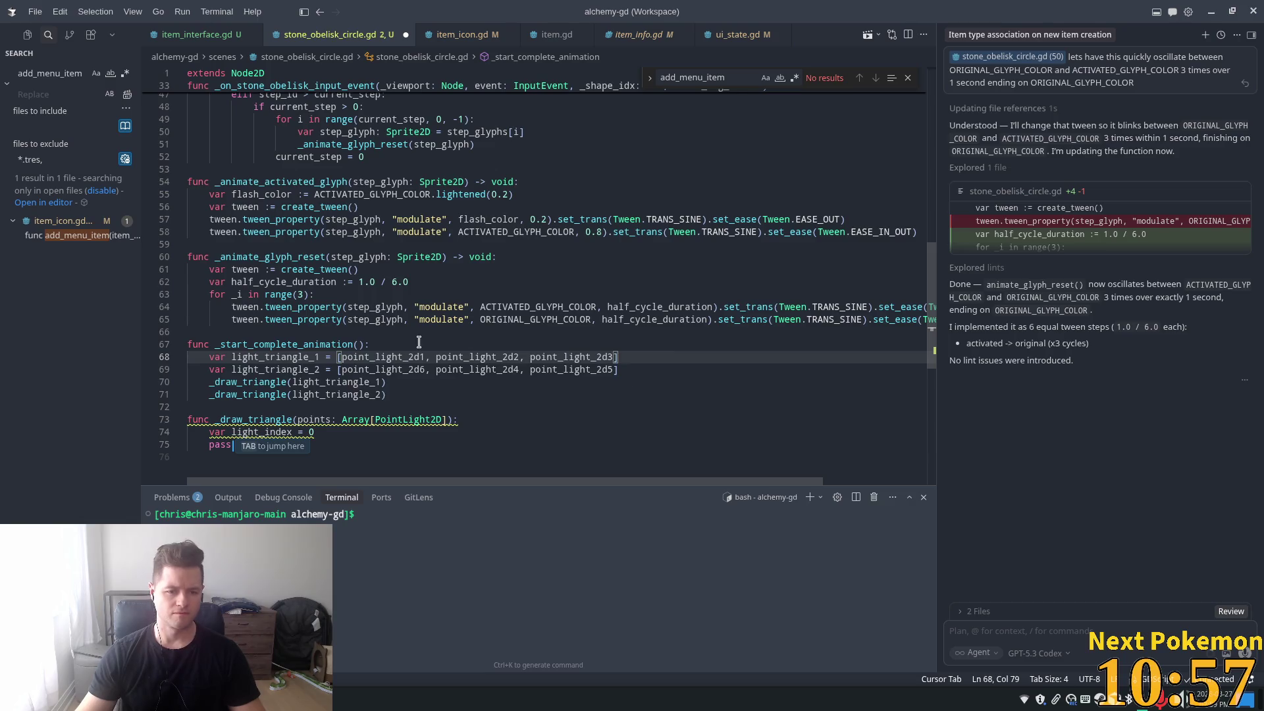
mouse_move(232, 445)
mouse_down()
mouse_move(197, 407)
mouse_move(187, 345)
mouse_up()
Step: Attach lines 67–75 to the agent chat and ask for both triangle draws to run in parallel, increasing the lights
key(ctrl+l)
text(would like the)
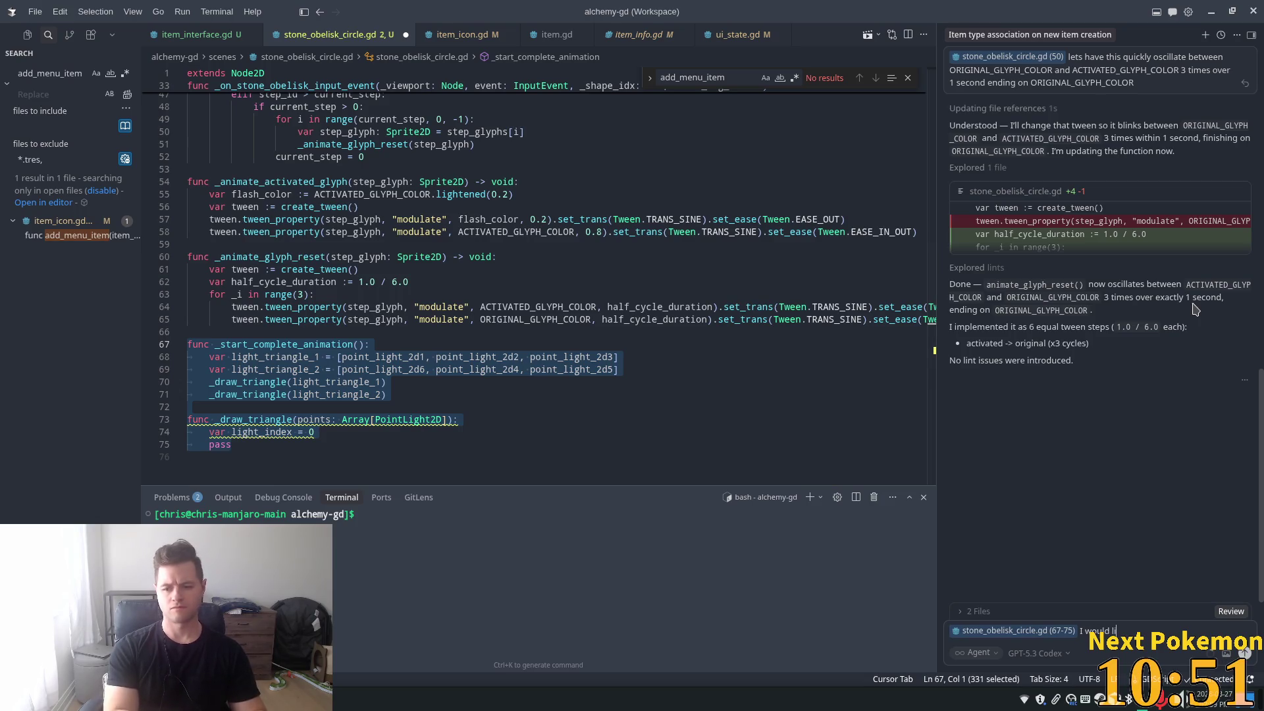
text( two)
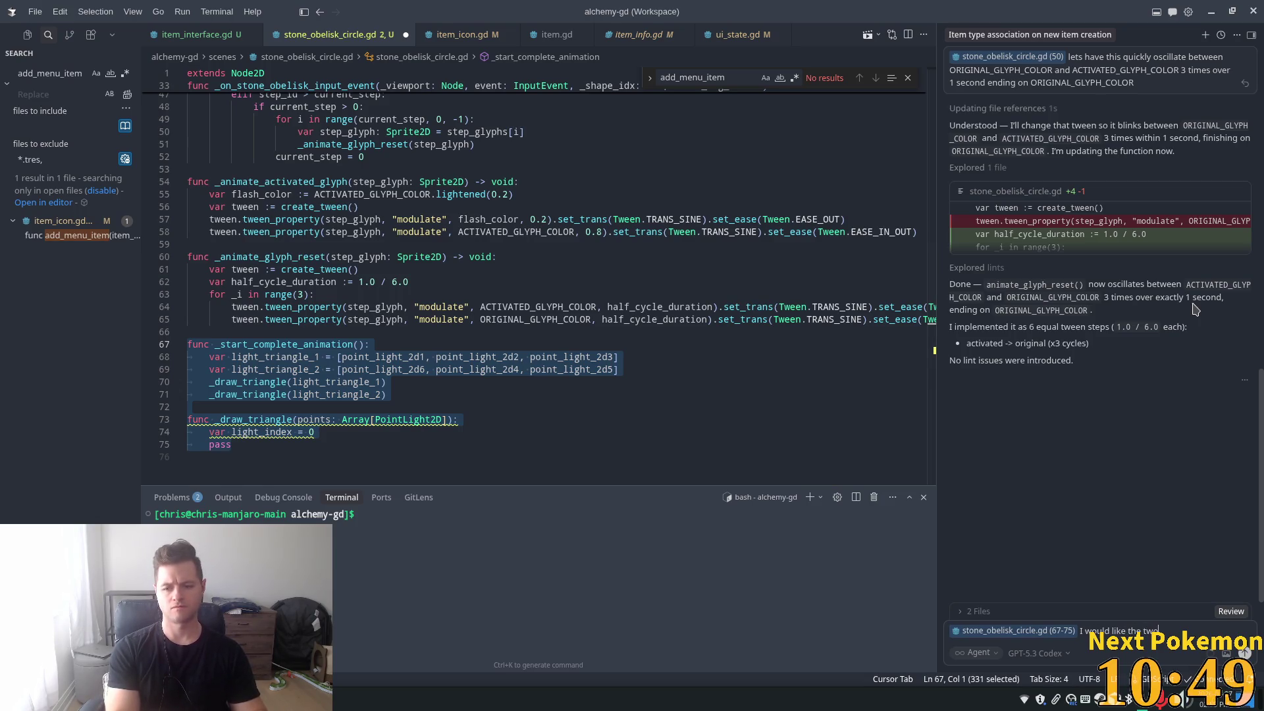
text( li)
text(ght tr)
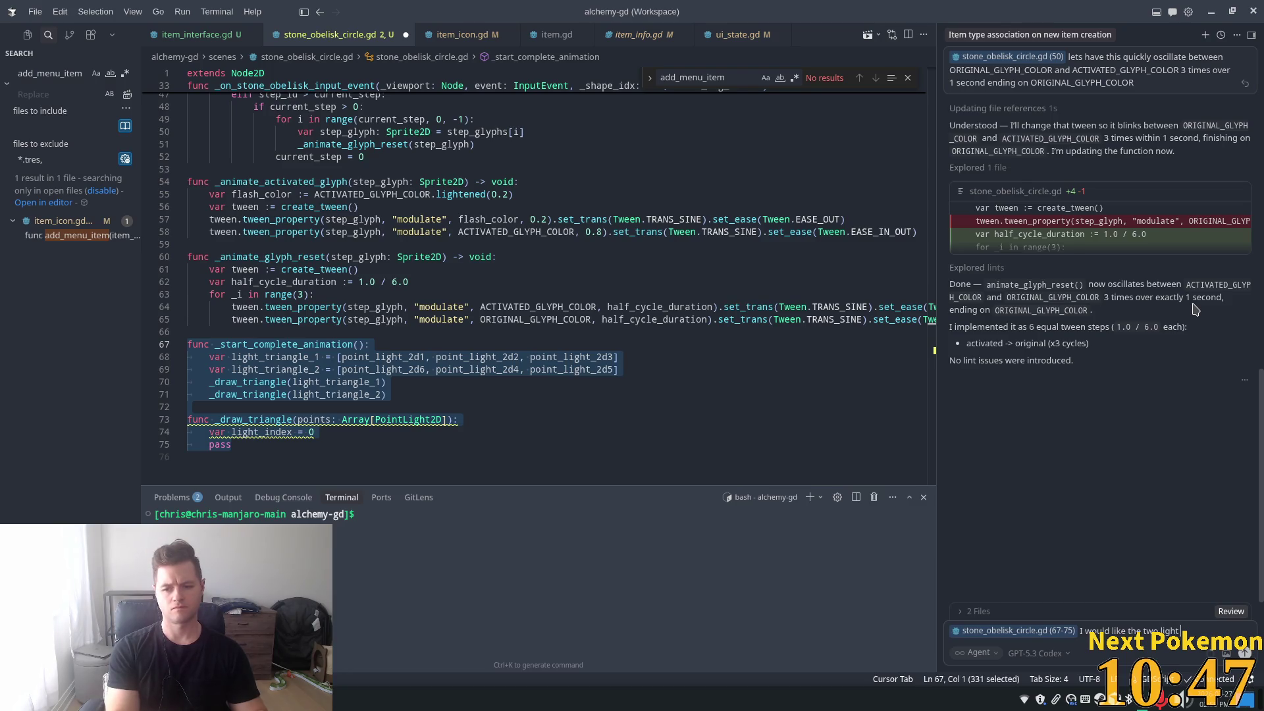
text(iang)
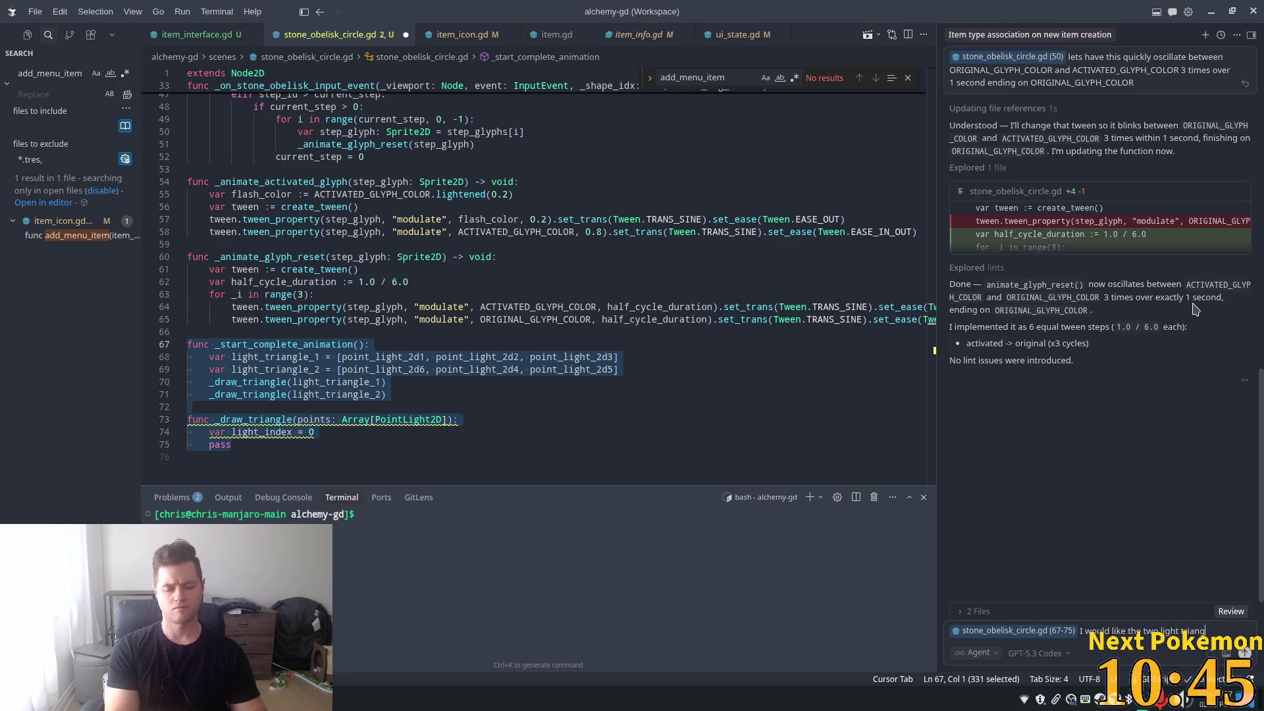
text(les t)
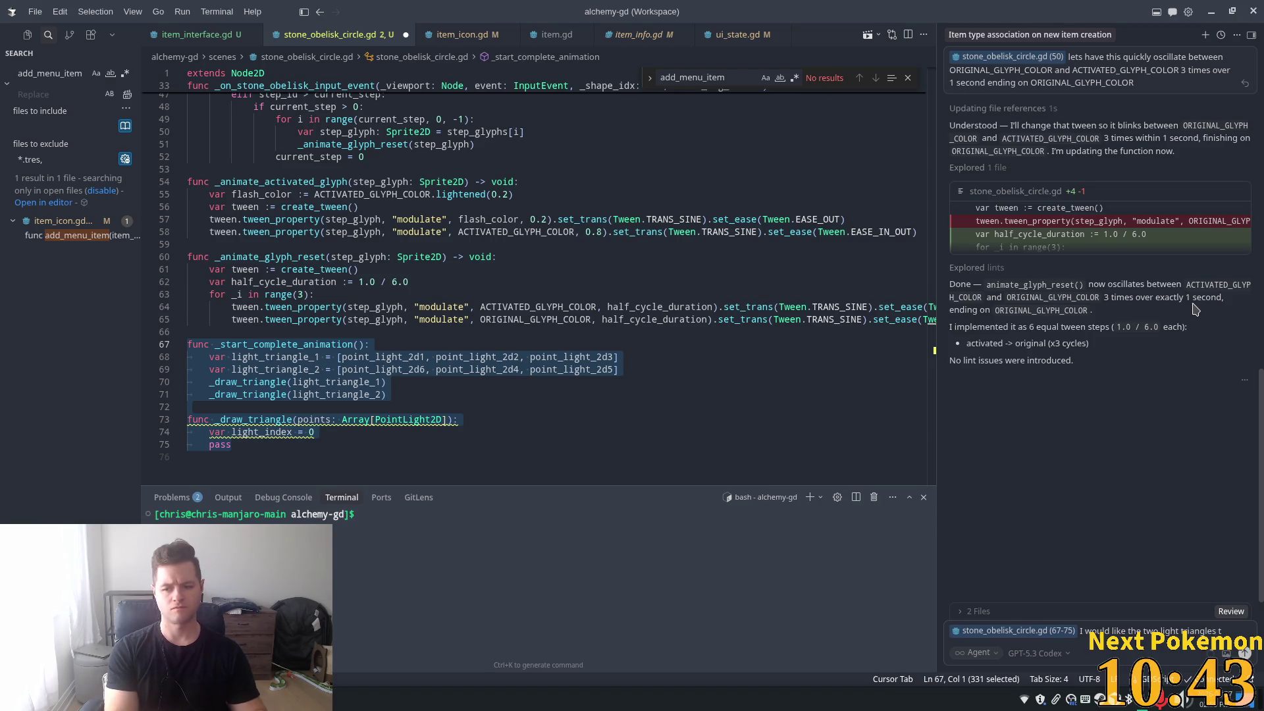
key(BackSpace)
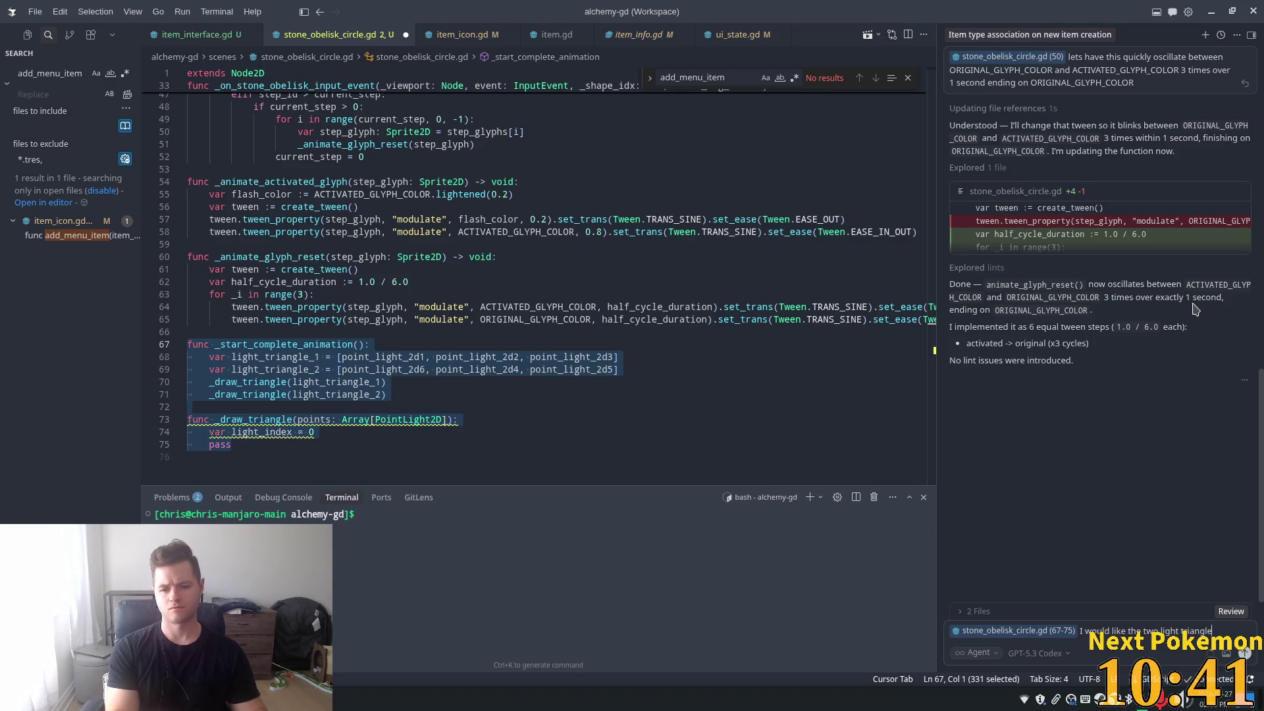
key(BackSpace)
key(BackSpace)
key(BackSpace)
key(BackSpace)
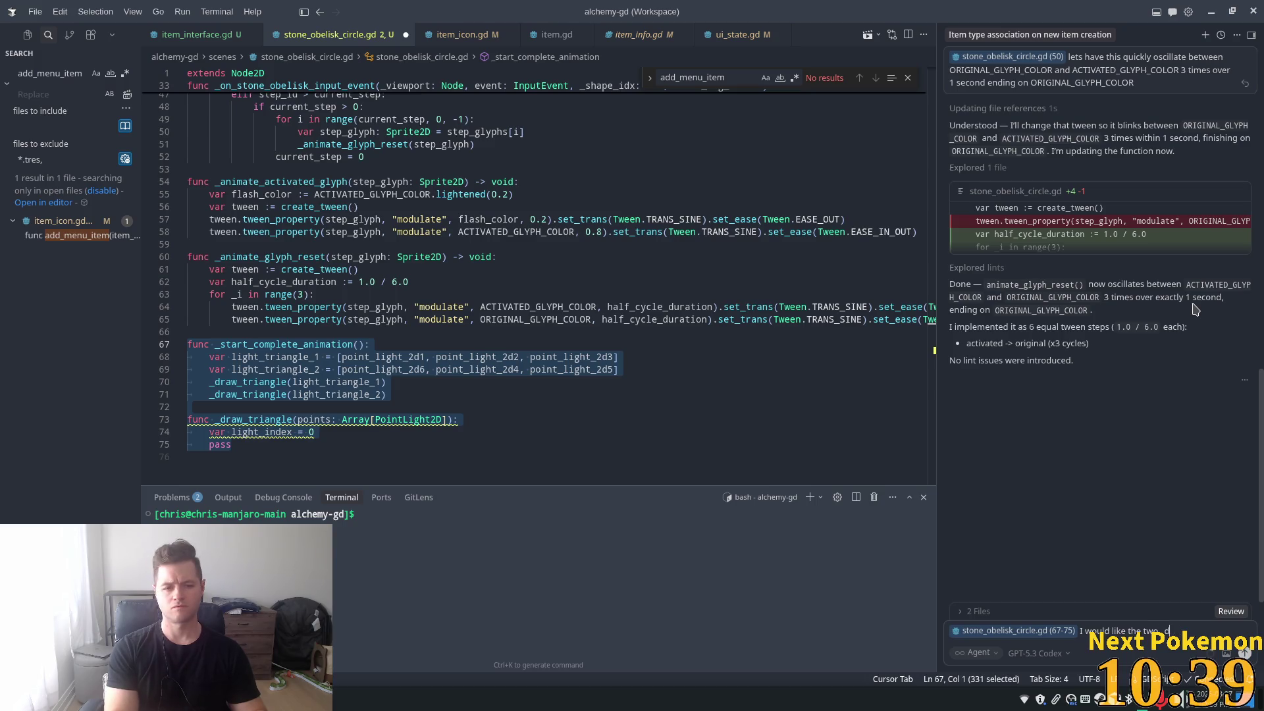
text(raw)
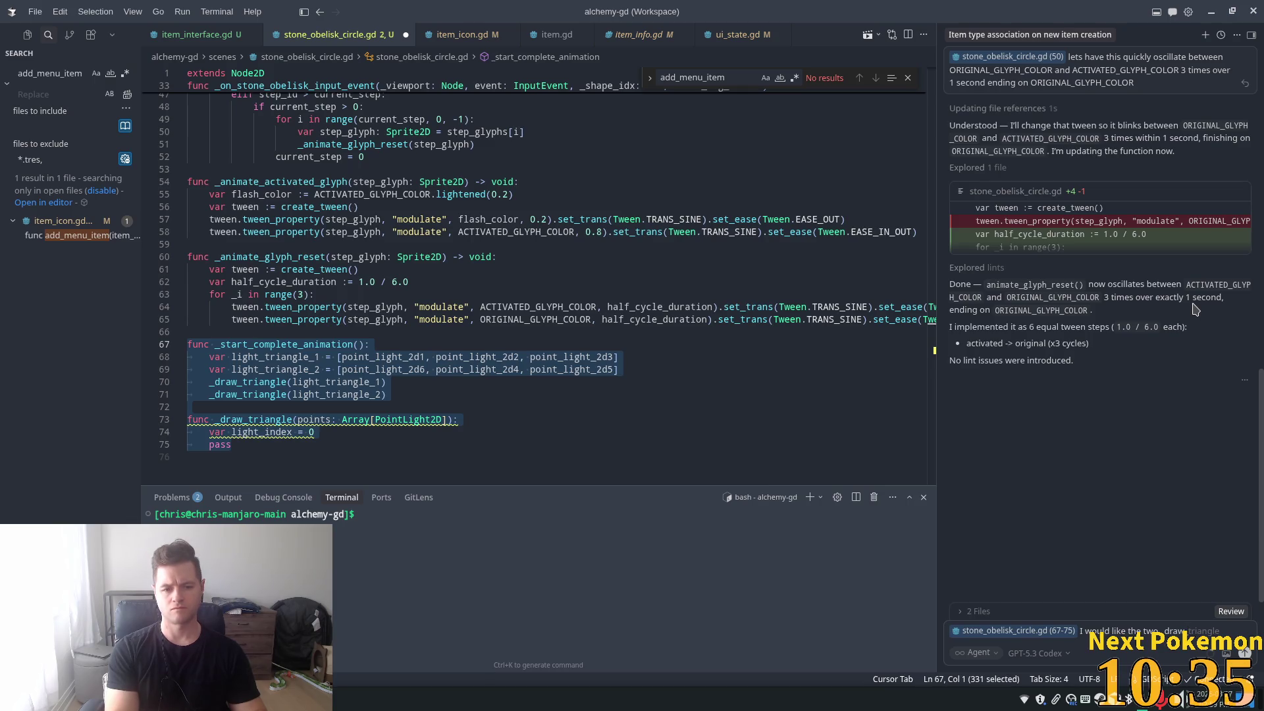
text(n)
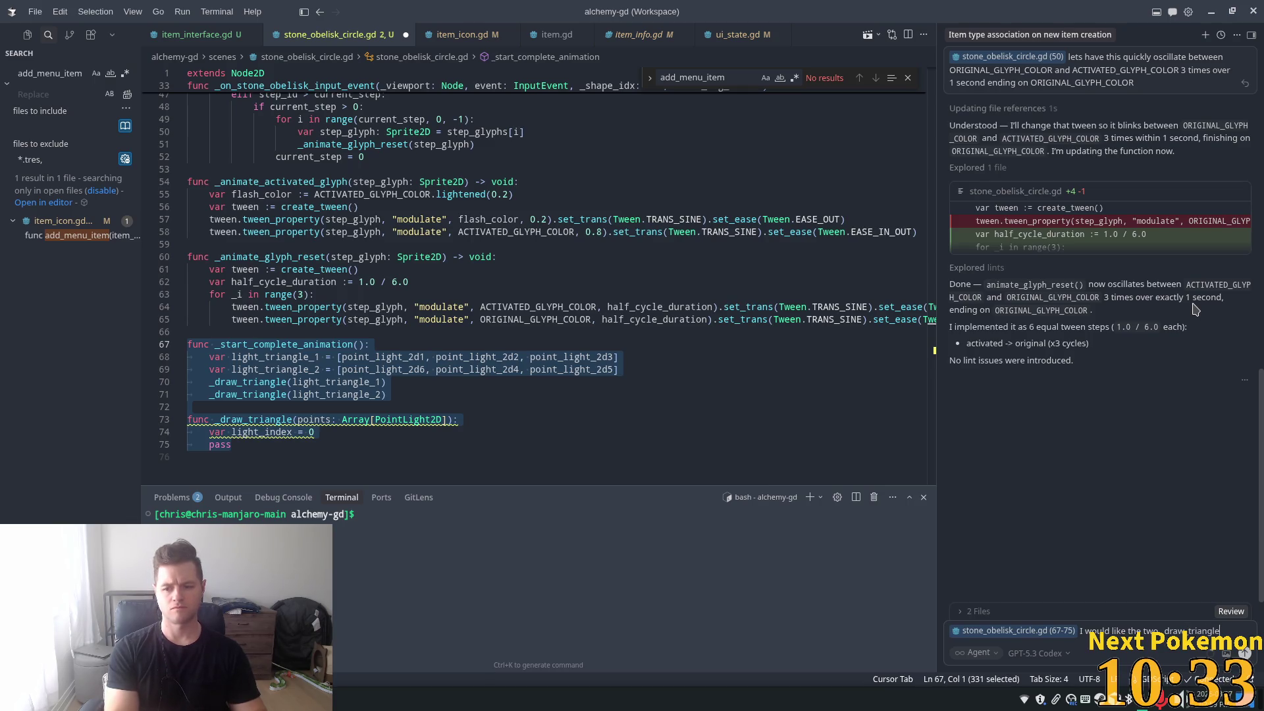
text( functions to run i)
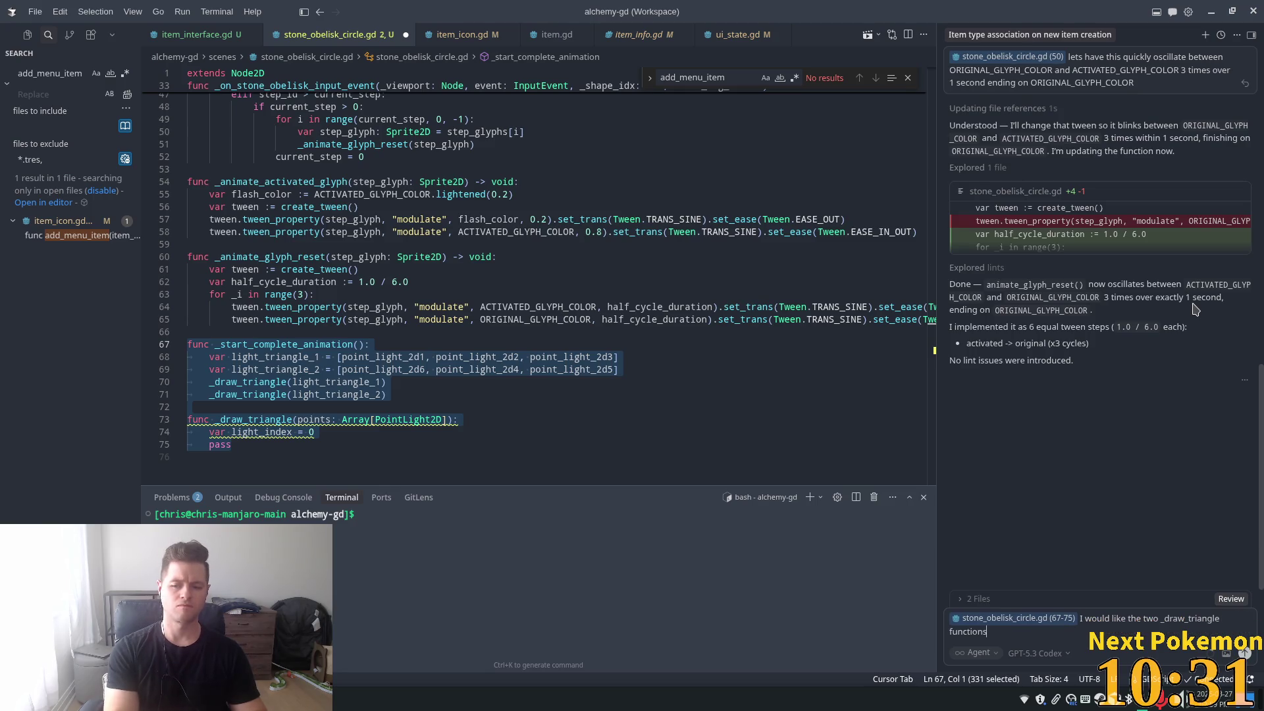
text(n para)
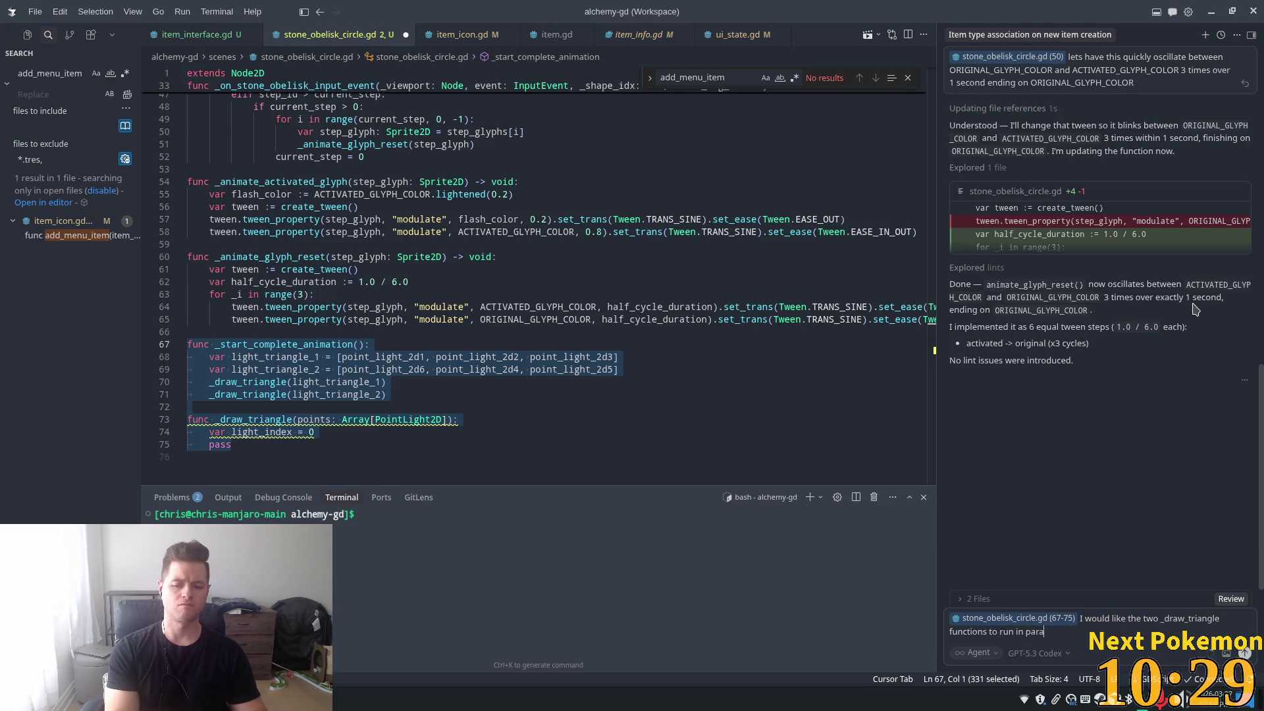
text(le)
text(el. Tr)
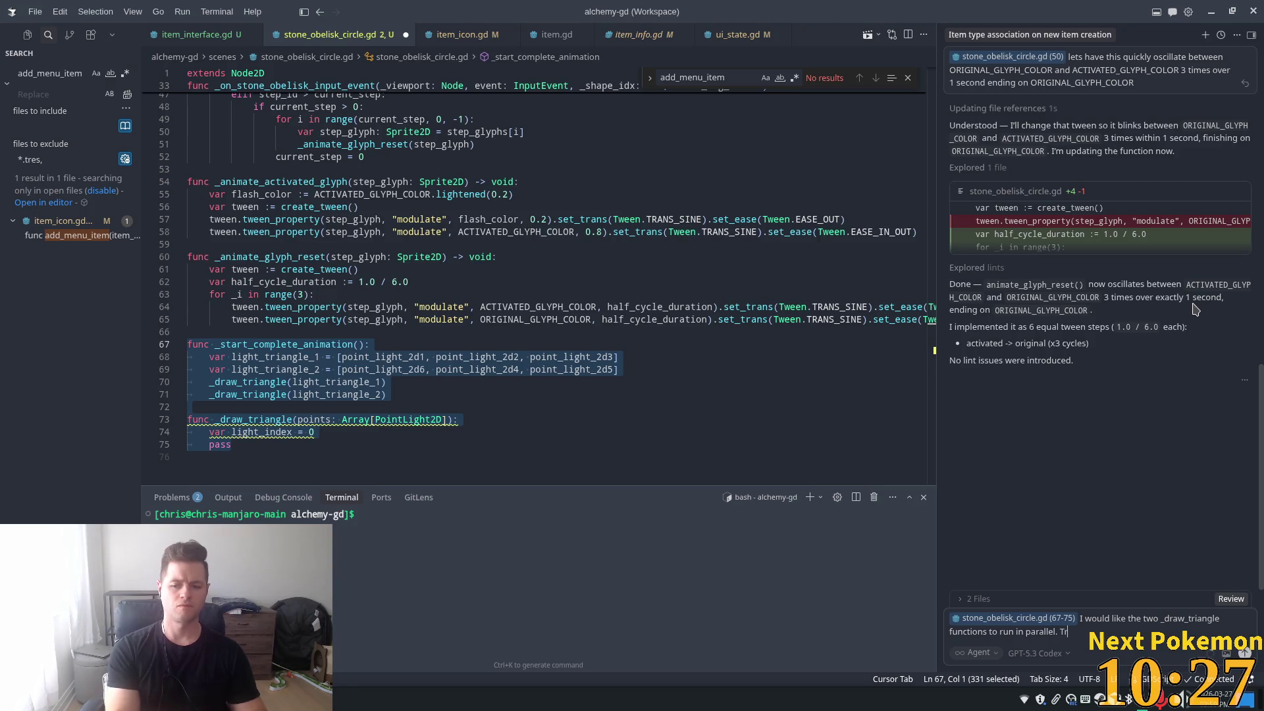
key(BackSpace)
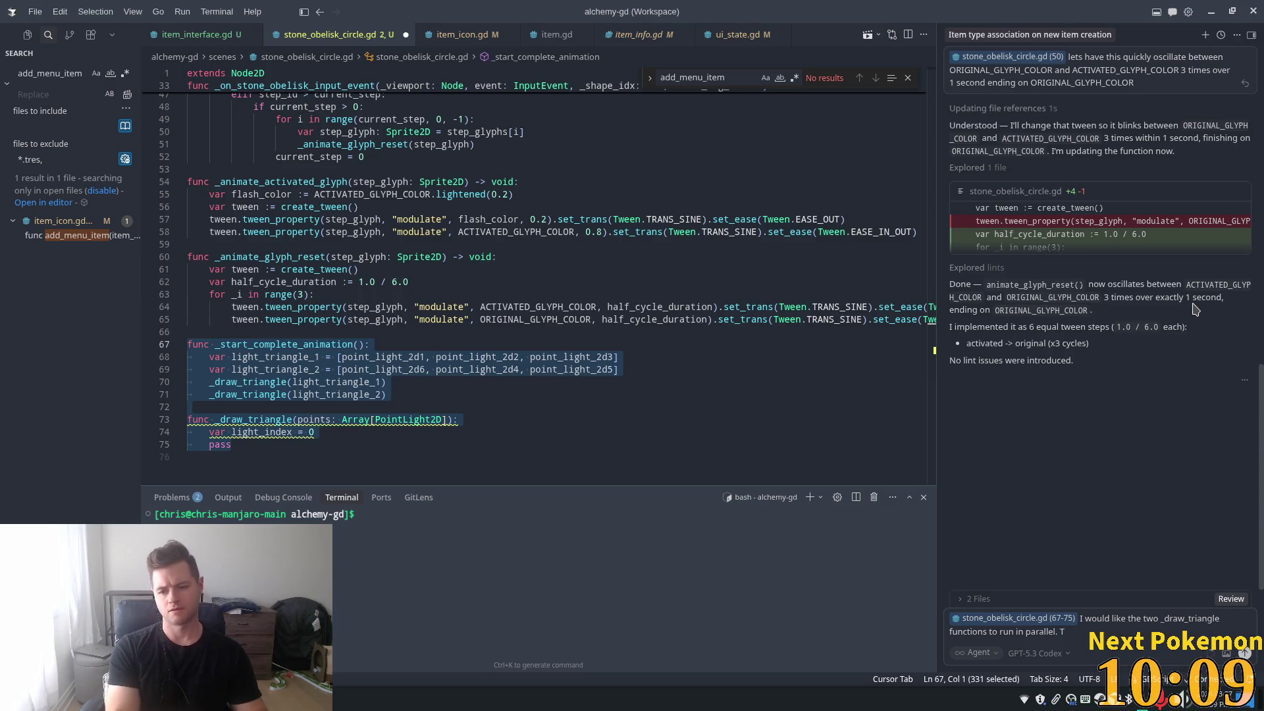
text(hey shou)
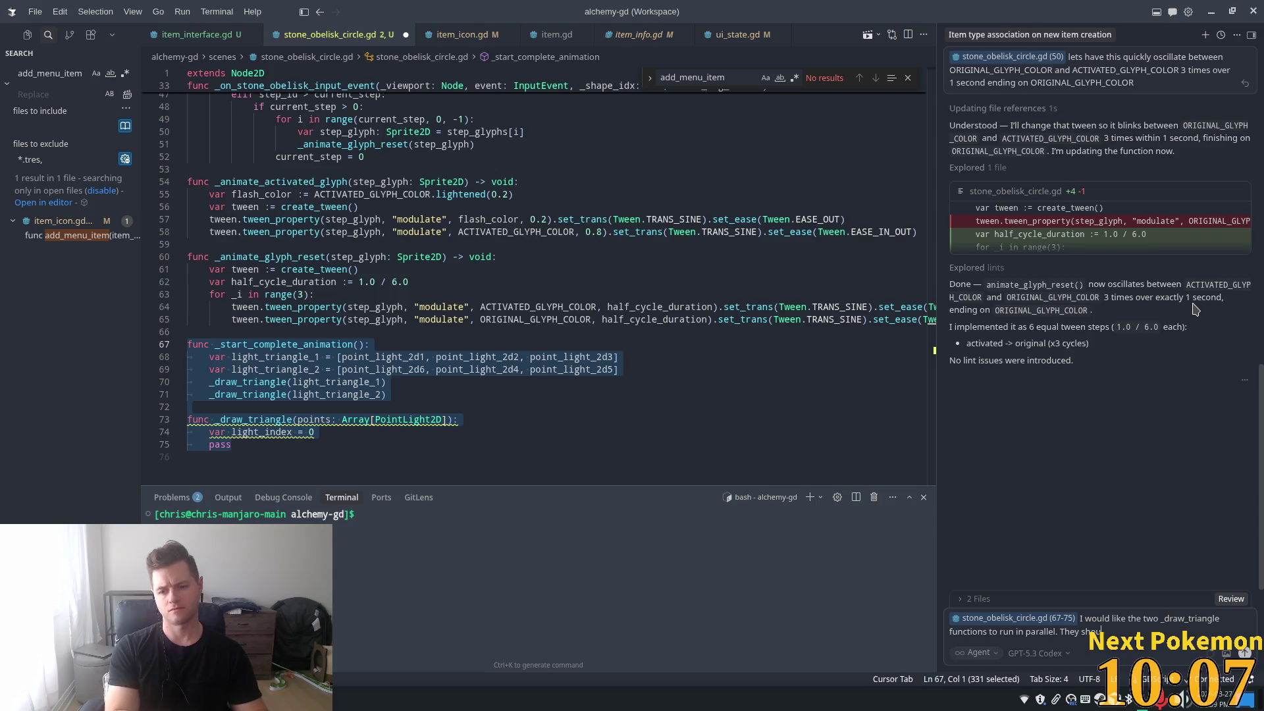
key(BackSpace)
key(BackSpace)
key(BackSpace)
key(BackSpace)
key(BackSpace)
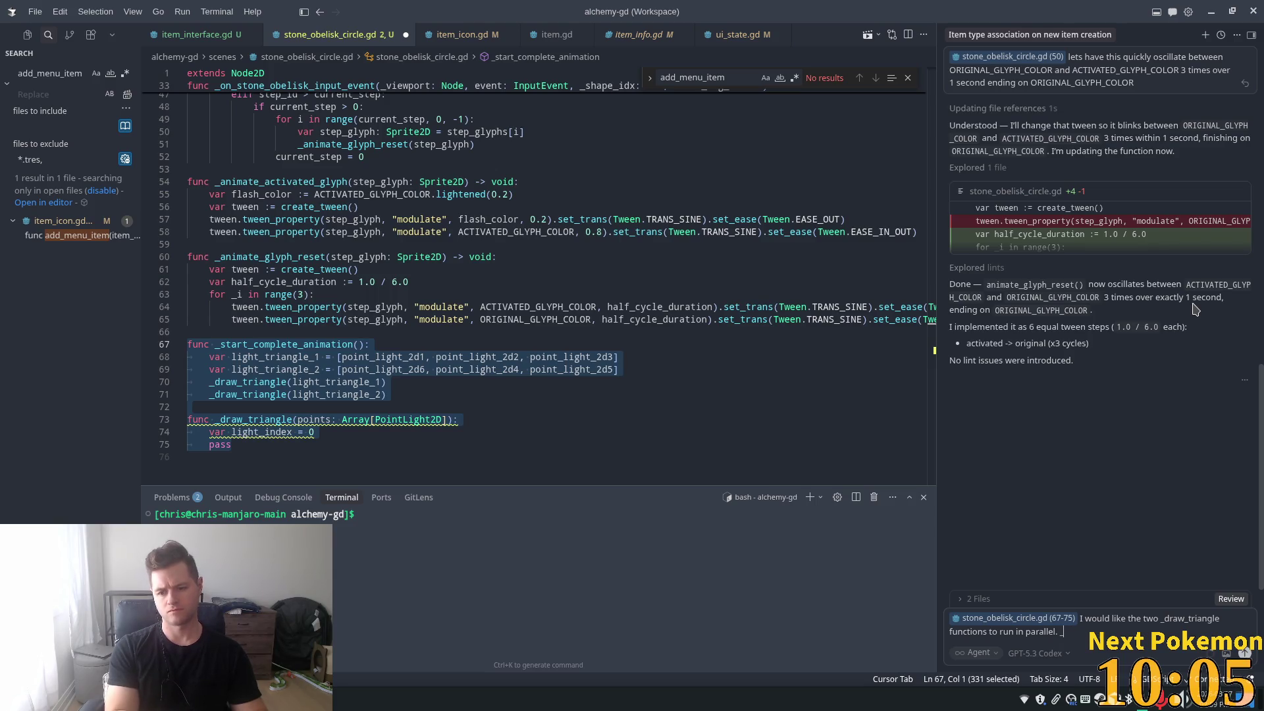
text(draw_tri)
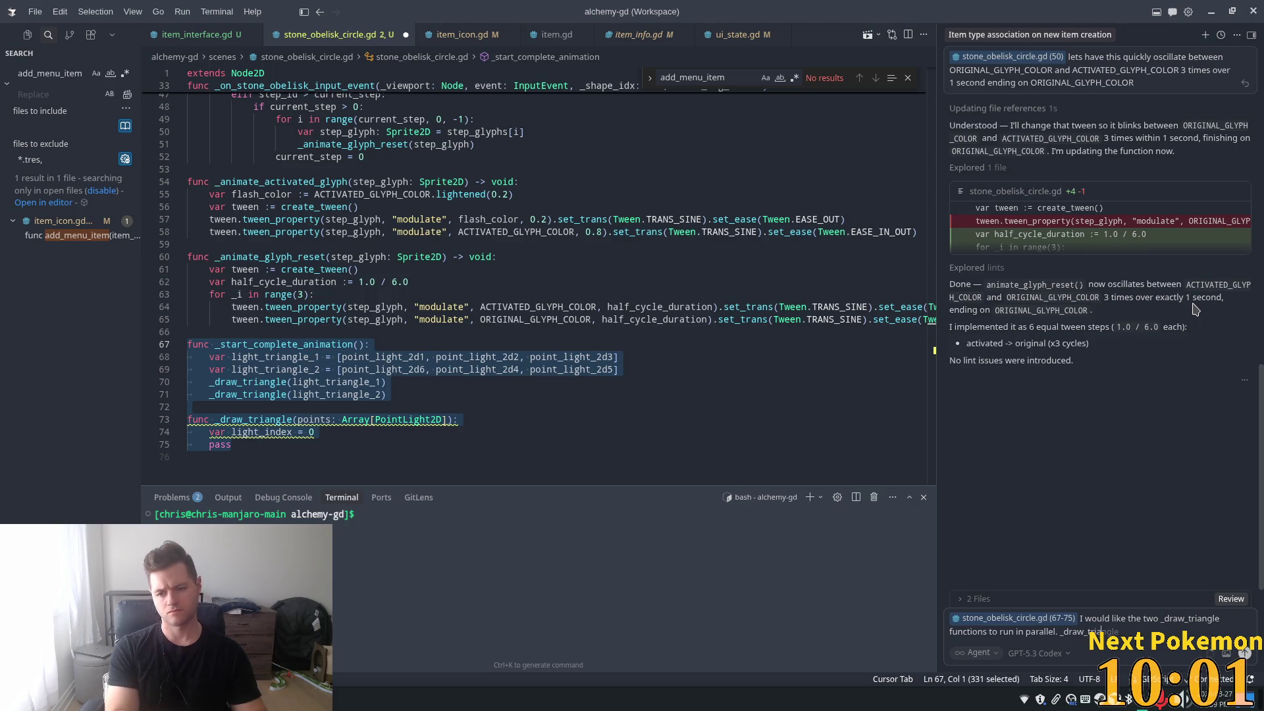
text(b)
text(le should)
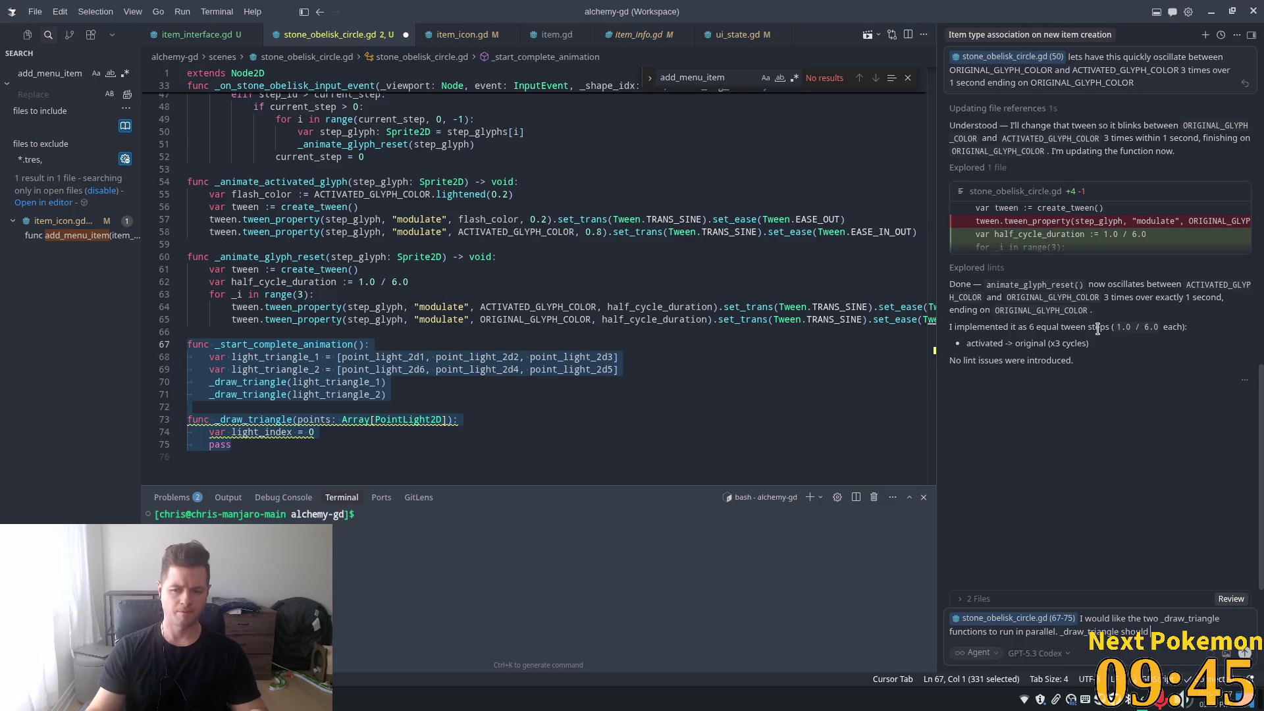
text(ind)
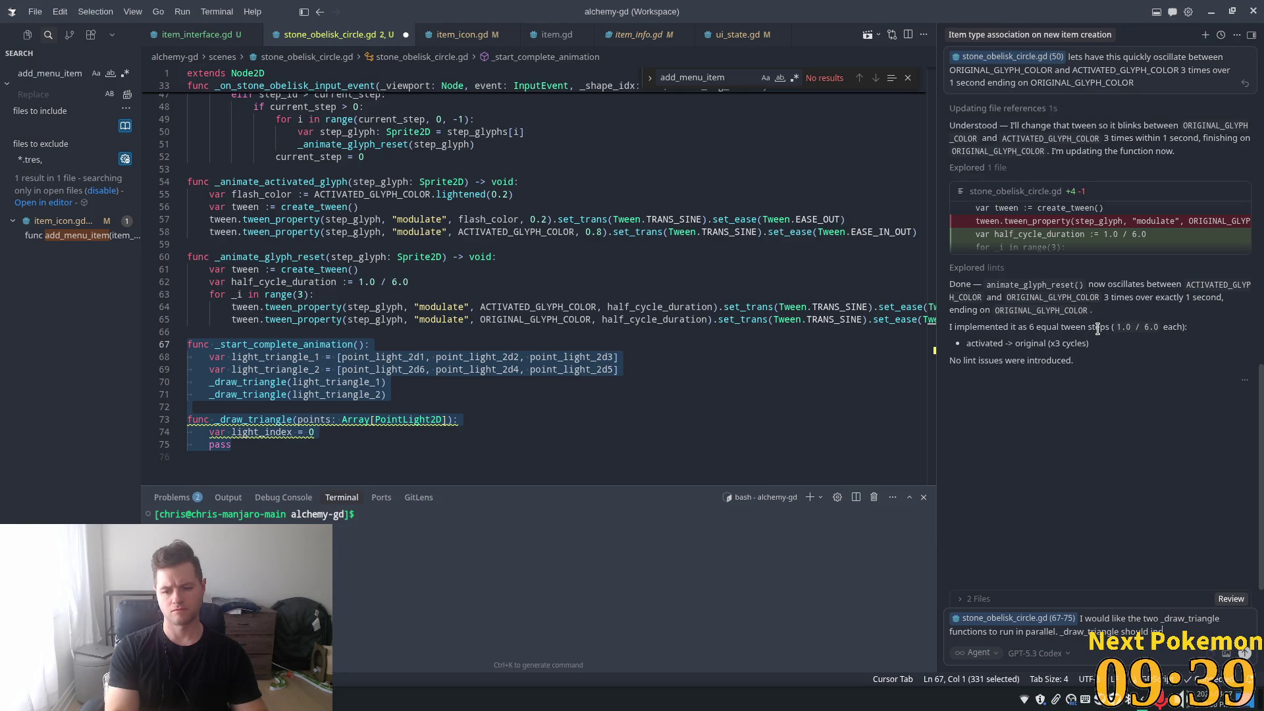
text(rease)
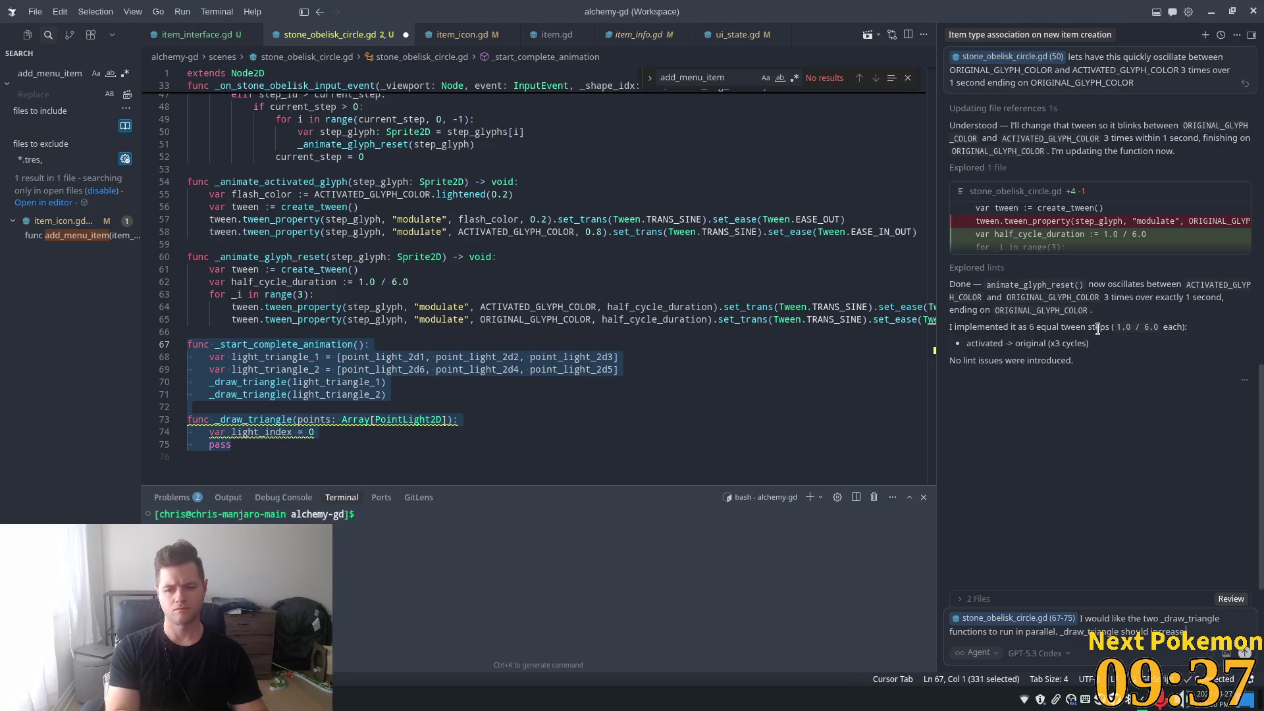
text( the)
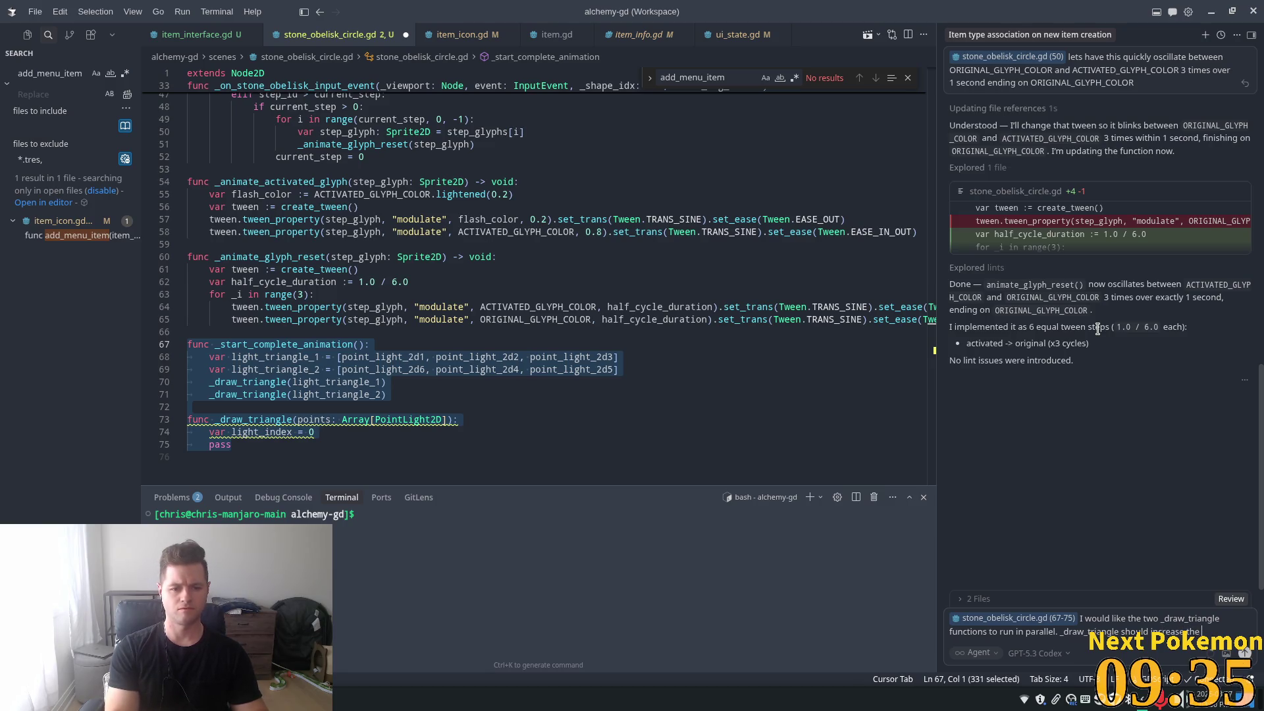
text( light)
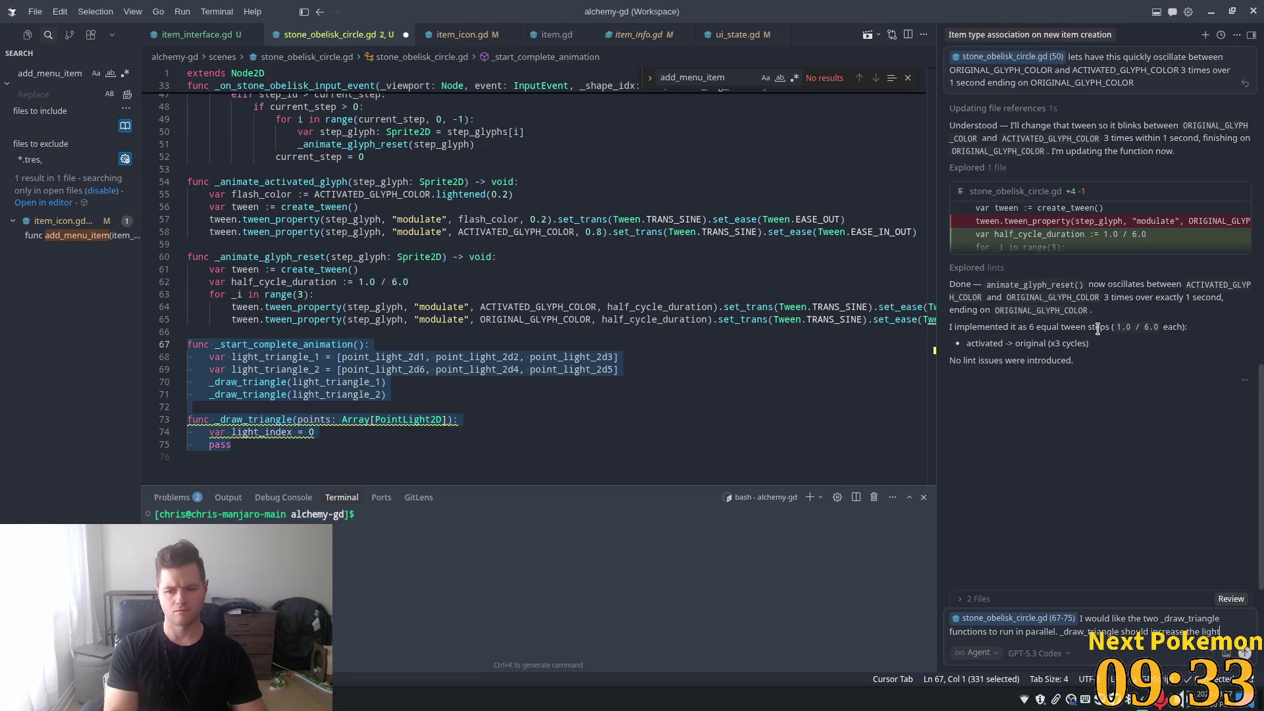
key(alt+Tab)
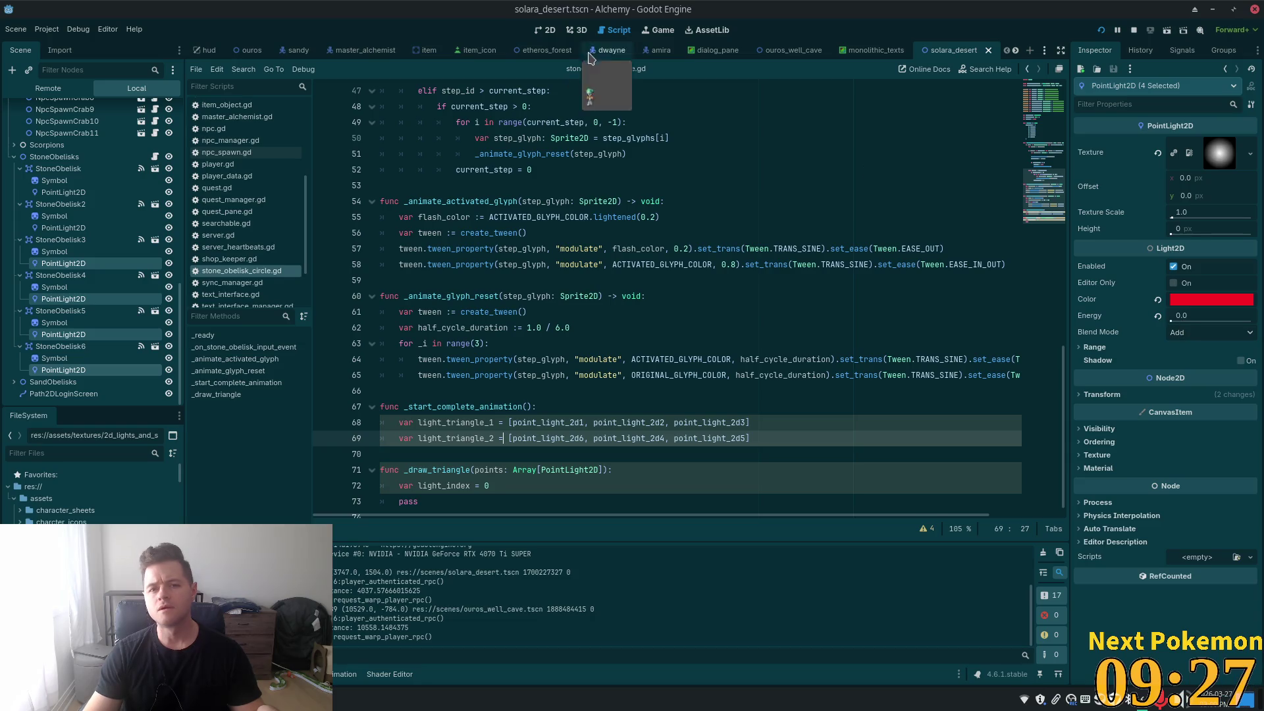
Step: Preview brighter obelisk lights in the 2D desert scene, then save with Energy left at 0
click(547, 31)
mouse_move(1178, 316)
mouse_down()
mouse_move(1198, 316)
mouse_move(1170, 316)
mouse_up()
key(ctrl+s)
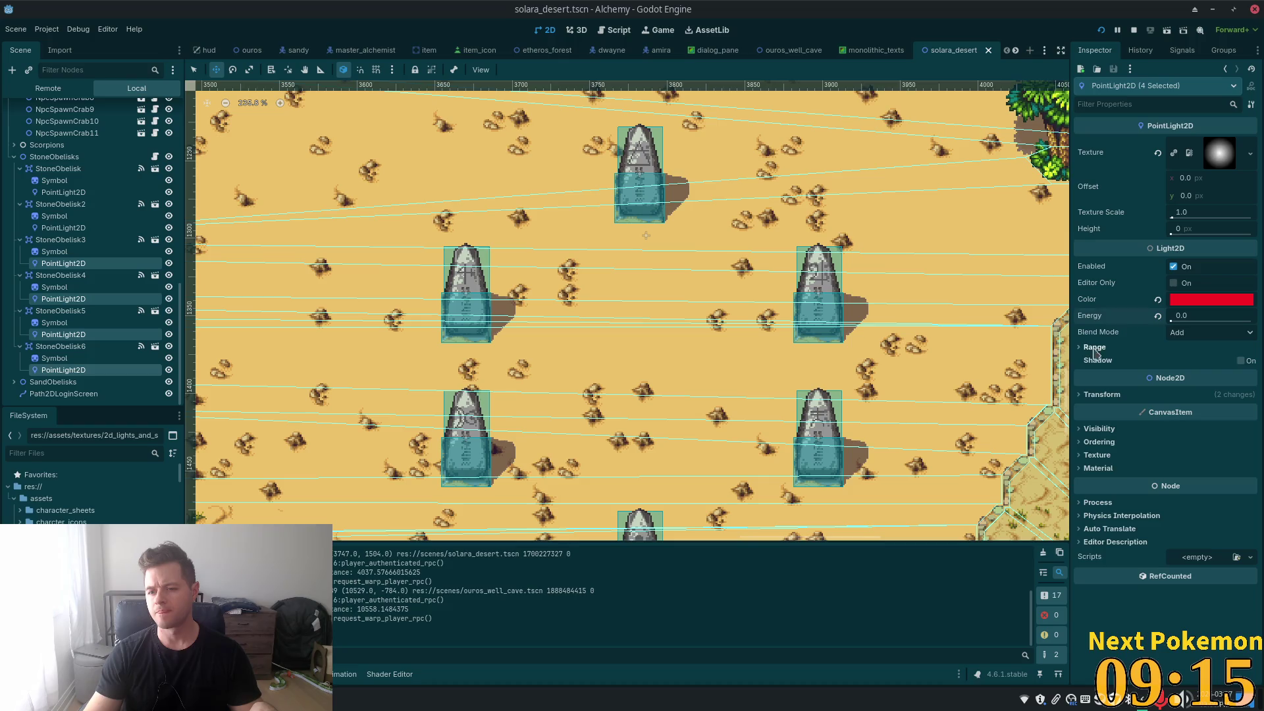
Step: Select the first obelisk's PointLight2D and raise its Energy to 1.45
click(51, 182)
scroll(485, 228, down, 3)
scroll(485, 228, up, 2)
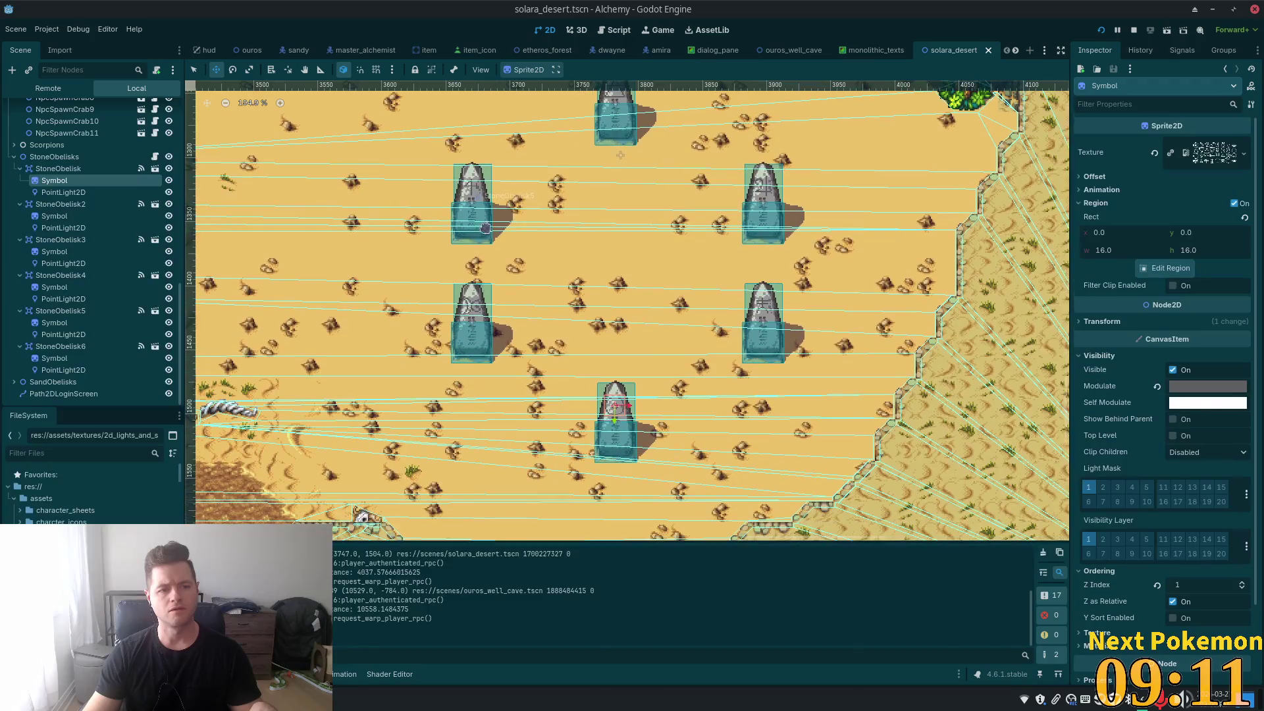
click(63, 193)
mouse_move(1196, 323)
mouse_down()
mouse_move(1211, 323)
mouse_move(1186, 316)
mouse_move(1197, 315)
mouse_up()
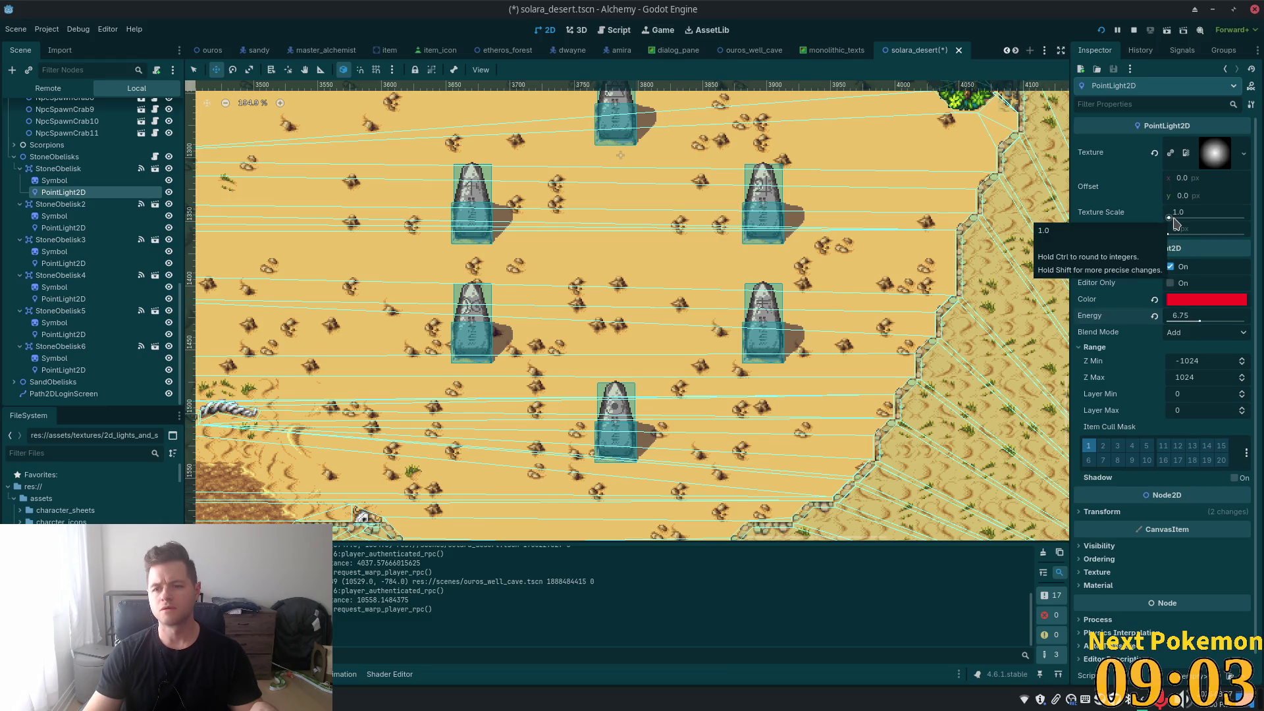
Step: Focus on the light, push its Energy to about 10, then revert it to 1.0
scroll(846, 331, down, 5)
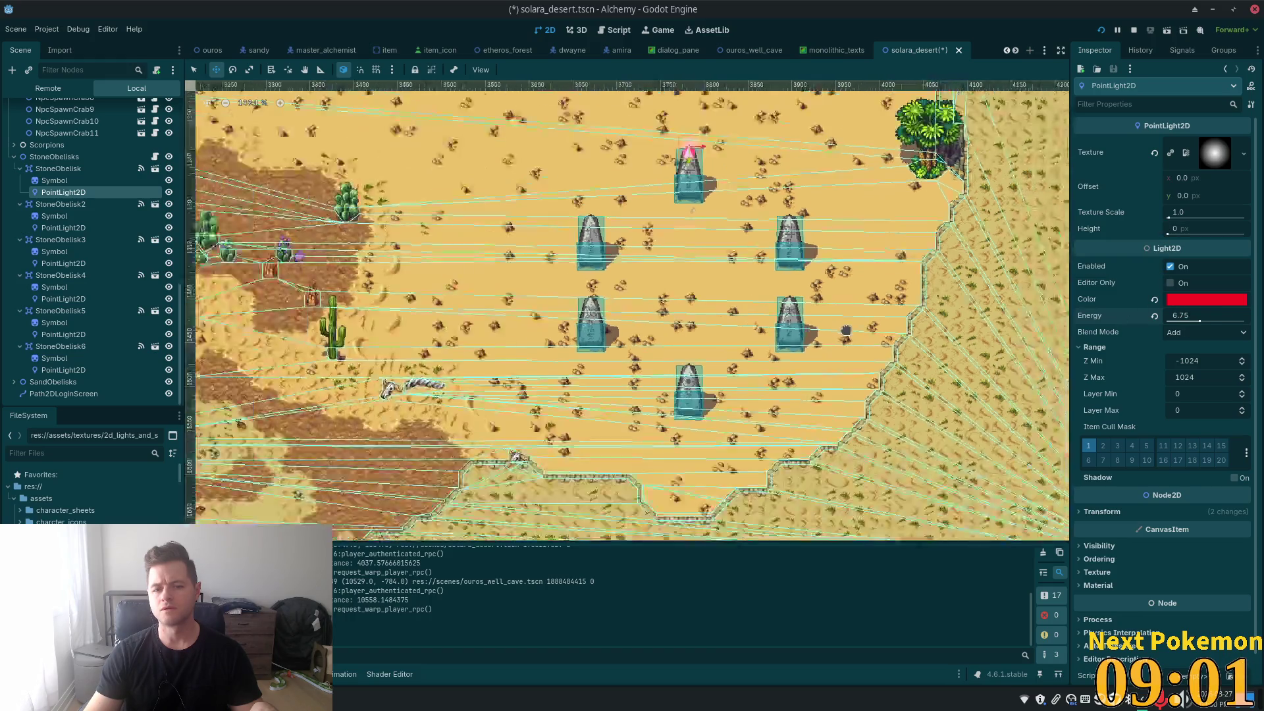
scroll(854, 265, up, 10)
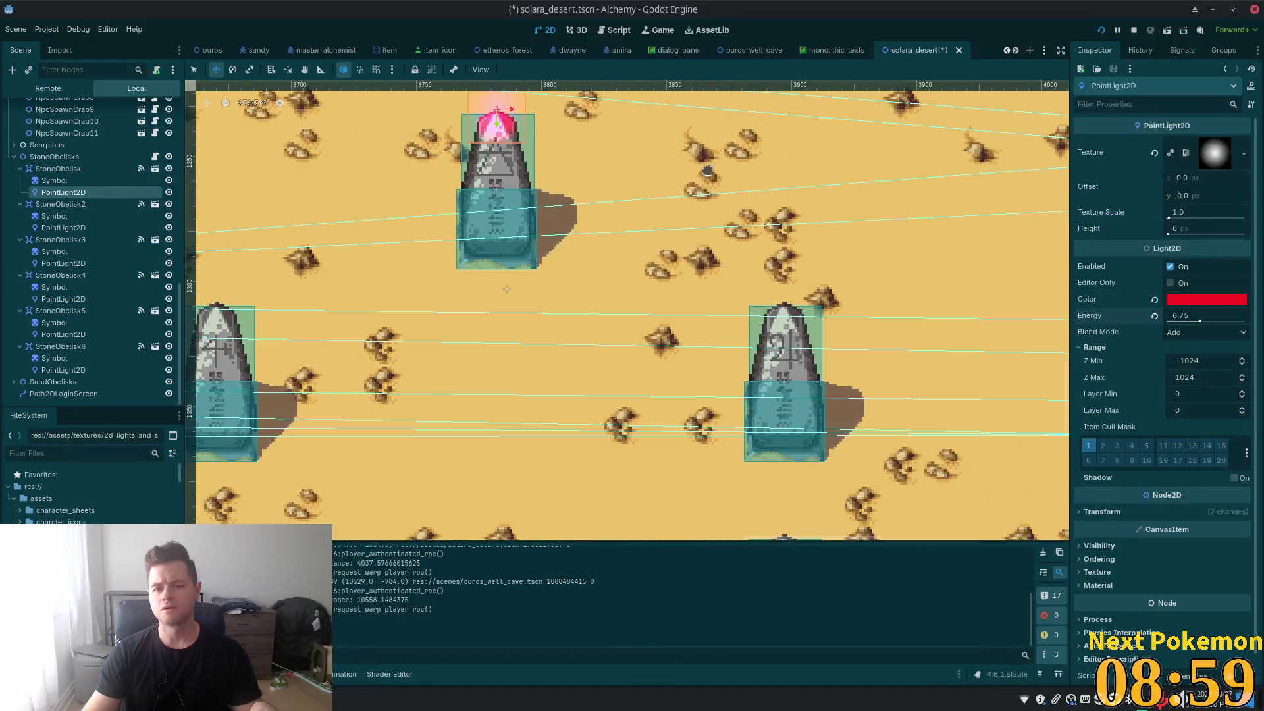
key(f)
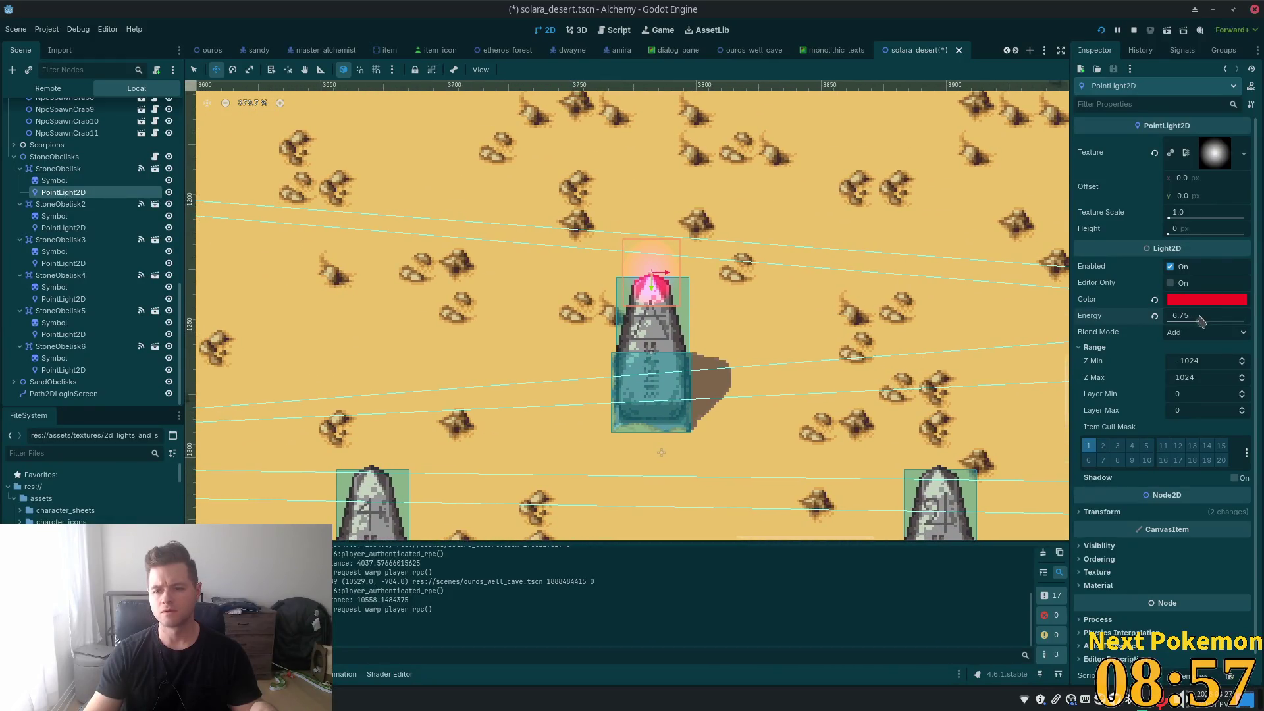
drag(1199, 321, 1219, 324)
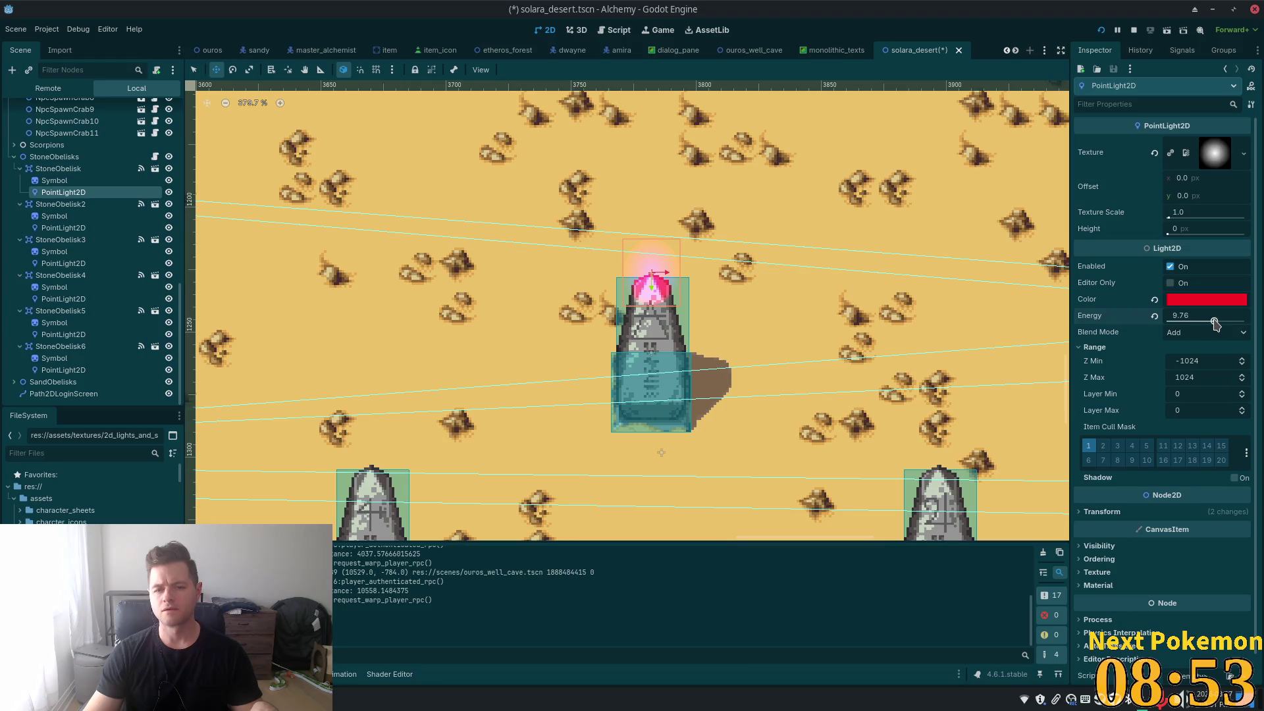
drag(1215, 322, 1217, 324)
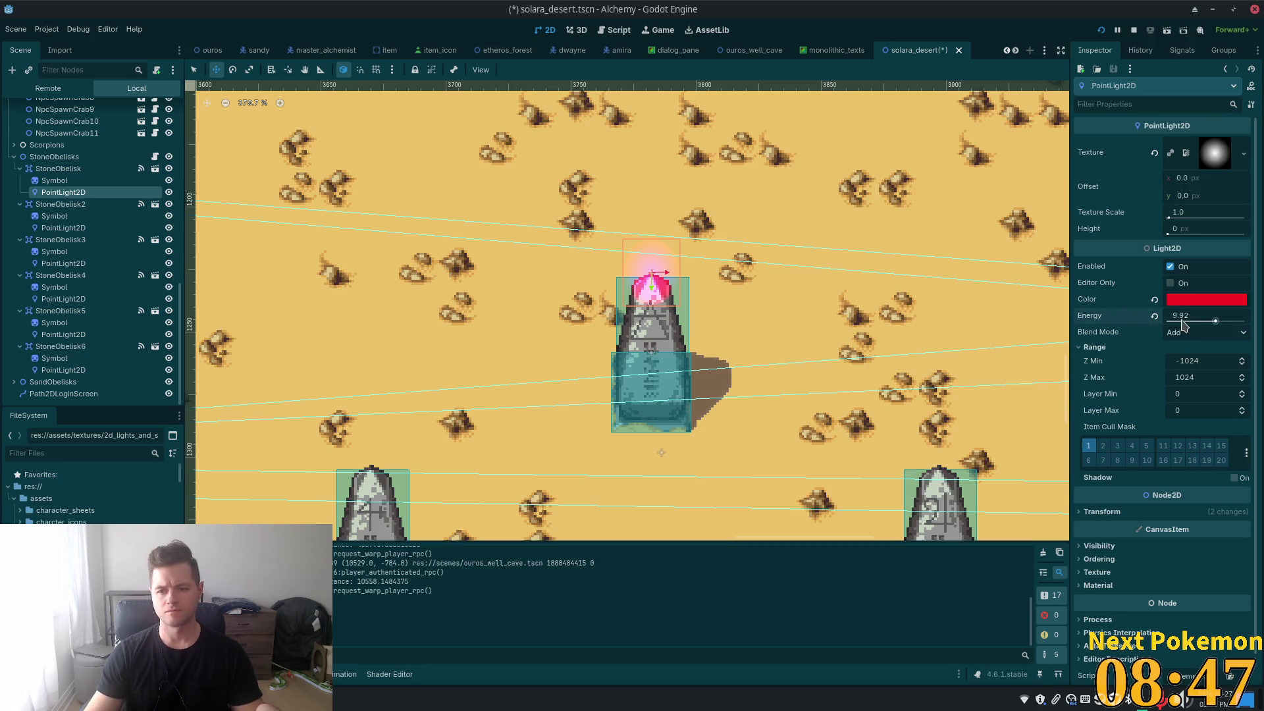
click(1154, 318)
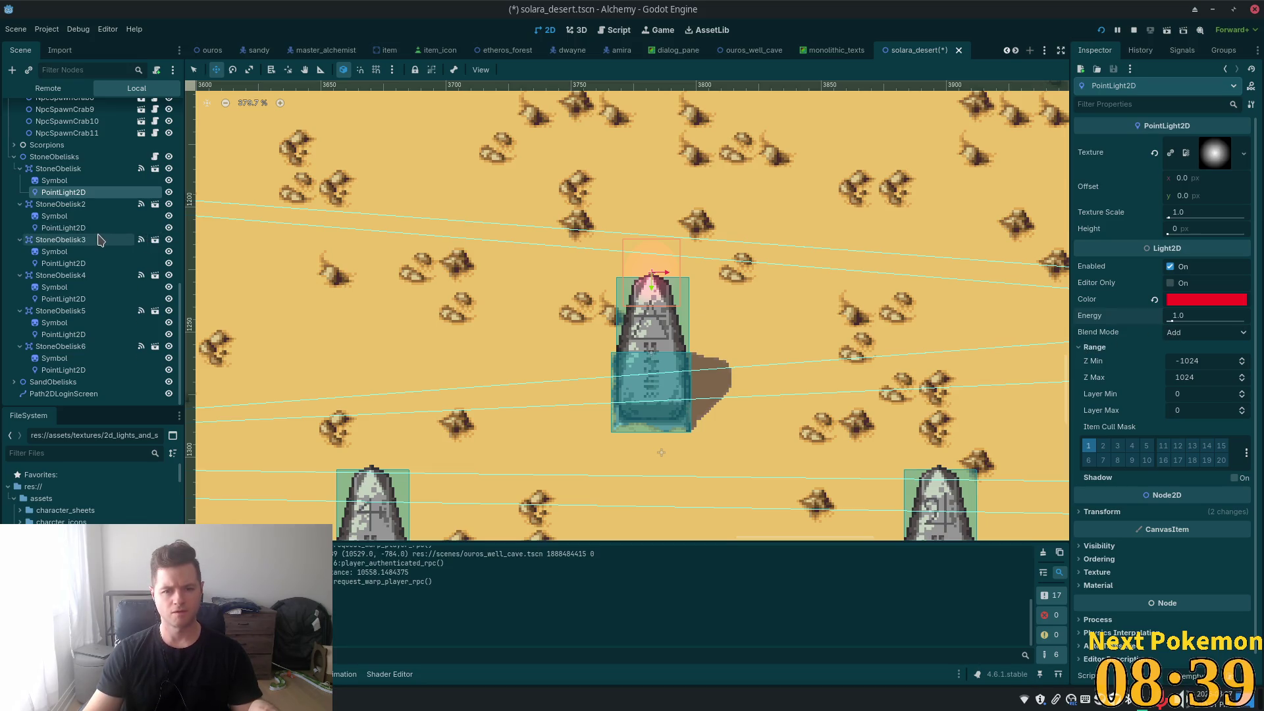
ctrl+click(63, 228)
Step: Set Energy to 0 on all six obelisk PointLight2Ds at once
ctrl+click(64, 263)
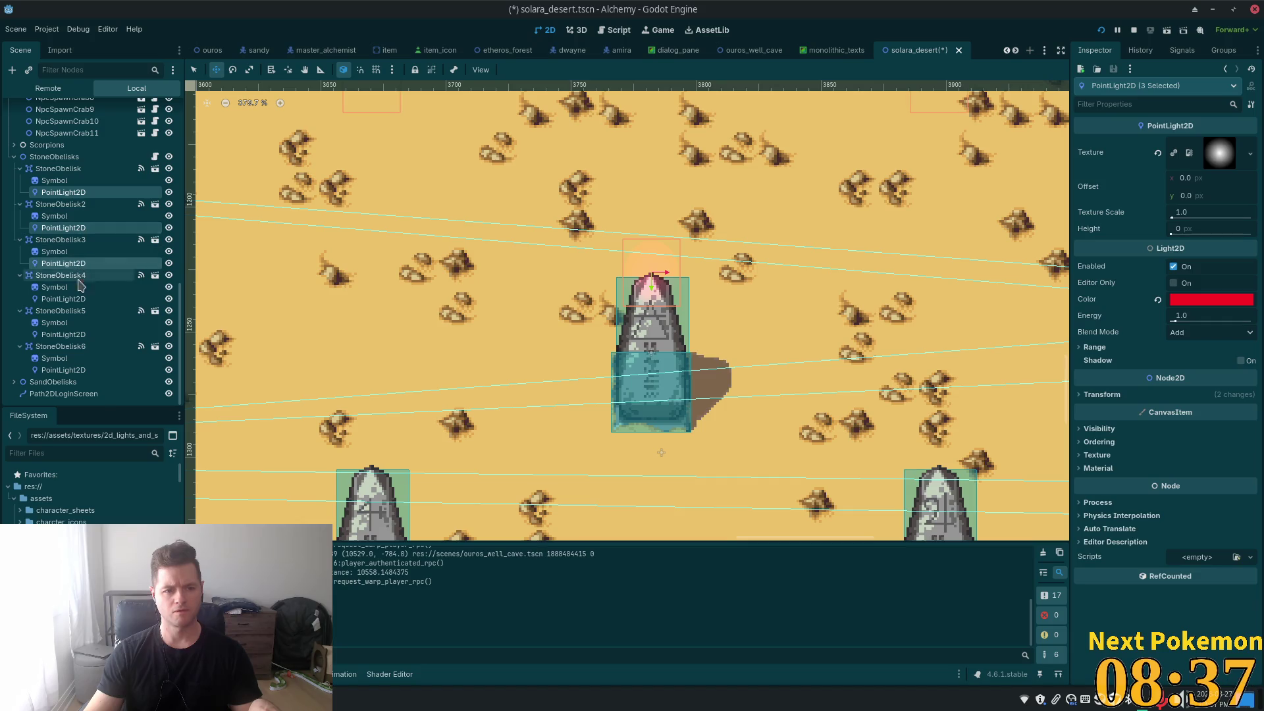
ctrl+click(63, 299)
ctrl+click(63, 334)
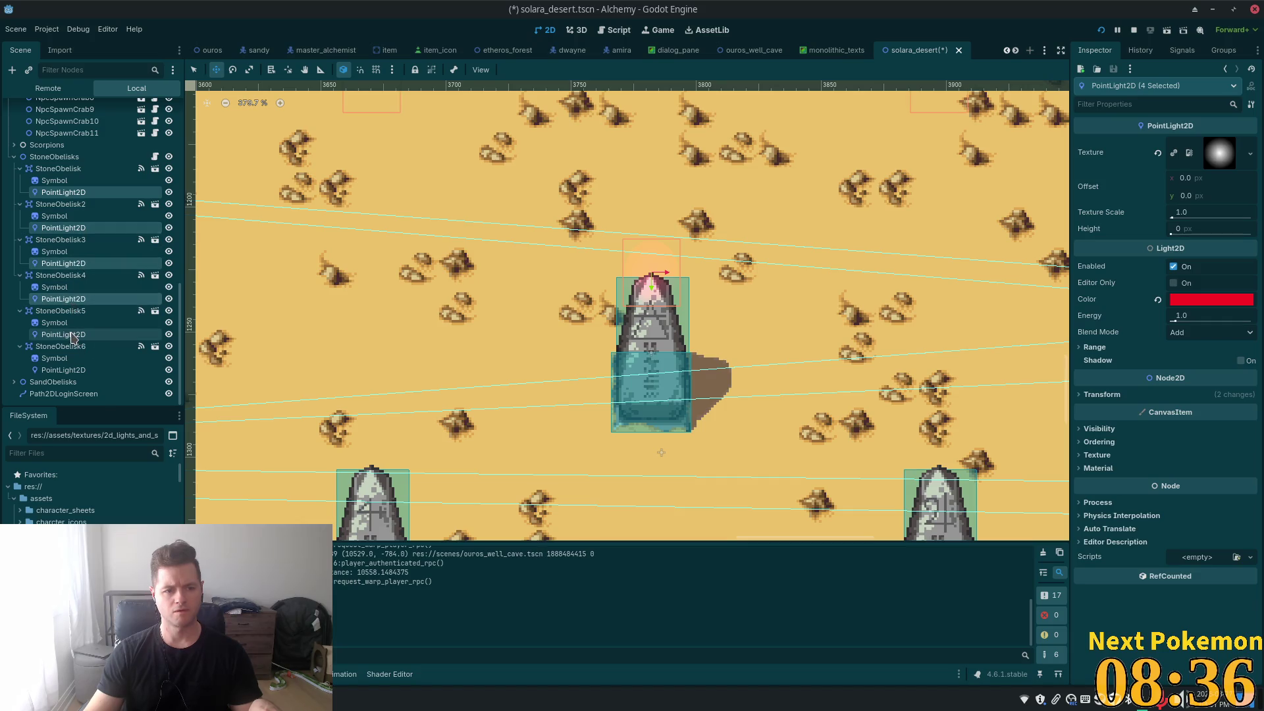
ctrl+click(74, 371)
click(1205, 316)
text(0)
key(Return)
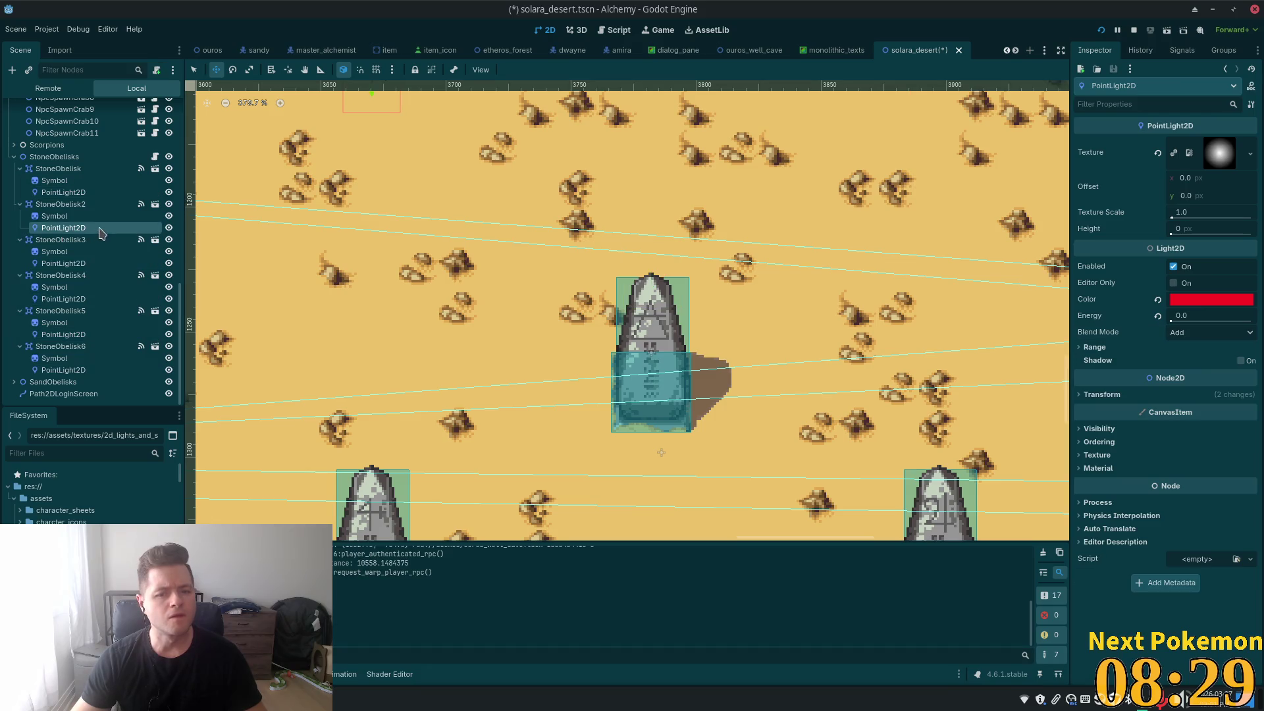
Step: Move the first light onto the bottom obelisk and the second onto the left obelisk's tip
click(71, 192)
scroll(497, 301, down, 1)
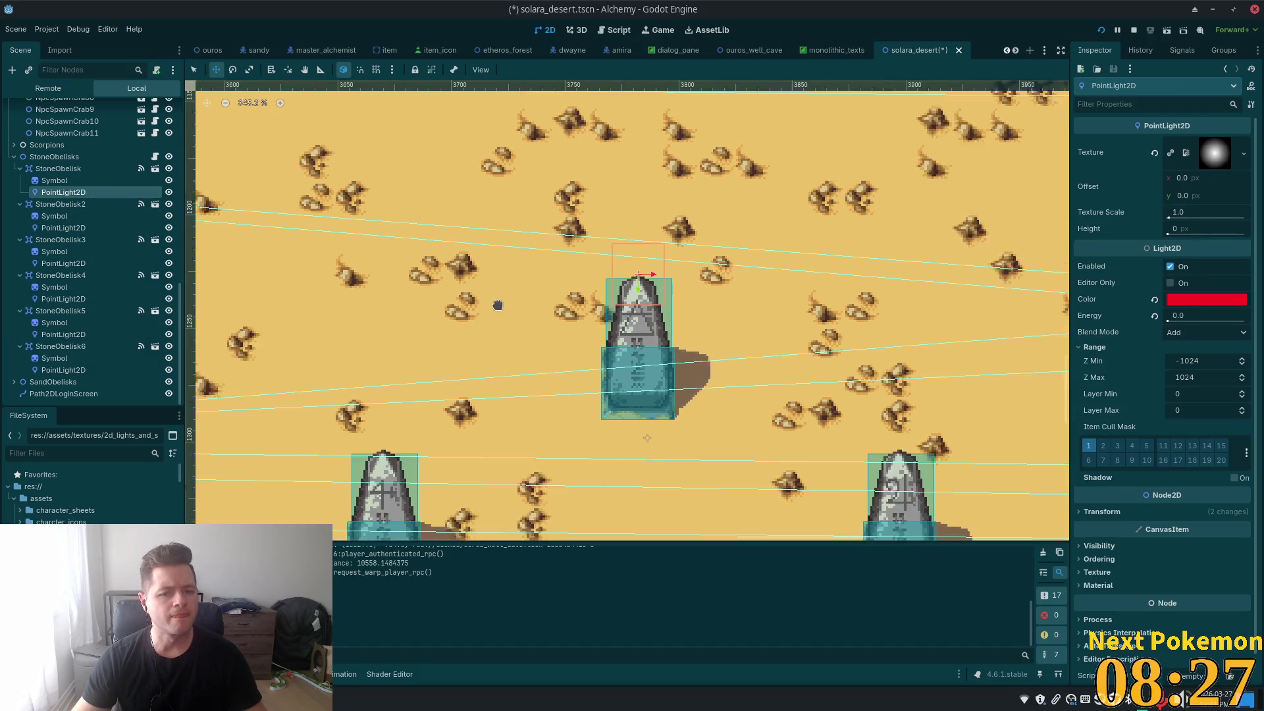
scroll(496, 301, right, 4)
scroll(375, 290, down, 2)
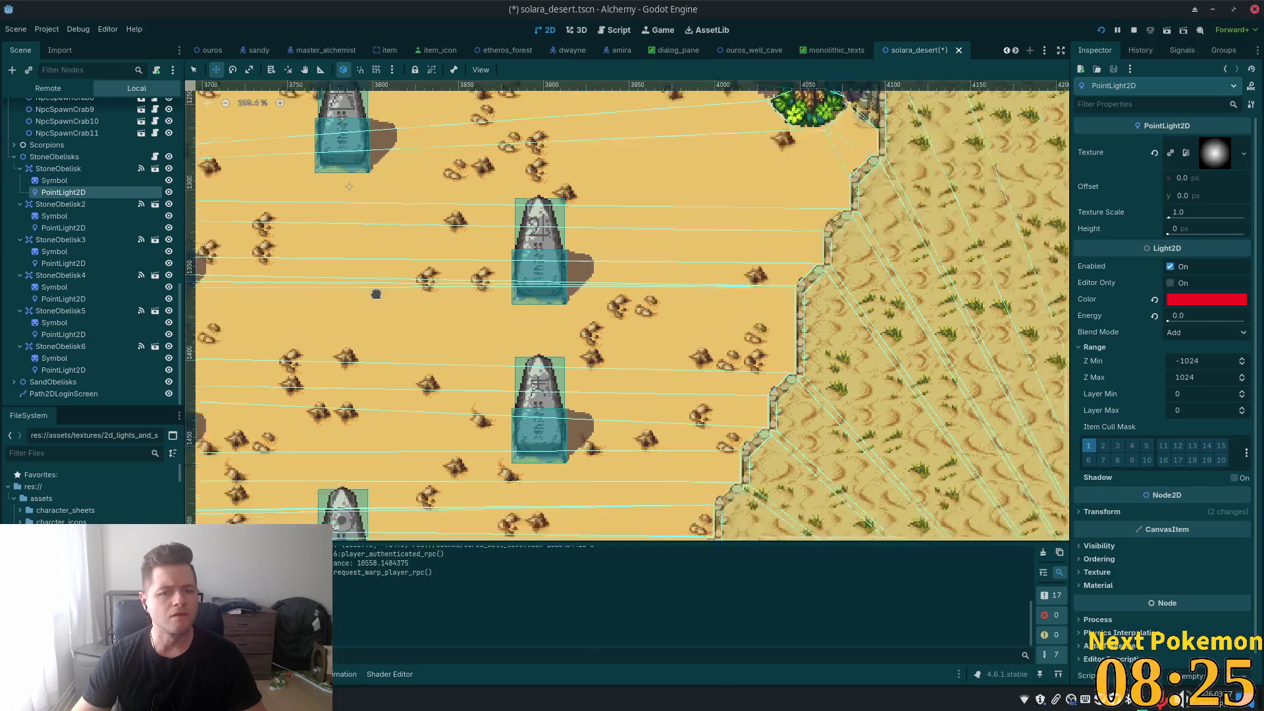
drag(444, 315, 588, 337)
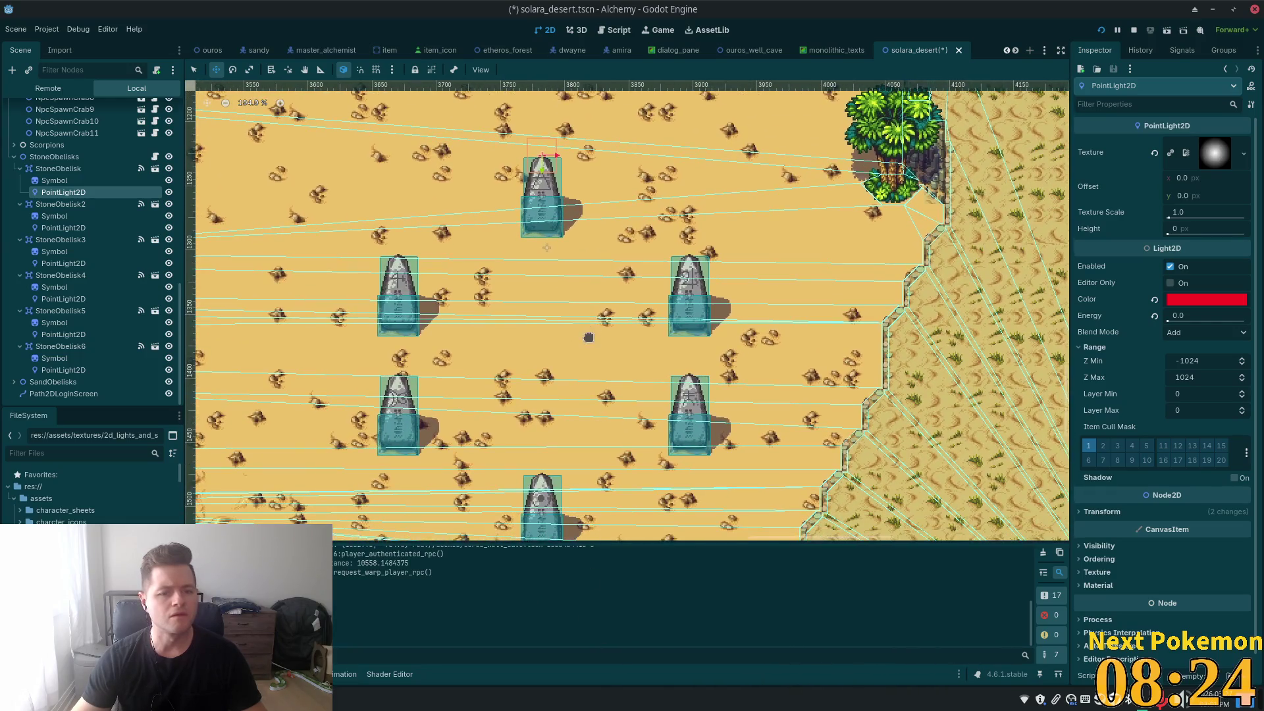
click(59, 227)
scroll(230, 355, up, 2)
click(63, 192)
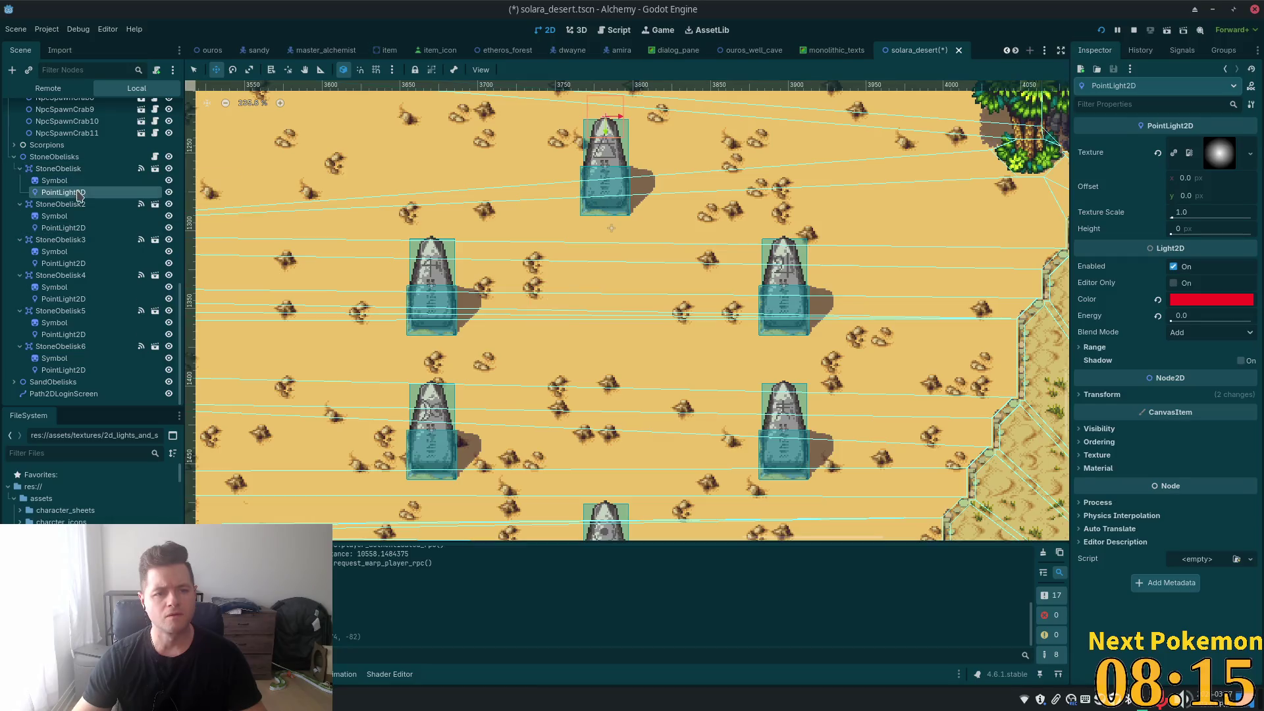
drag(610, 495, 605, 500)
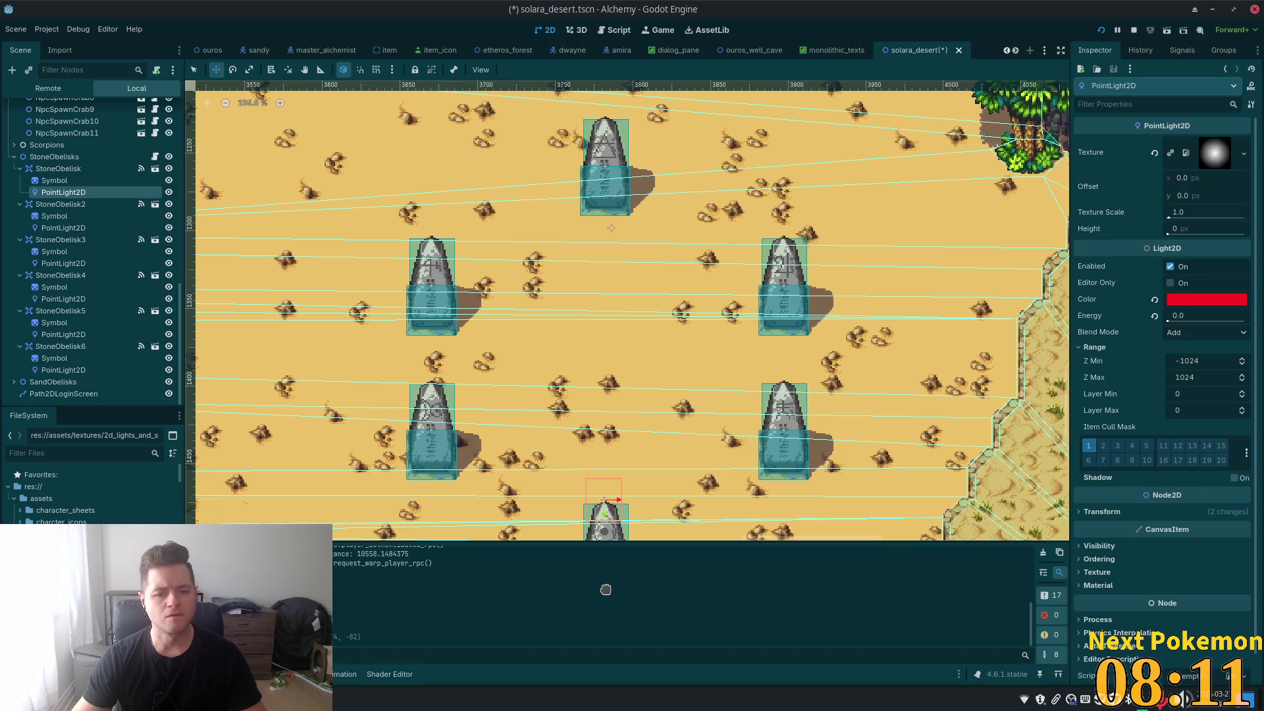
click(63, 228)
drag(477, 299, 490, 296)
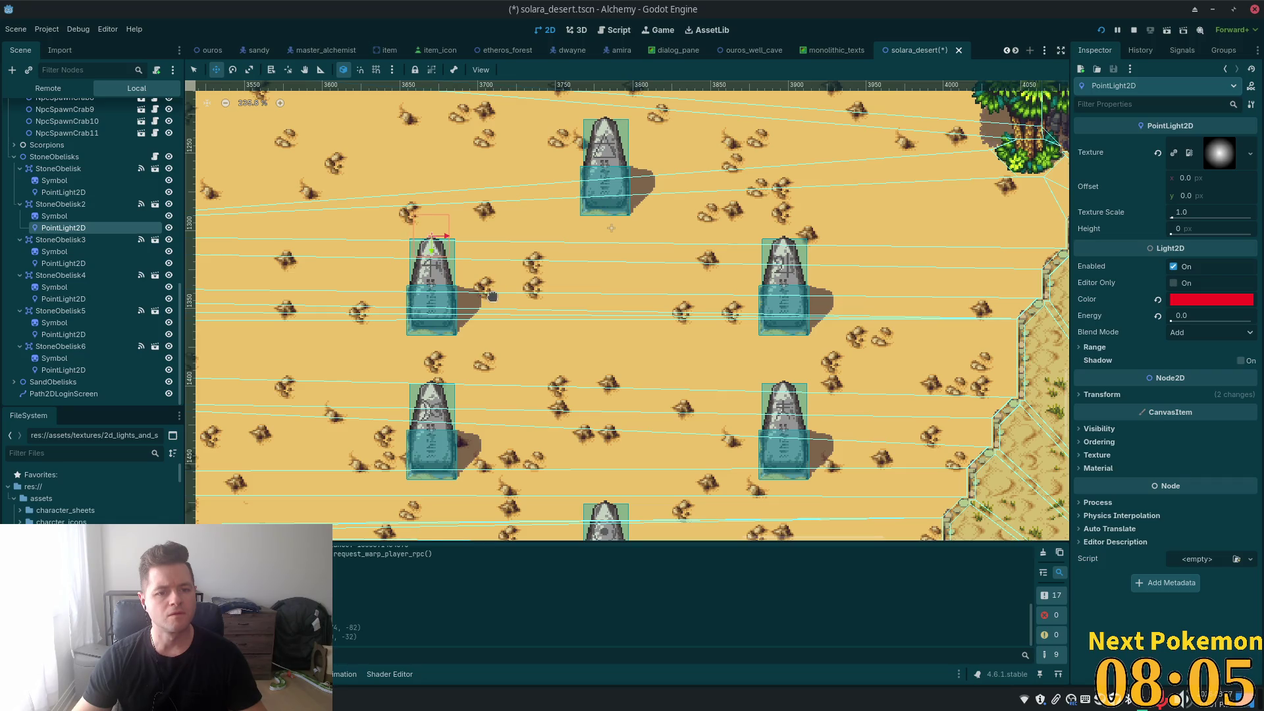
Step: Move StoneObelisk3's point light onto the lower-right obelisk, then inspect StoneObelisk4's light
click(63, 263)
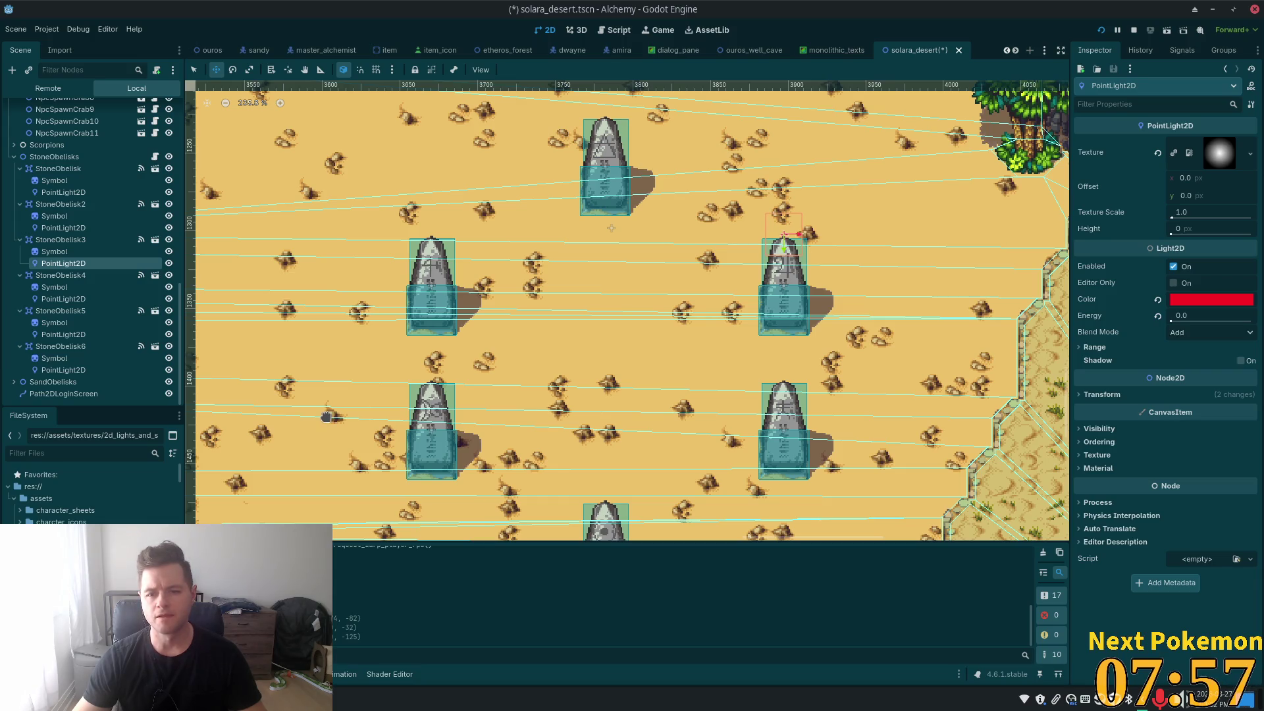
key(Down)
key(Down)
key(Down)
scroll(410, 316, down, 2)
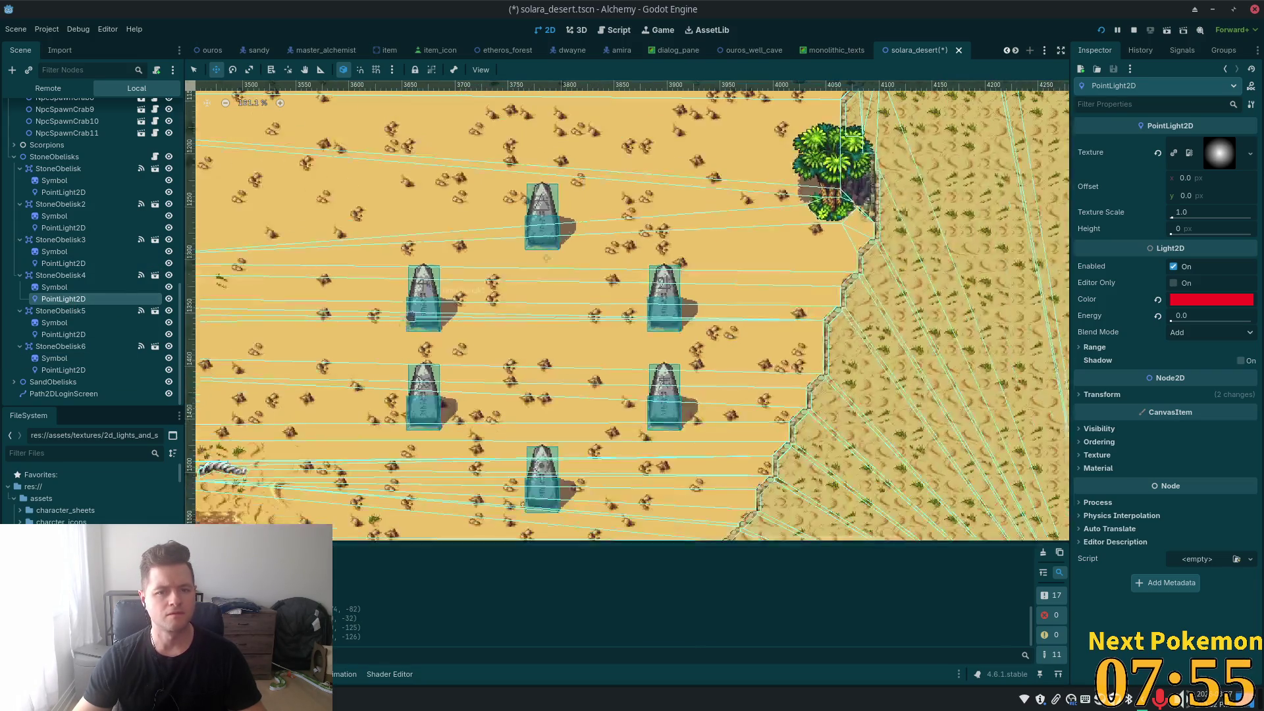
click(56, 277)
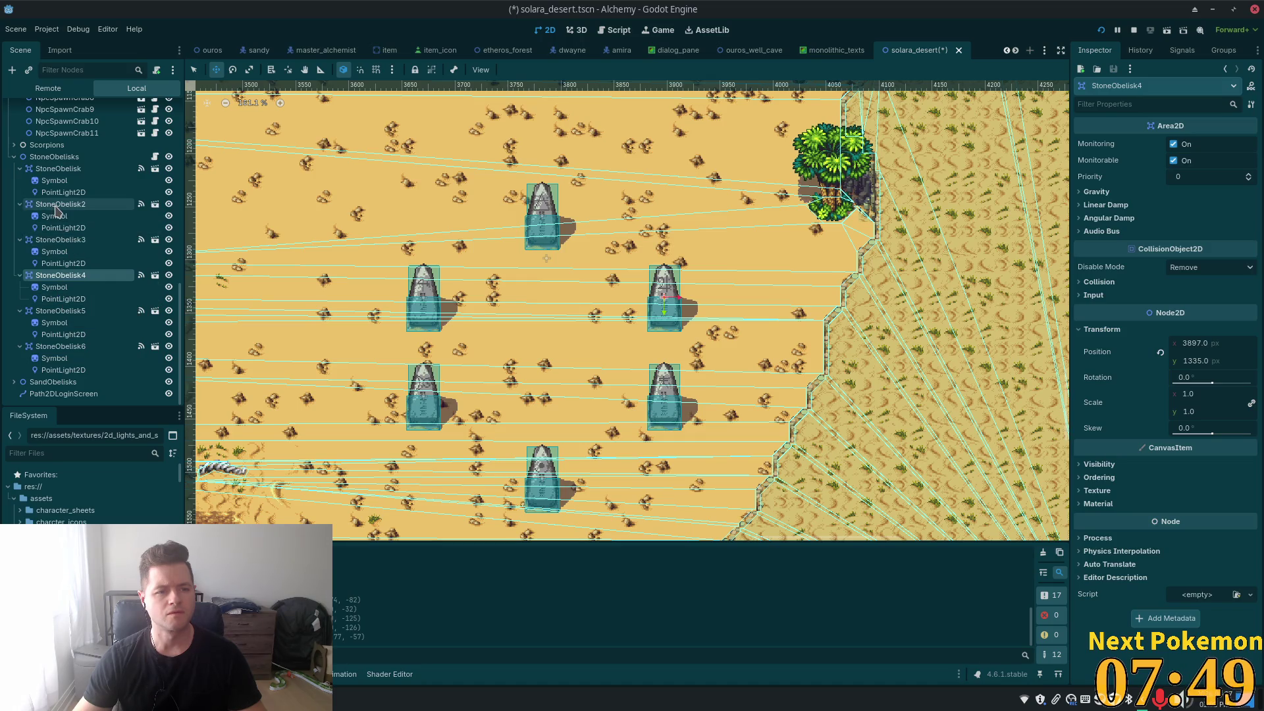
click(66, 264)
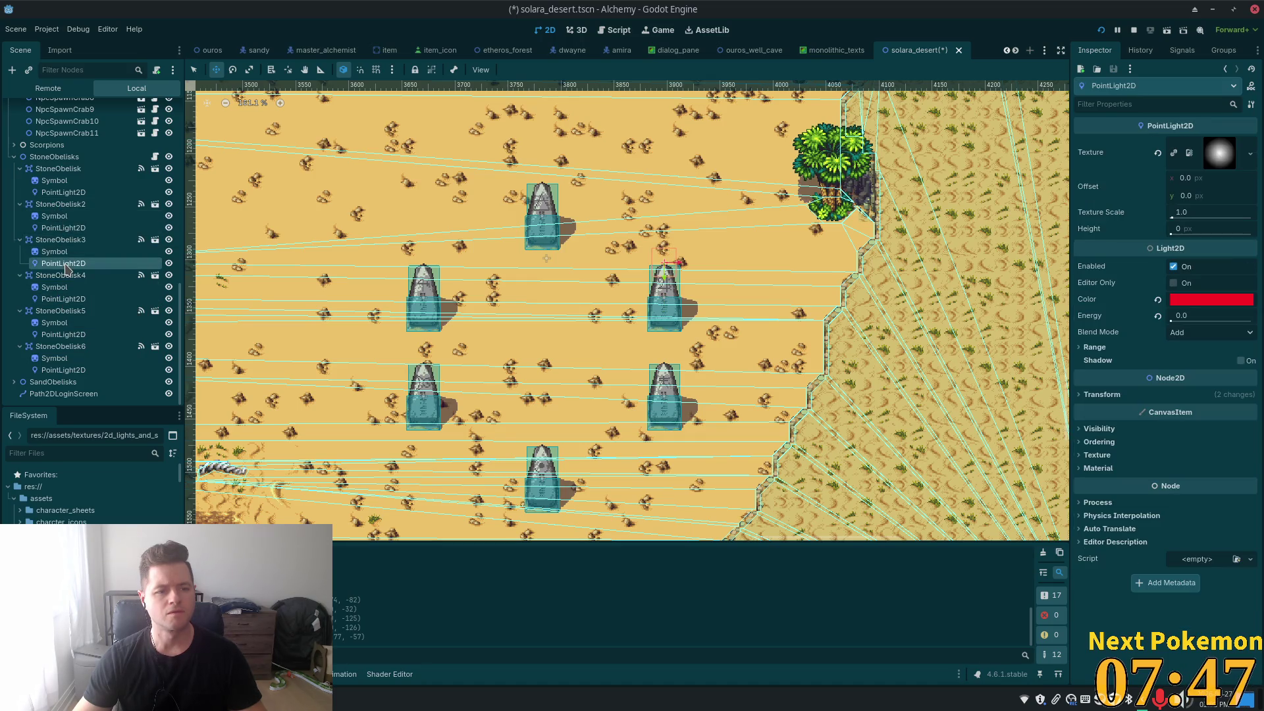
click(69, 241)
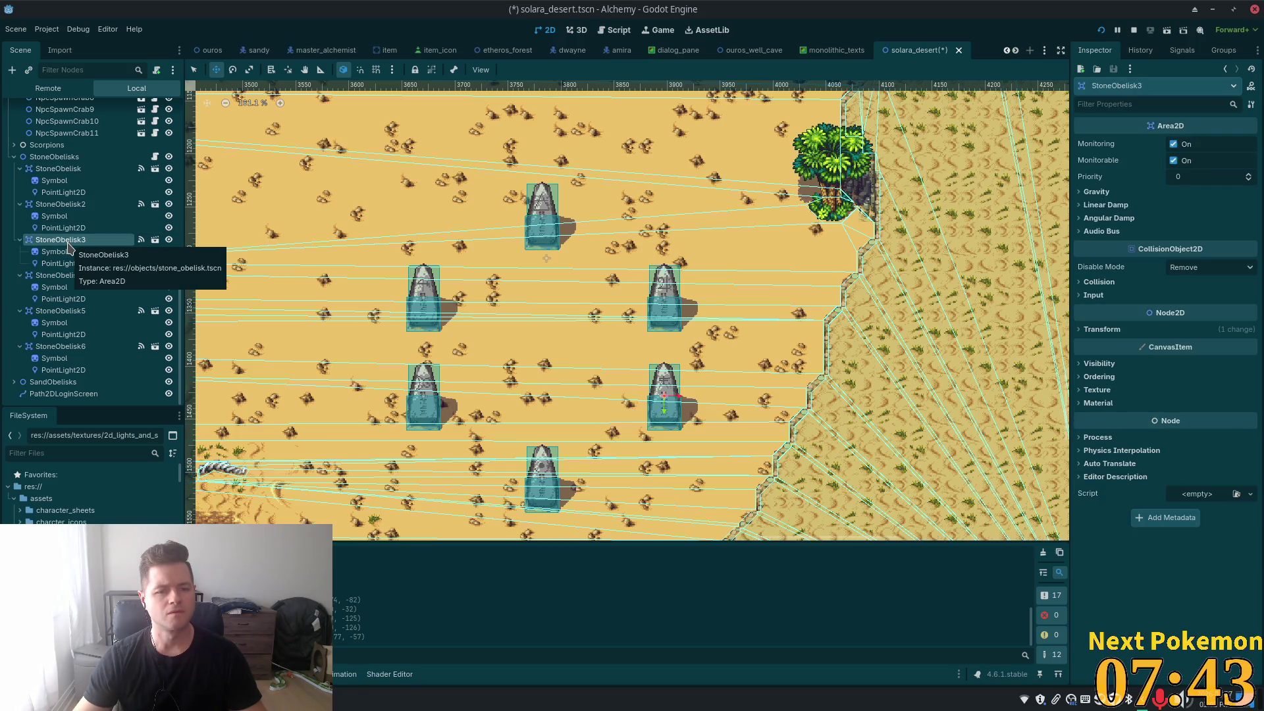
click(63, 264)
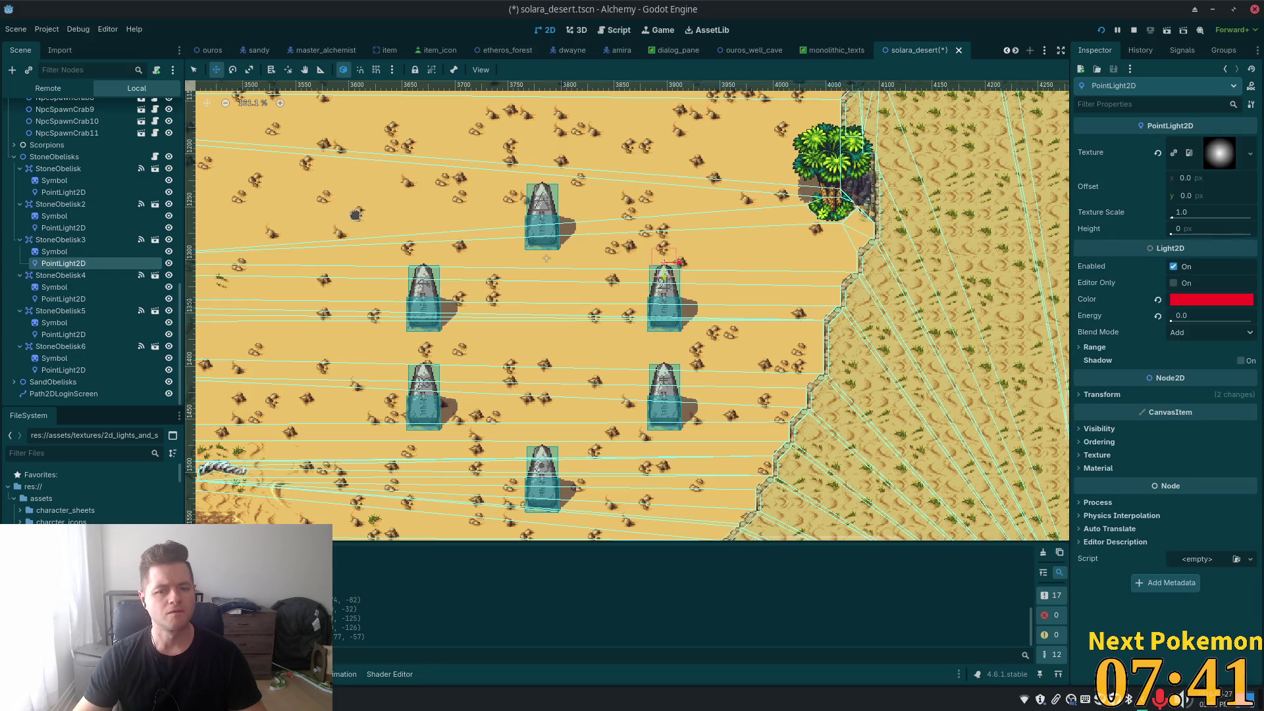
key(shift+Down)
key(shift+Down)
key(shift+Down)
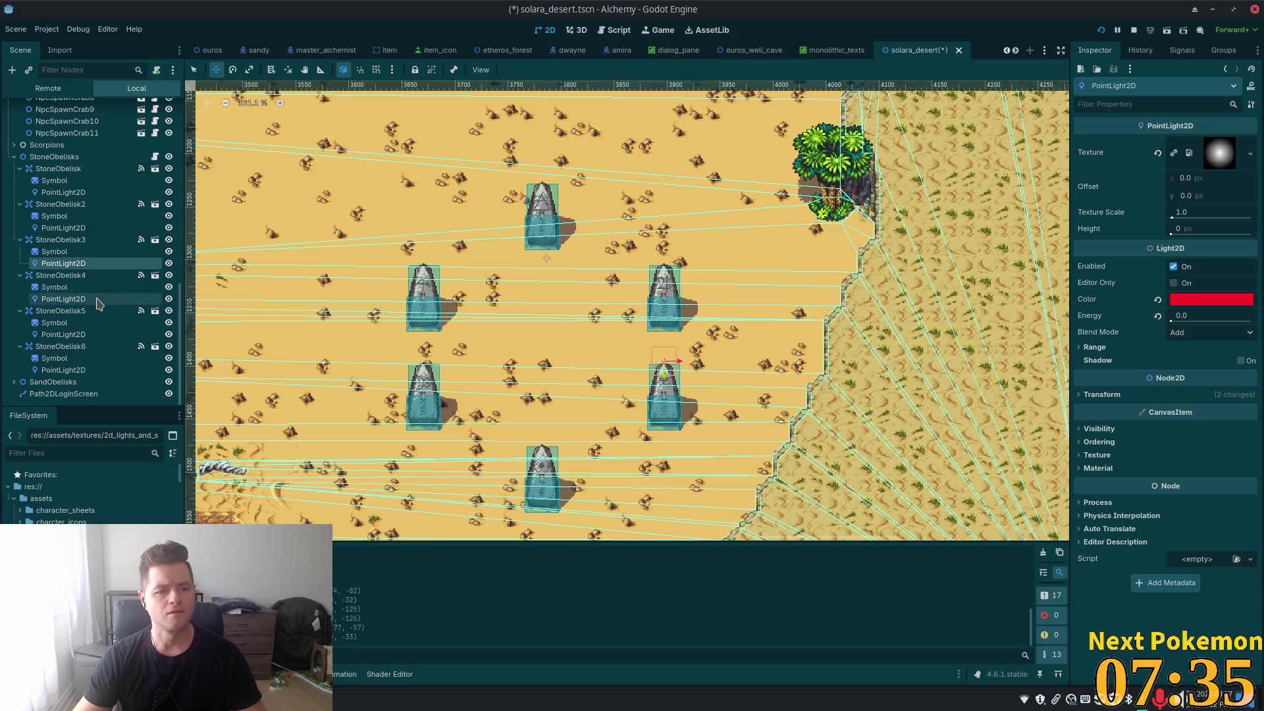
click(61, 275)
click(71, 299)
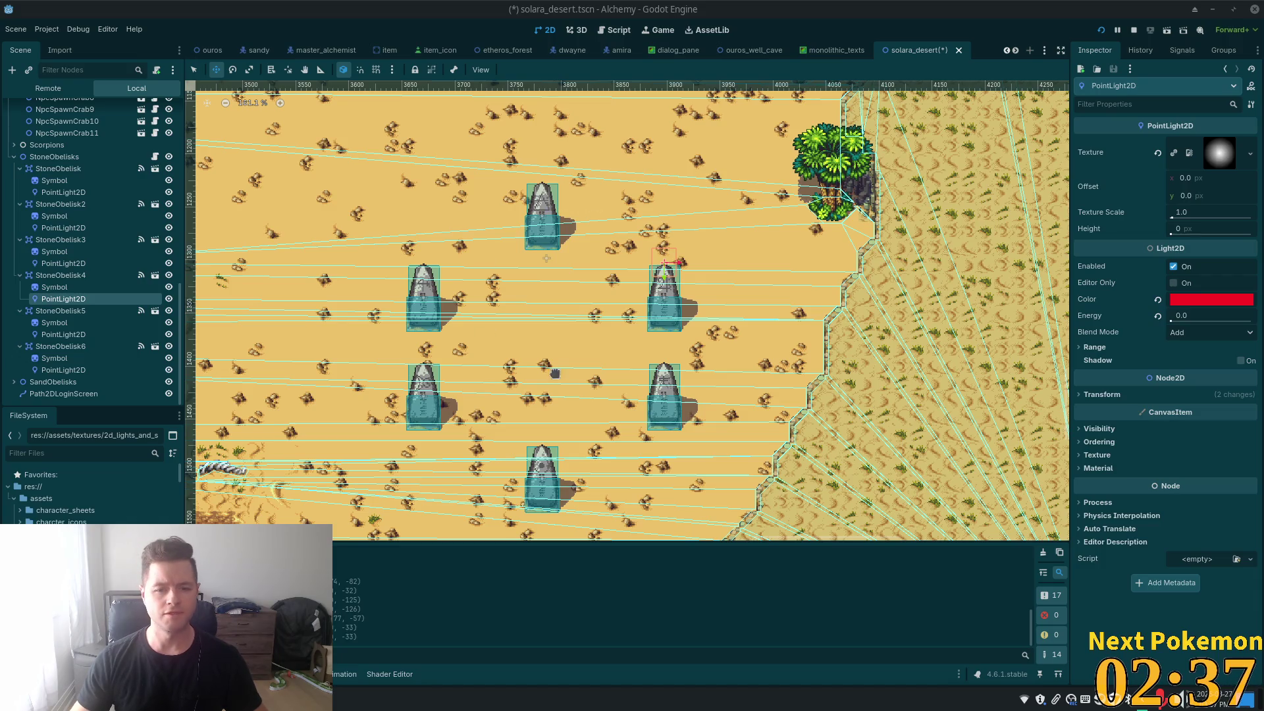
Step: Zoom the canvas to inspect the obelisks, then return to stone_obelisk_circle.gd in Cursor
scroll(553, 402, down, 2)
scroll(375, 383, up, 1)
scroll(430, 389, up, 3)
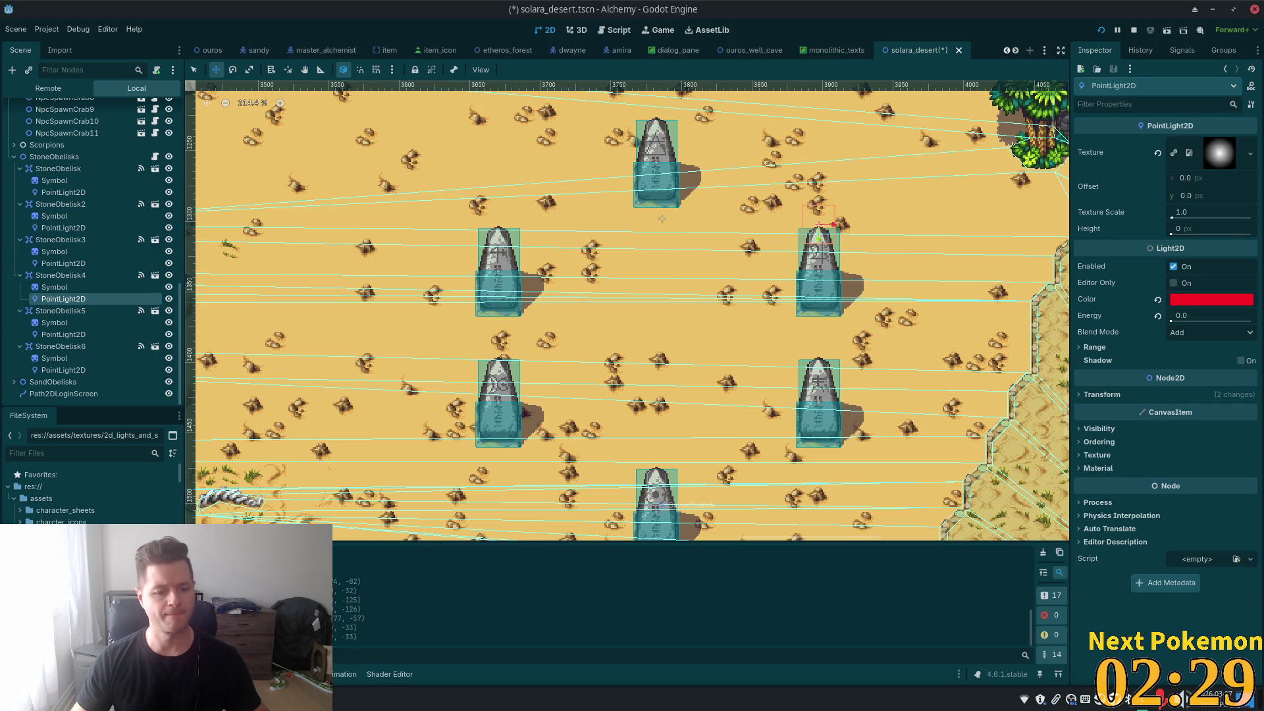
key(alt+Tab)
click(589, 262)
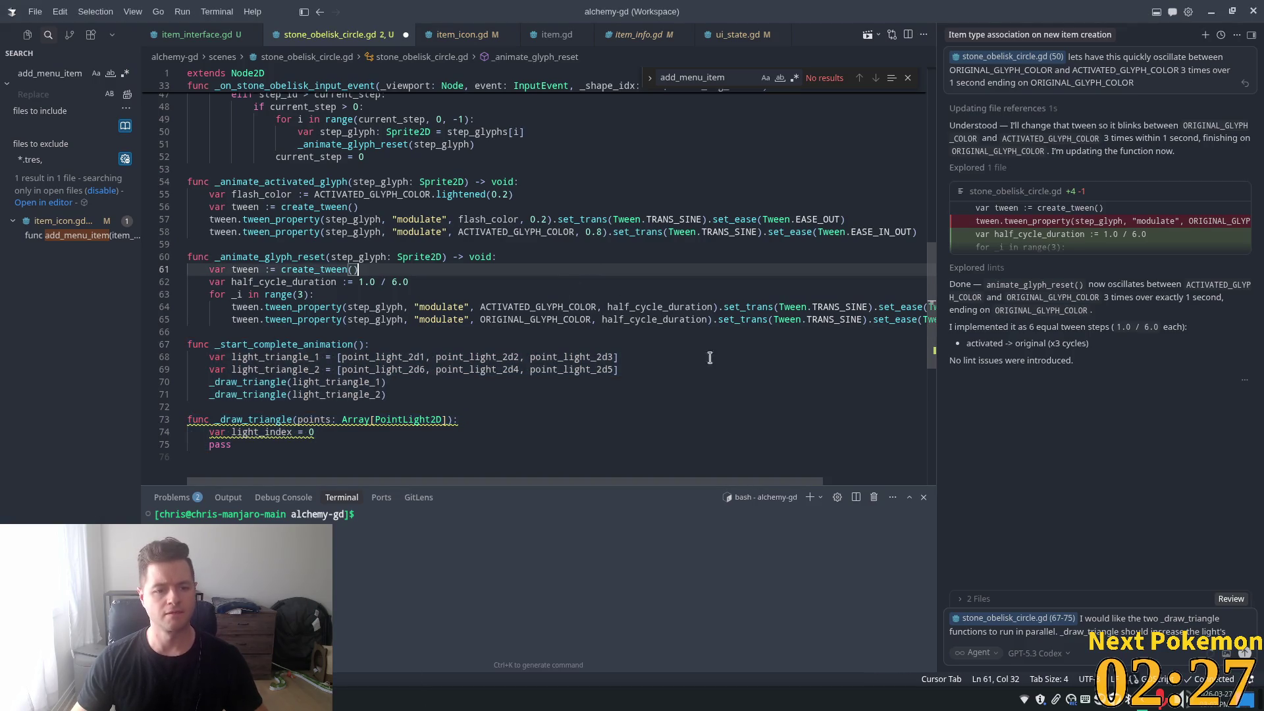
Step: Extend the prompt: energy 10, 5-pixel red lines to the next light, last light looping to the first
click(325, 382)
scroll(478, 312, down, 3)
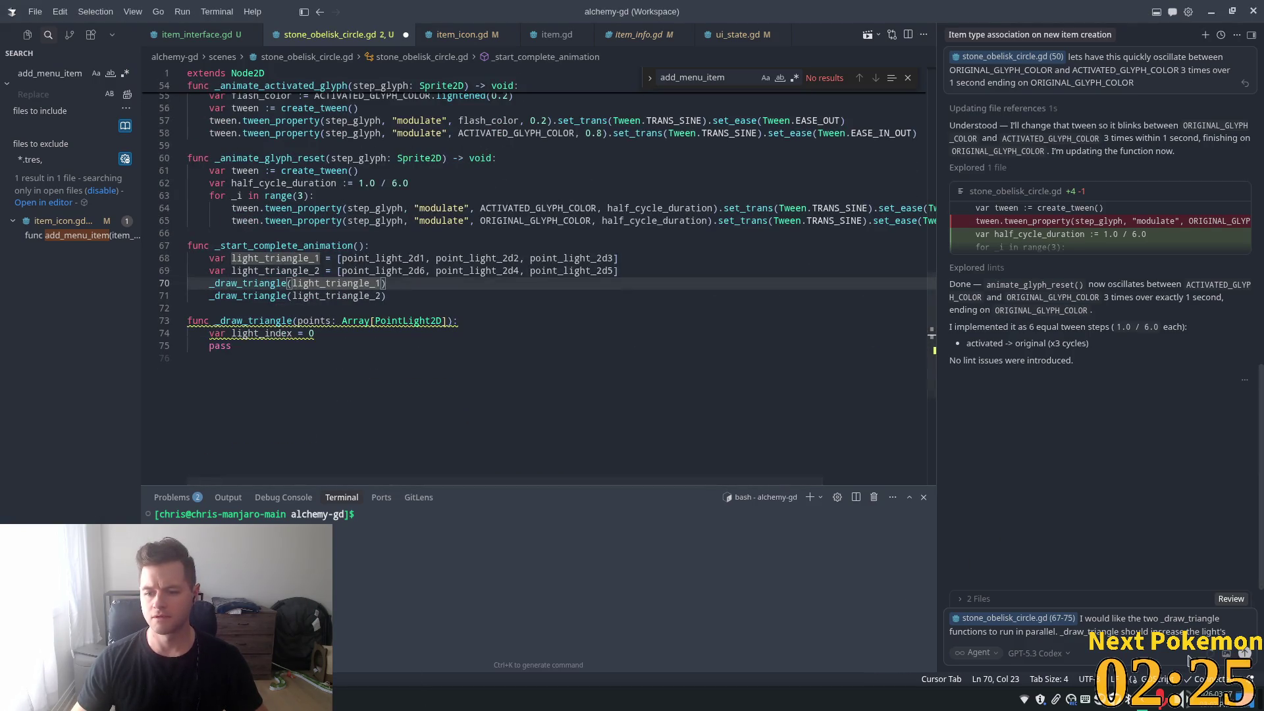
text(en)
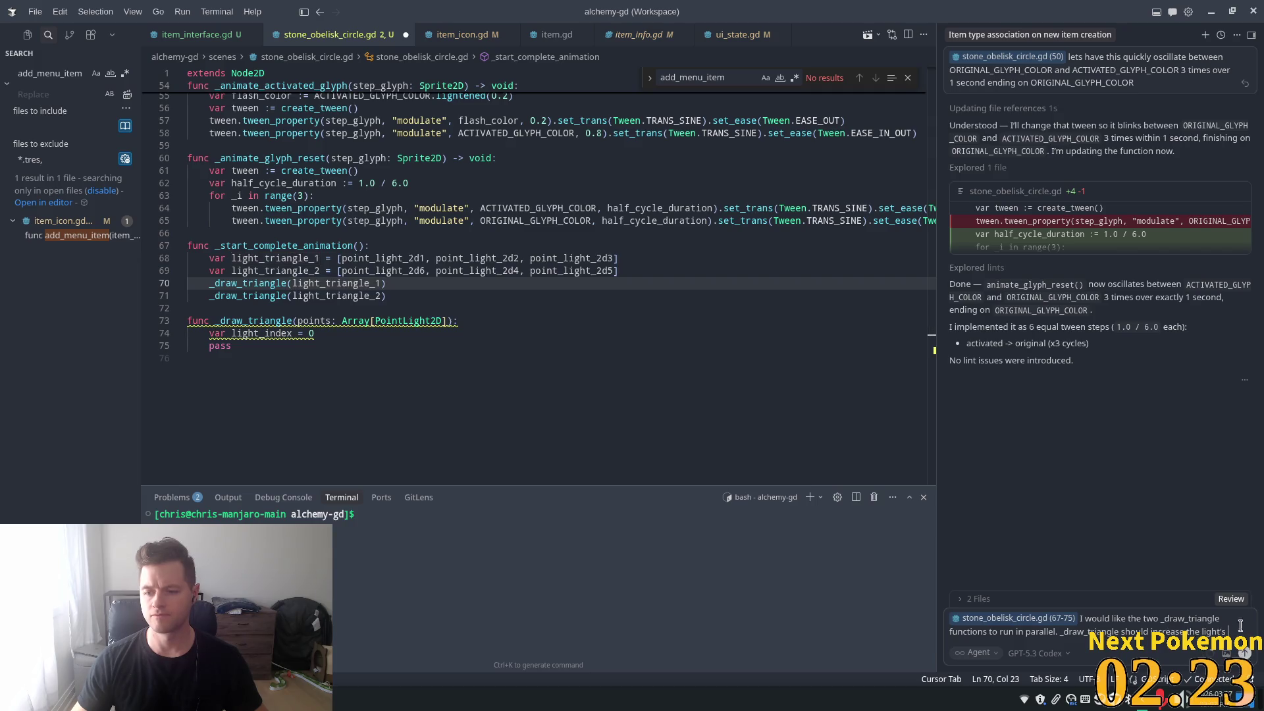
text(ergy)
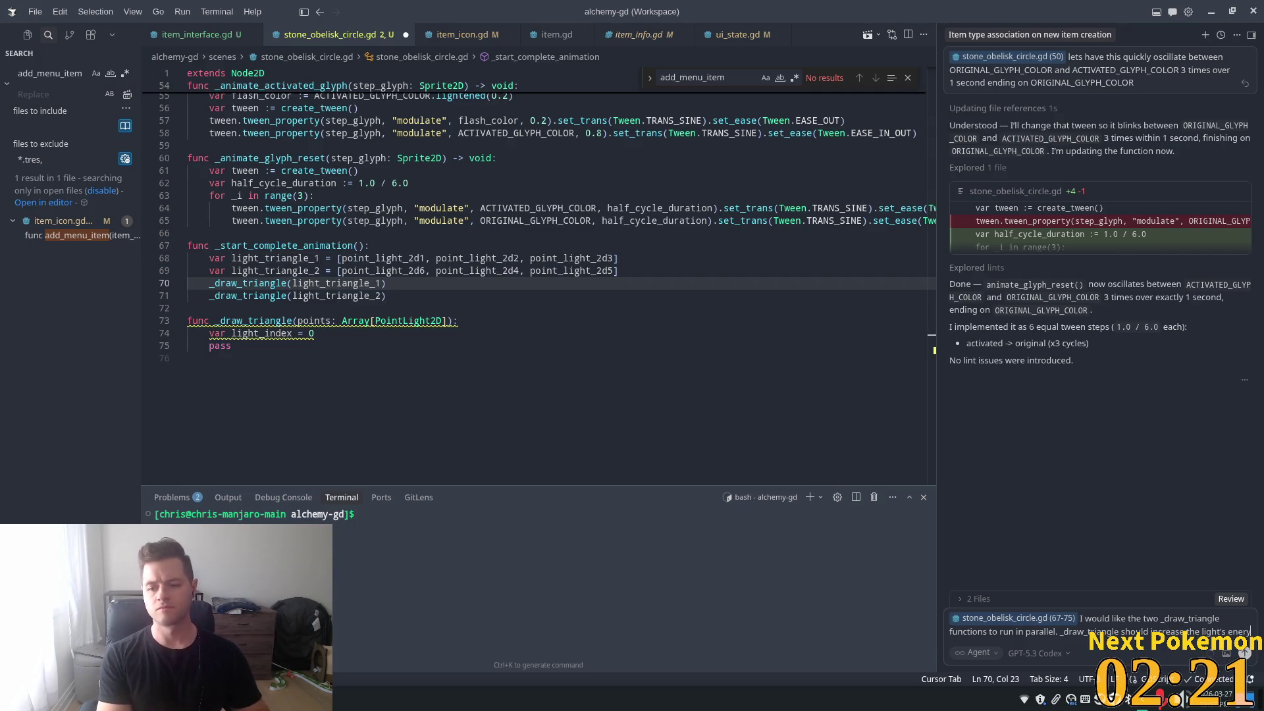
text( to 10)
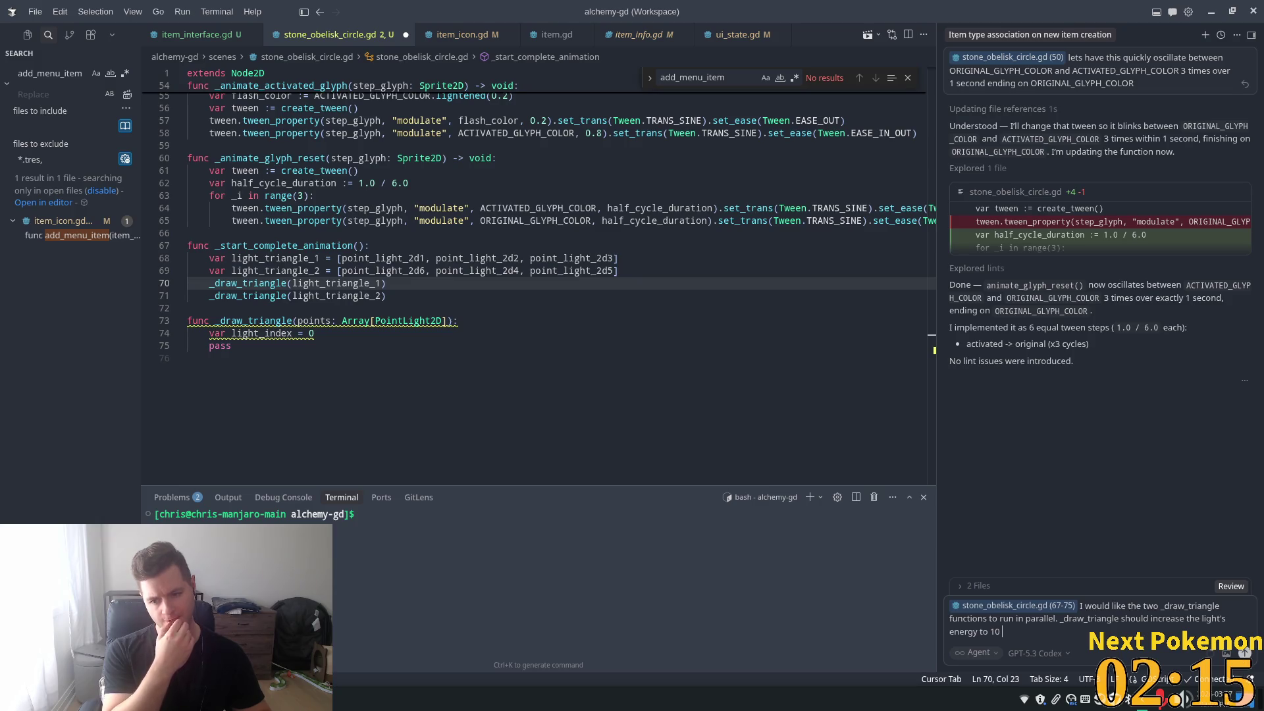
text( and)
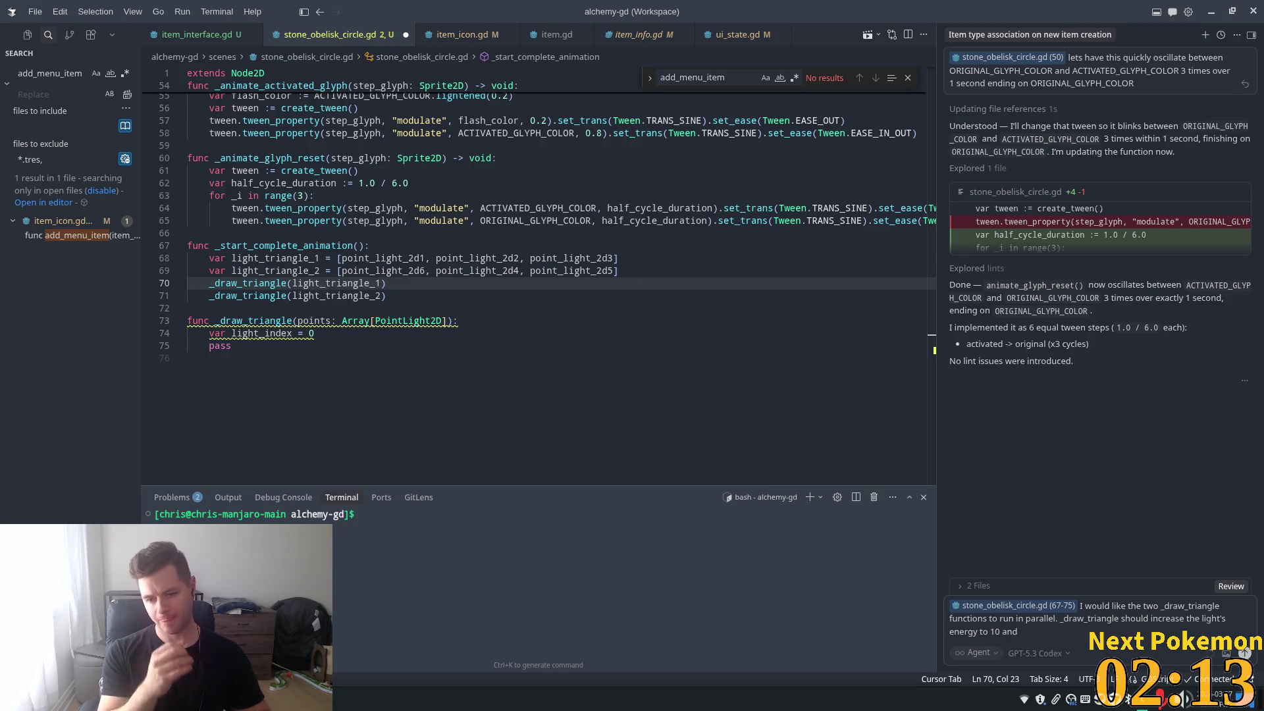
text( then )
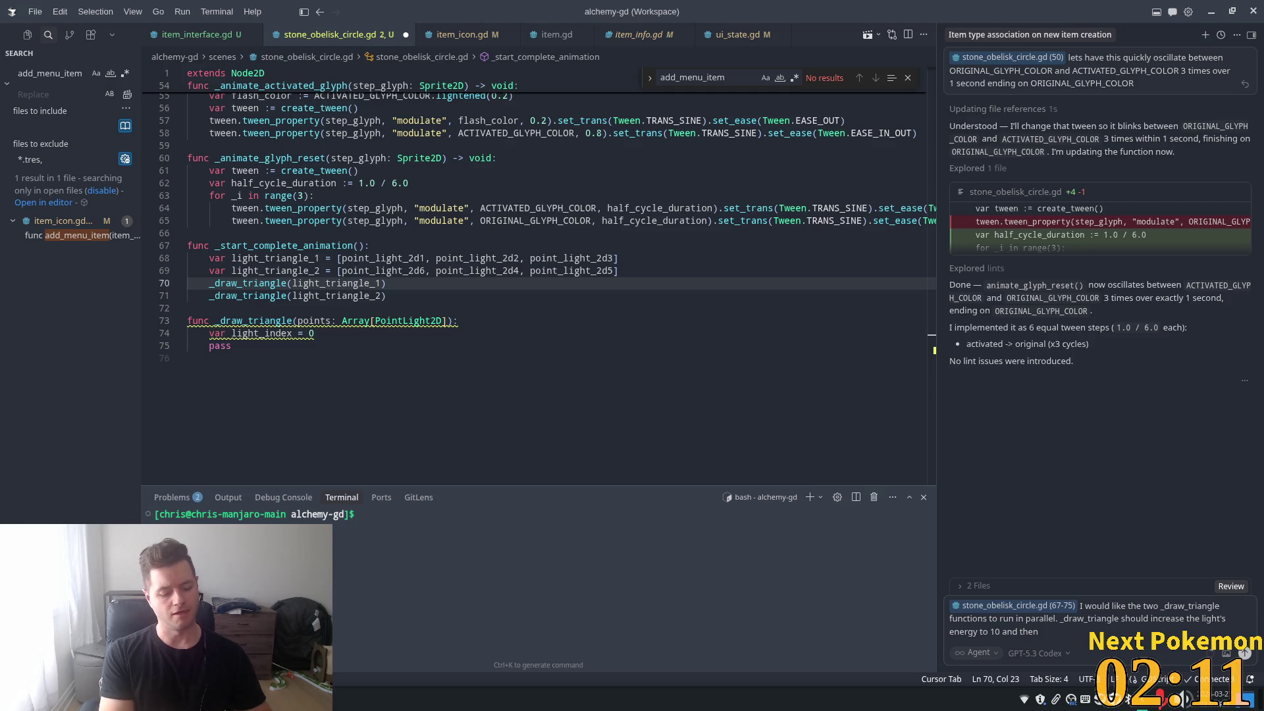
text(create)
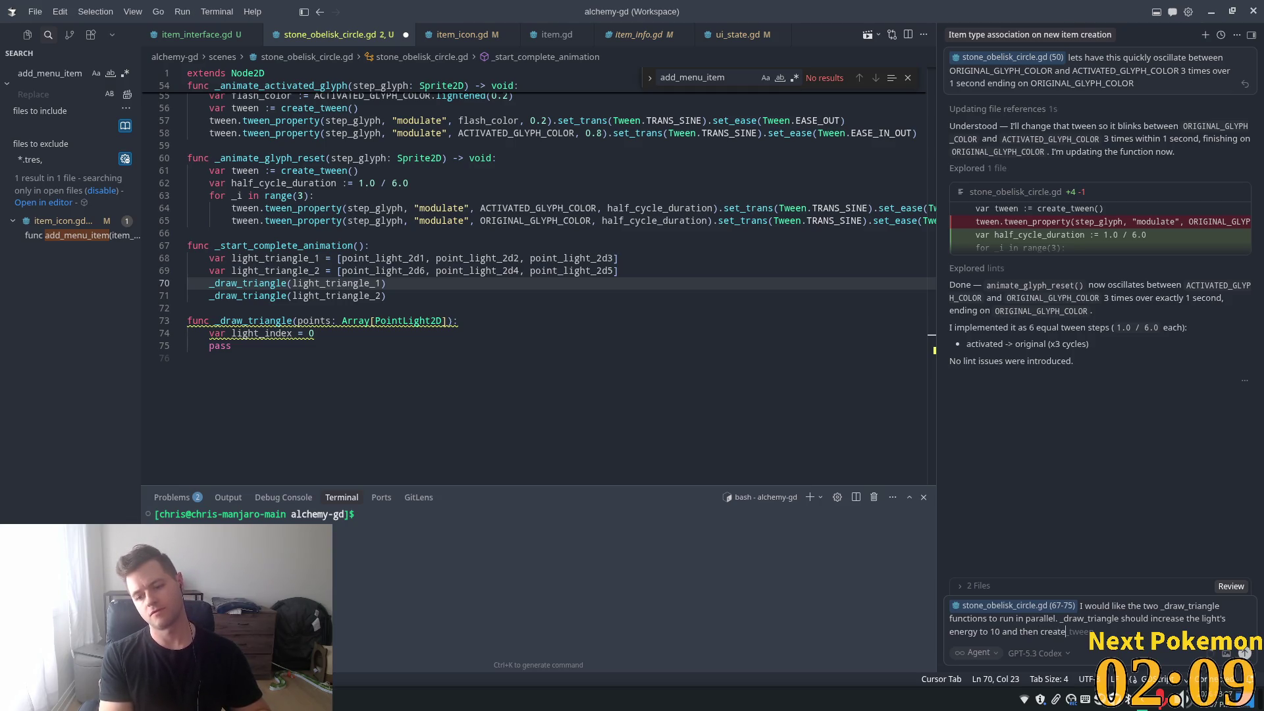
text( a l)
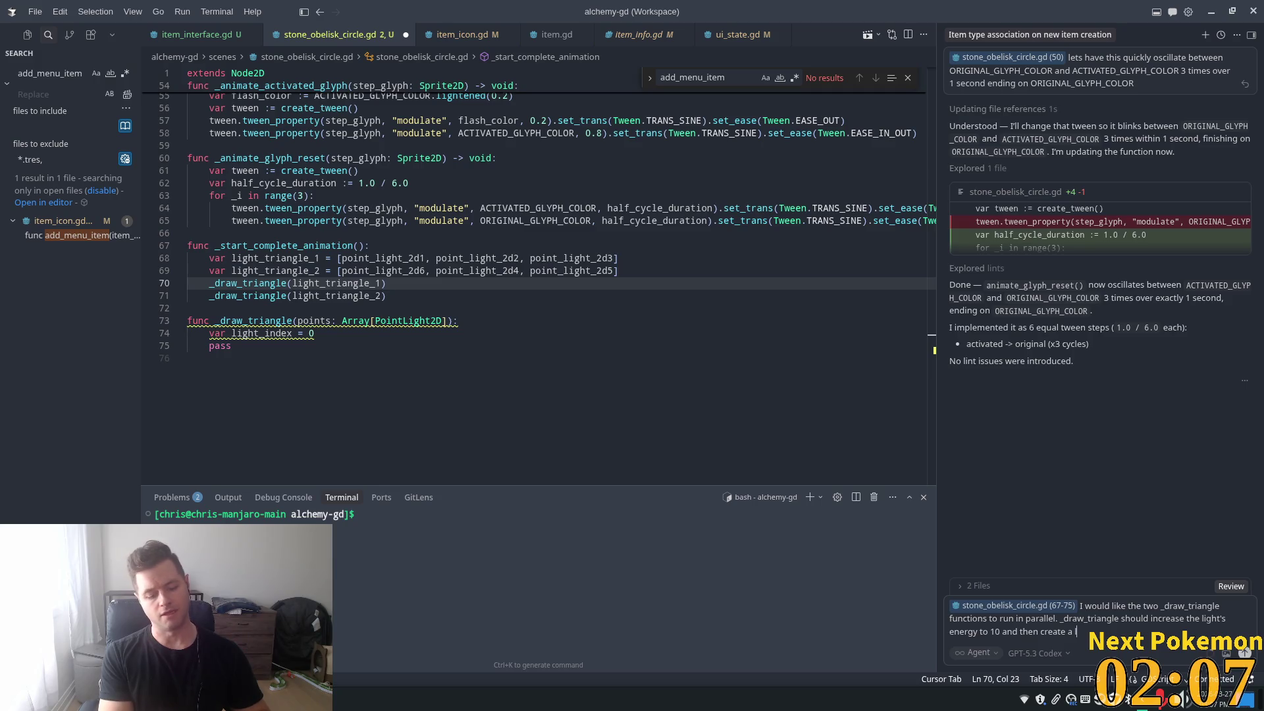
text(ine tha)
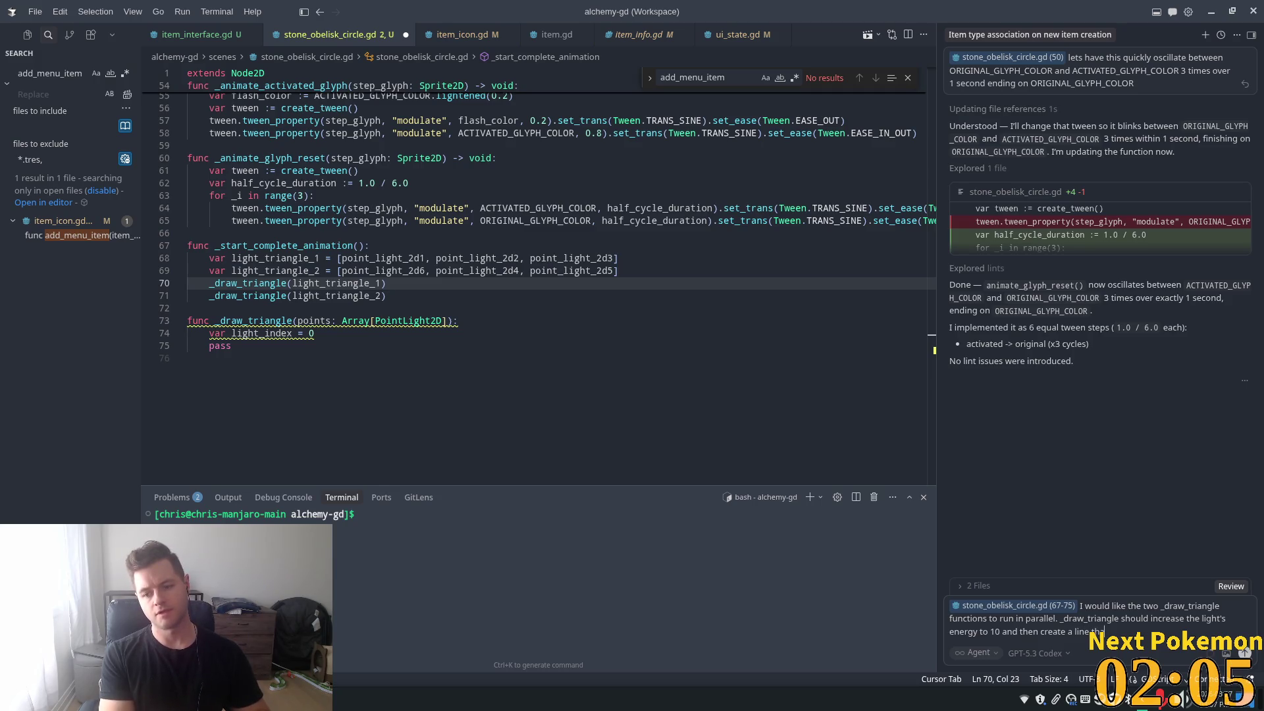
text(t draws from the )
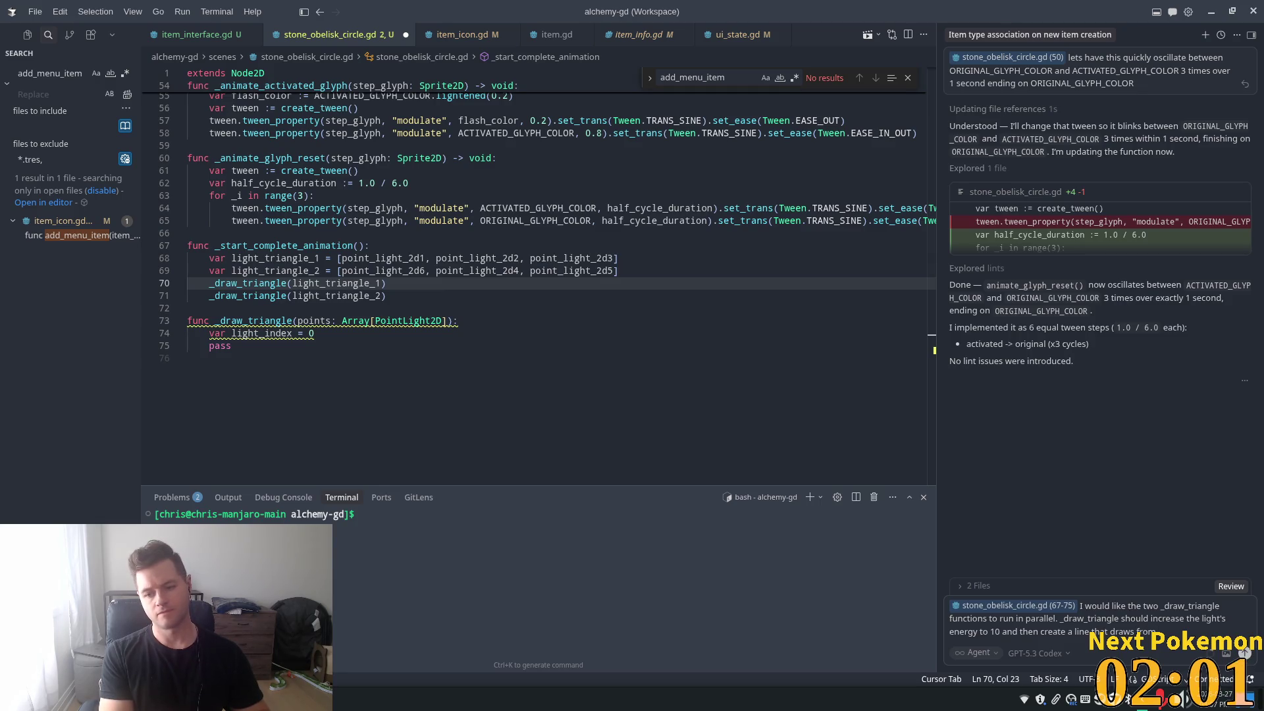
text(lights poe)
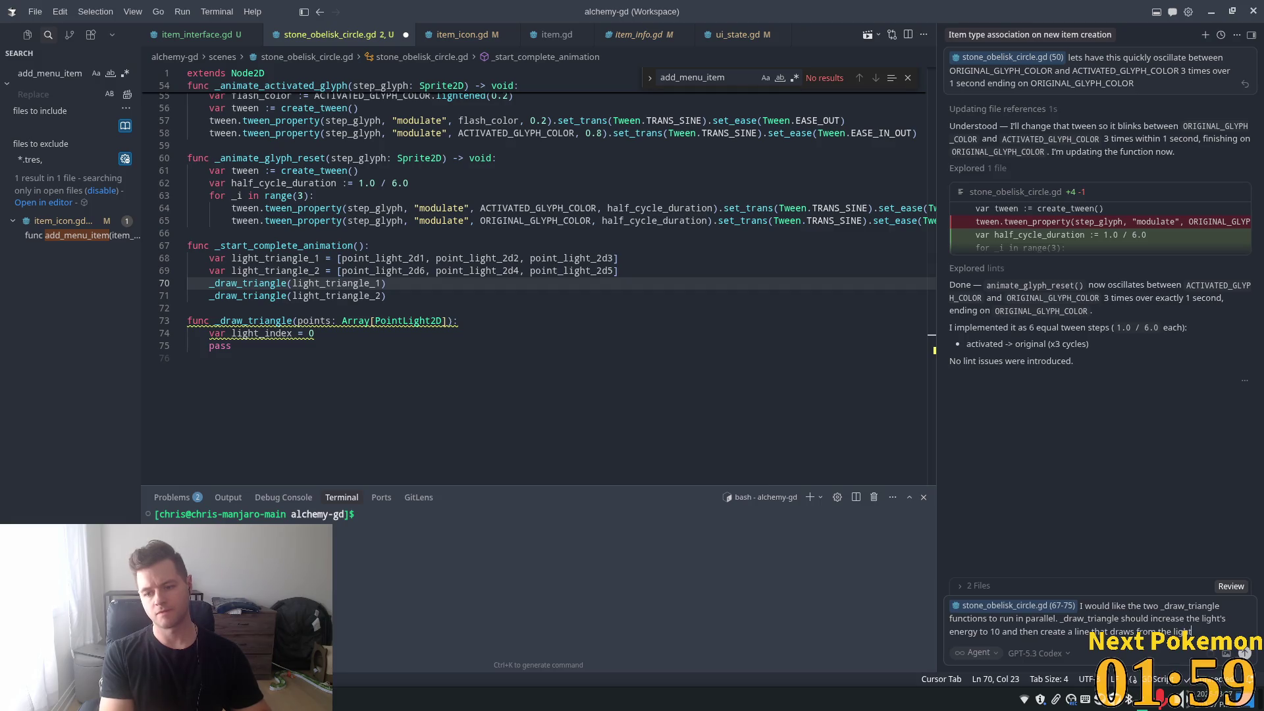
key(BackSpace)
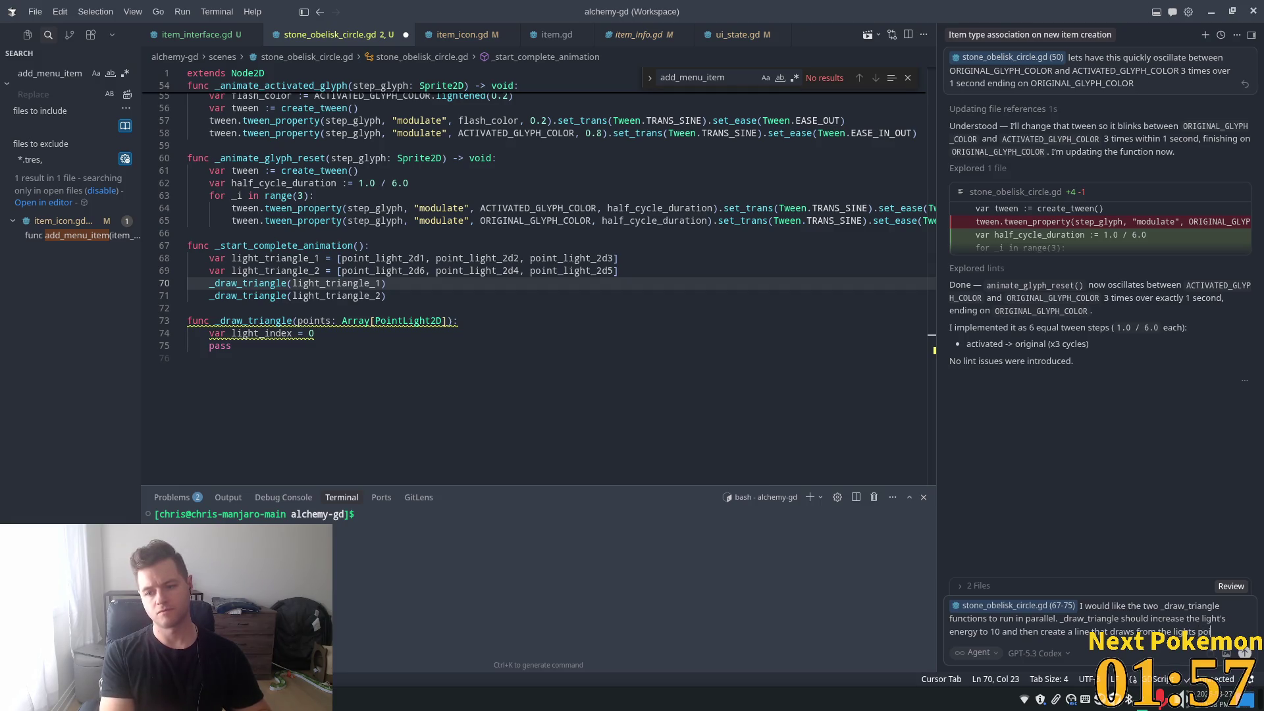
text(sition to the )
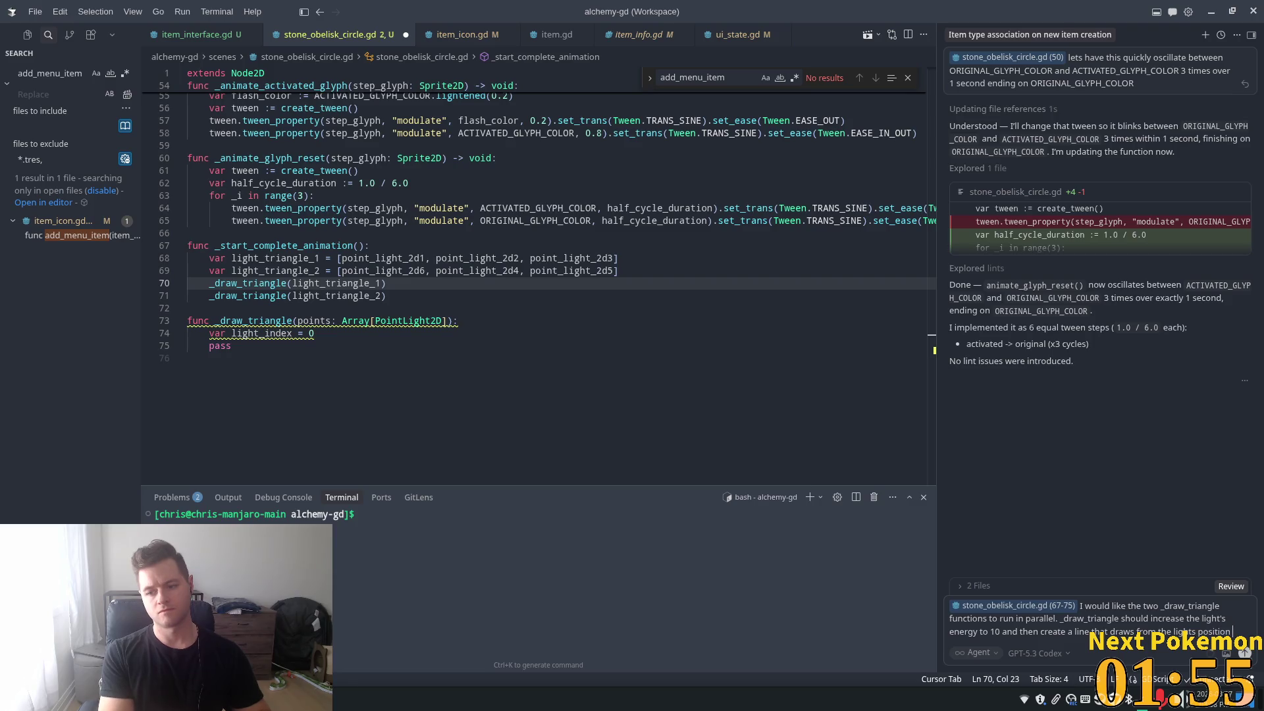
text(position of the next li)
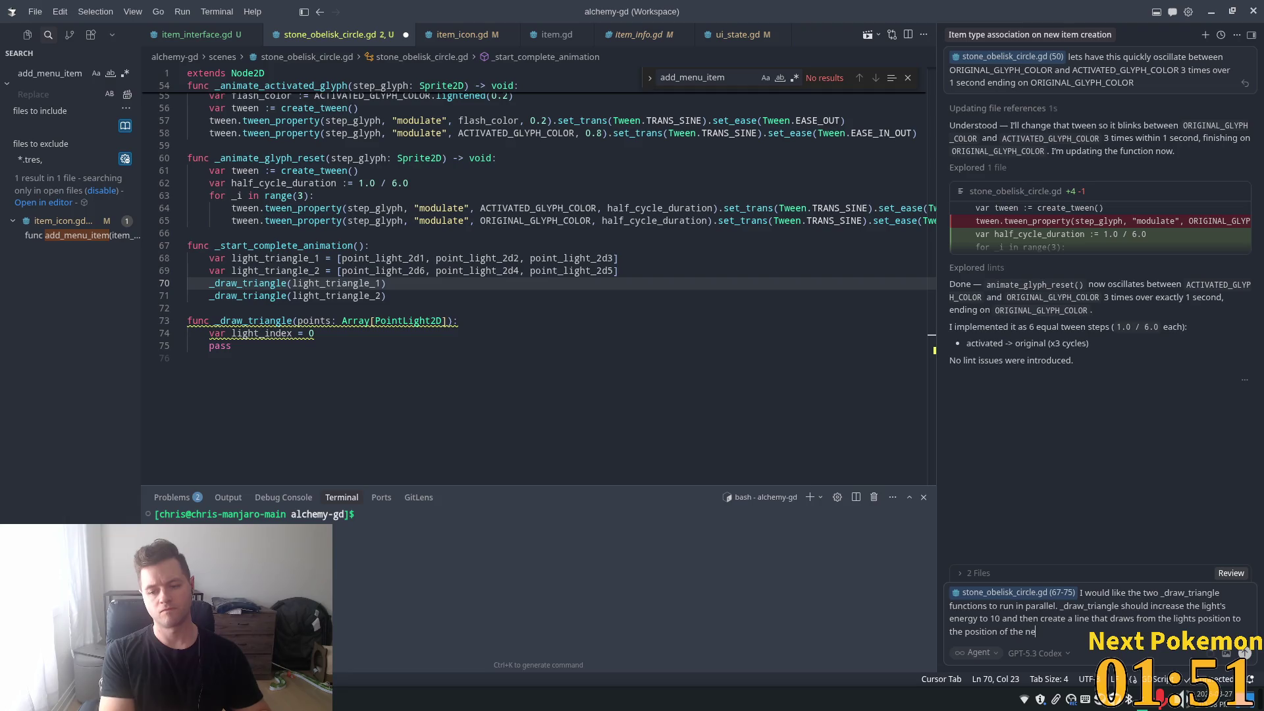
text(ght in the points a)
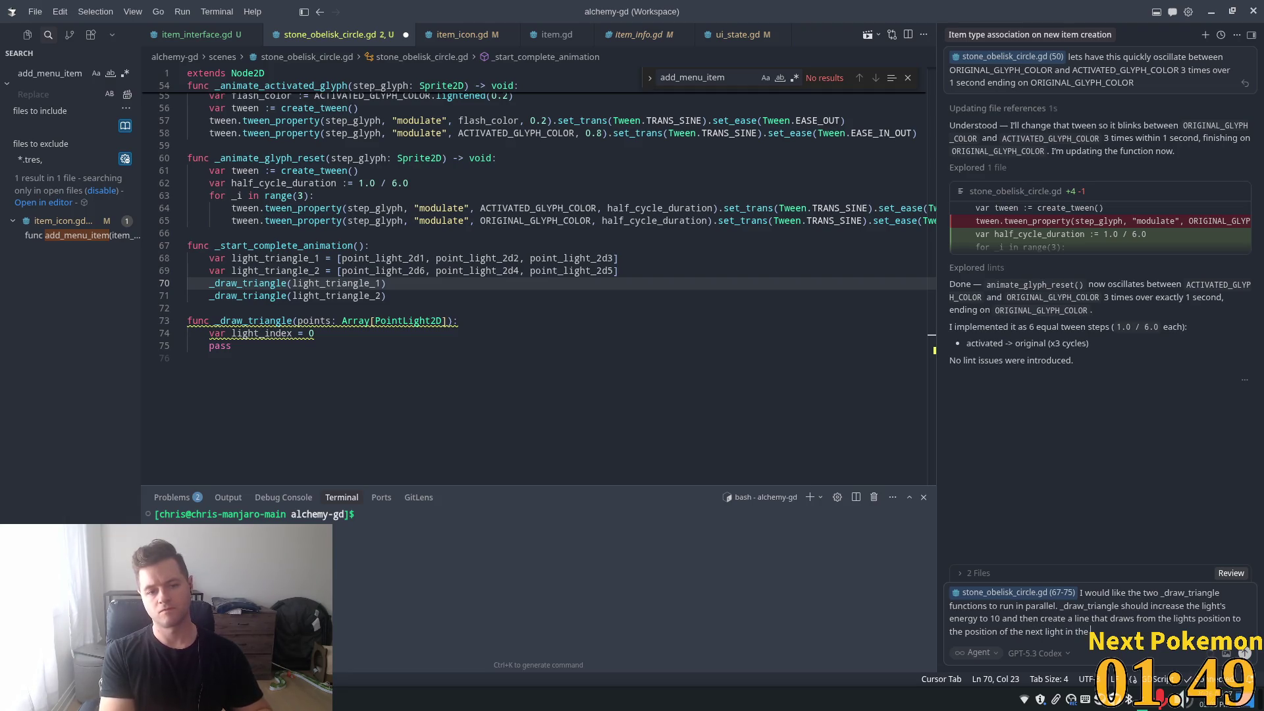
text(rray)
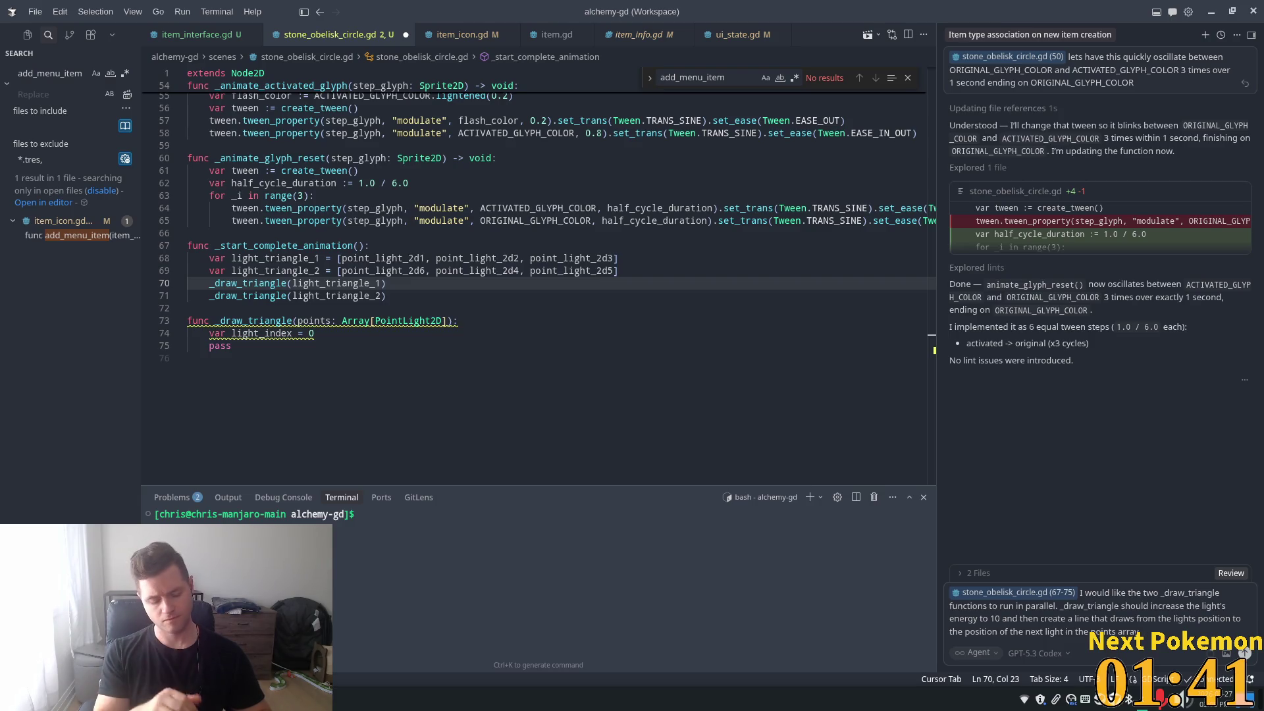
text(T)
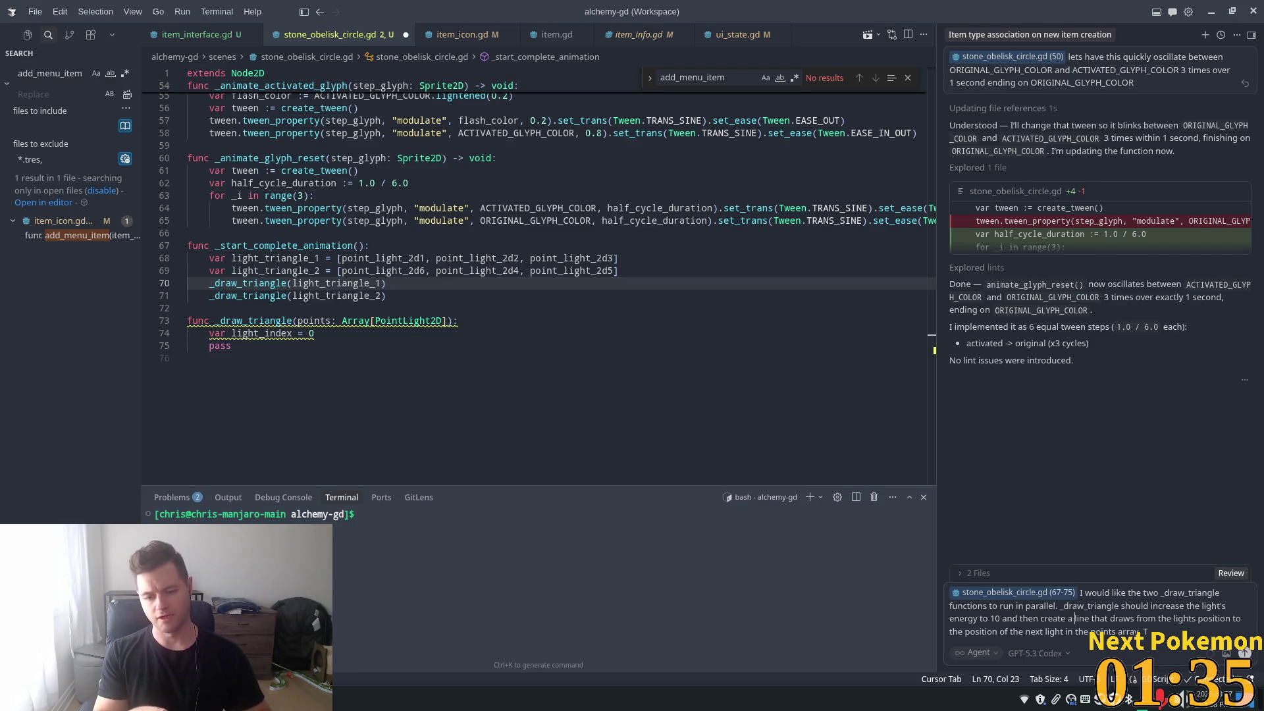
text(5 pixel wide)
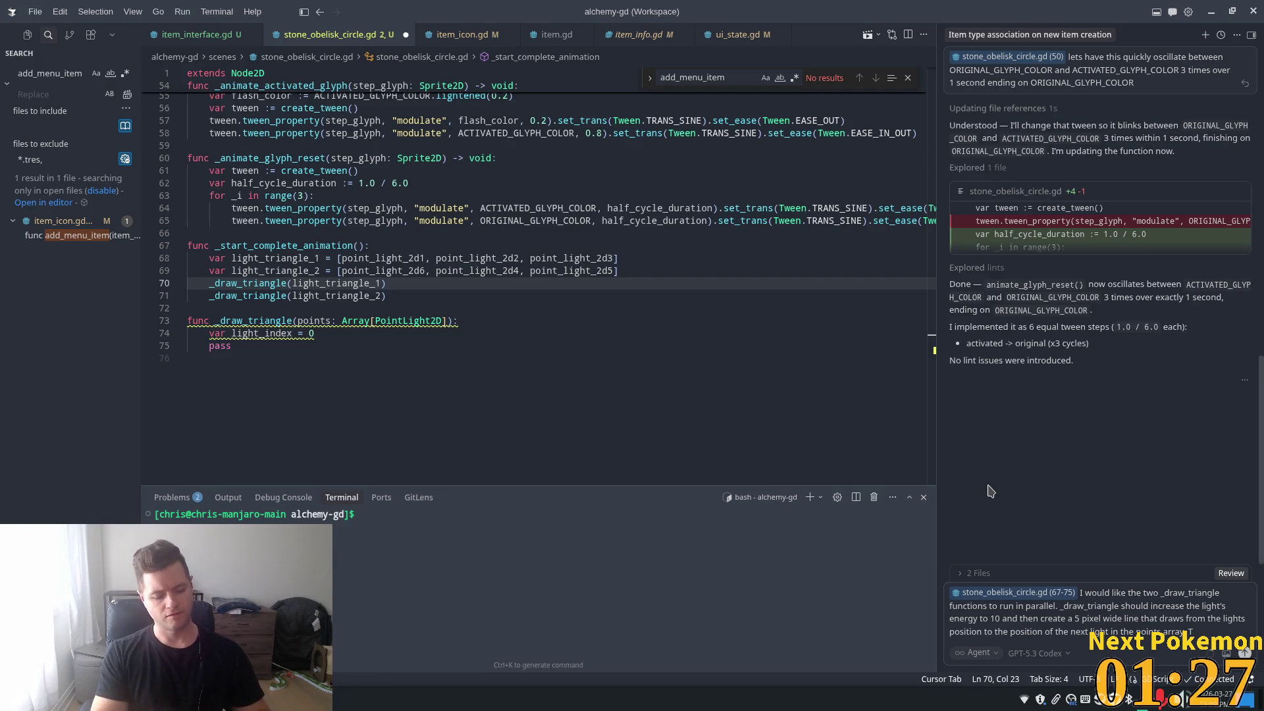
text(red)
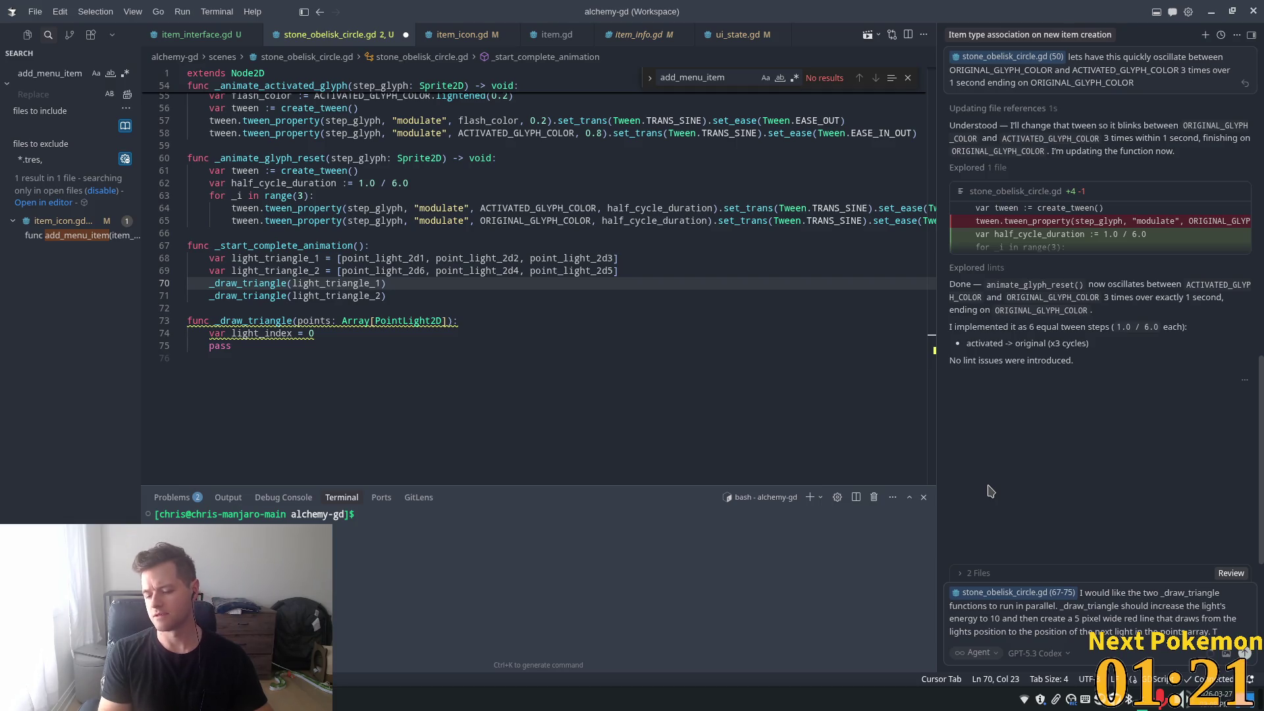
text(he)
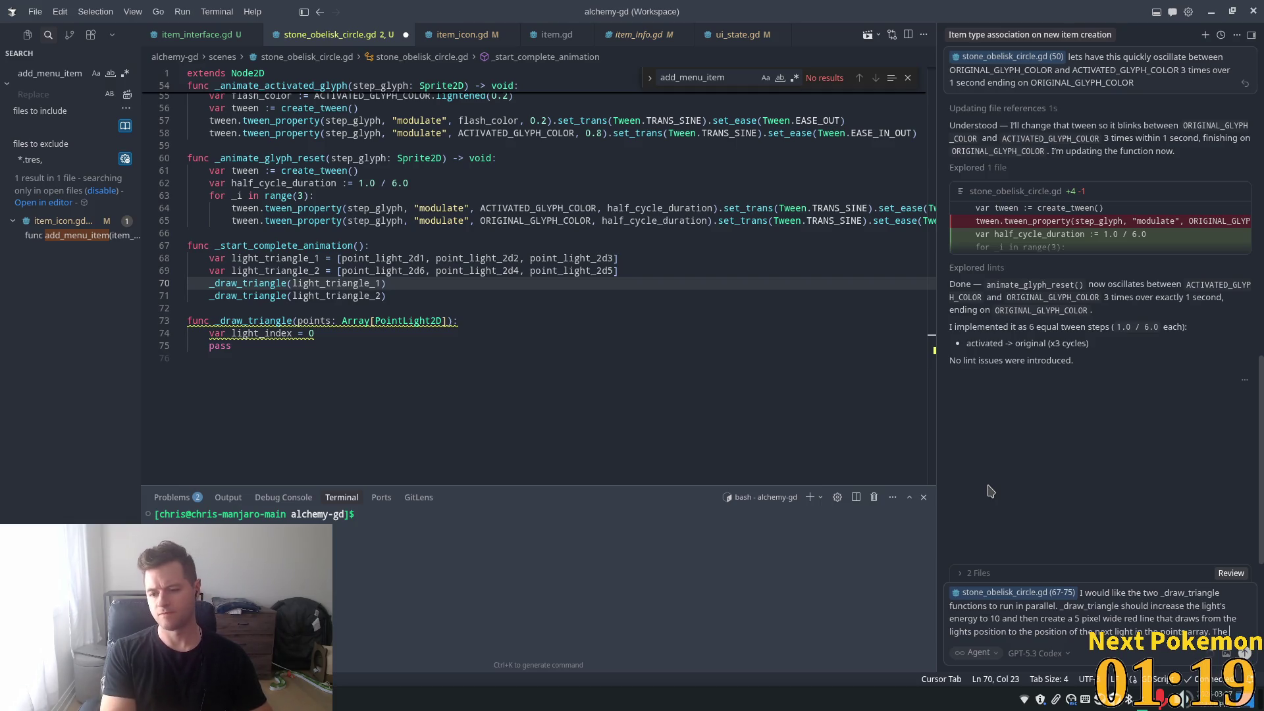
key(BackSpace)
key(BackSpace)
key(BackSpace)
text(The final)
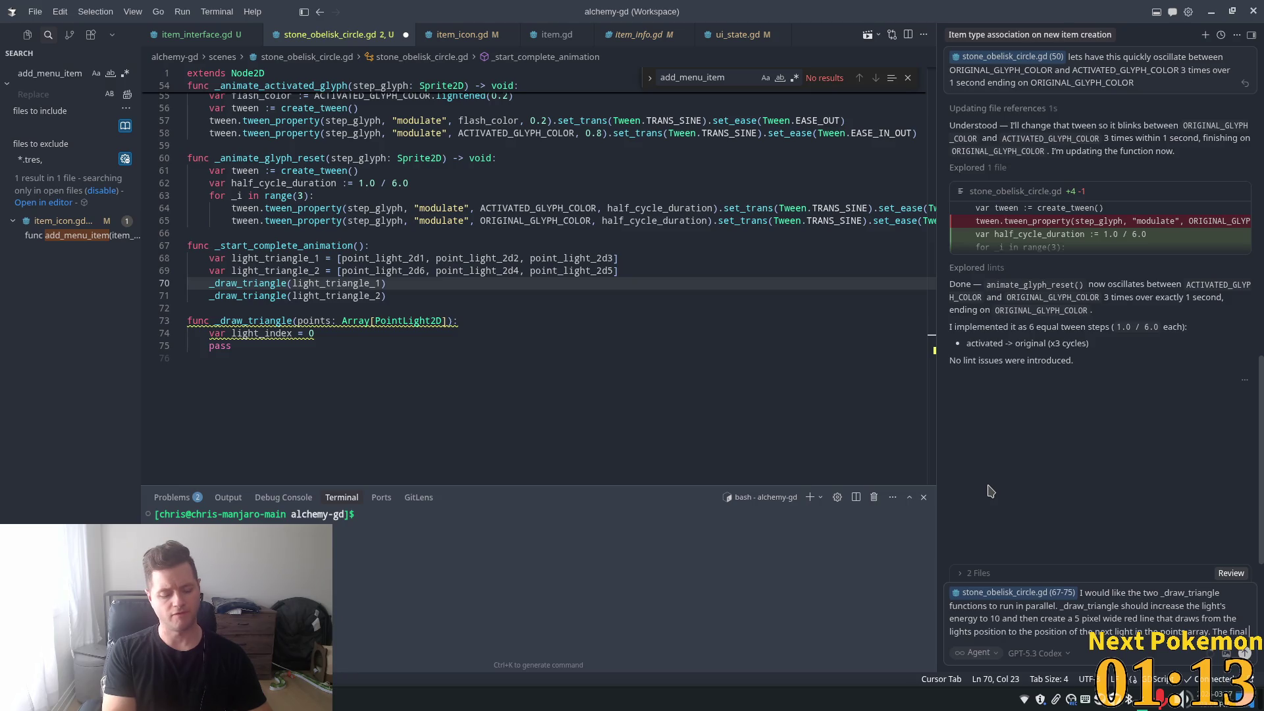
text( light of the)
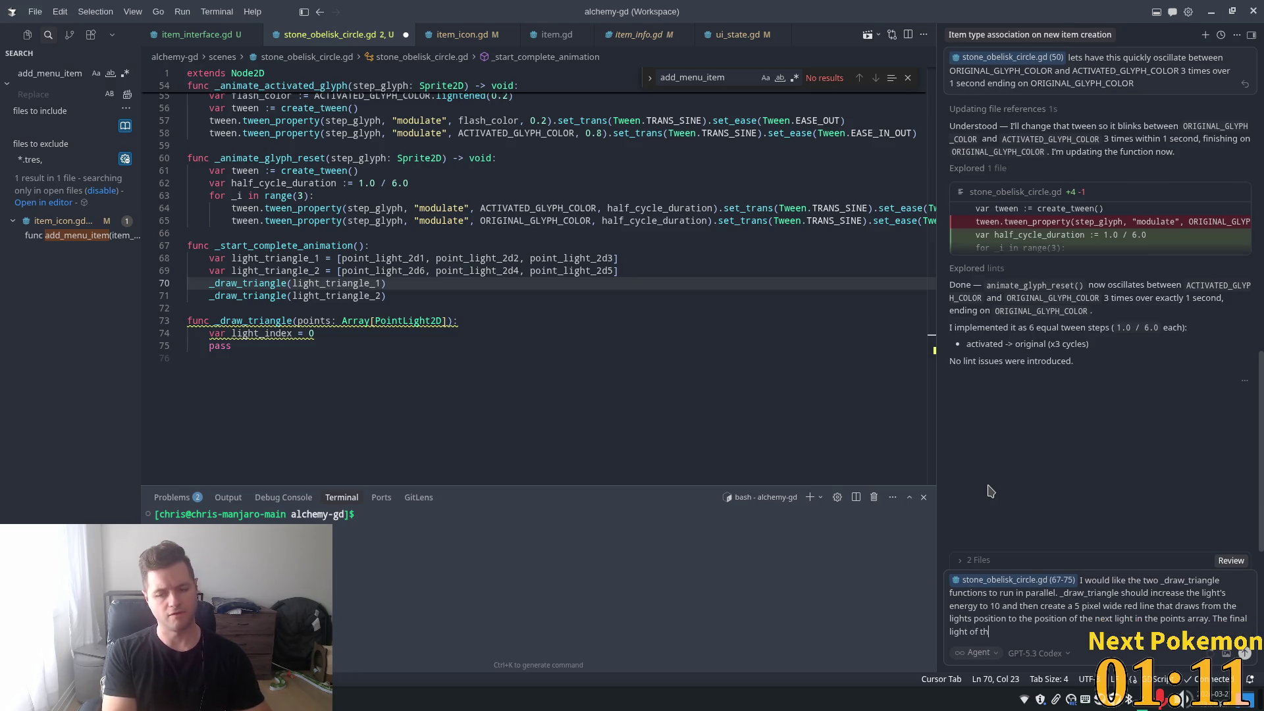
text( arr)
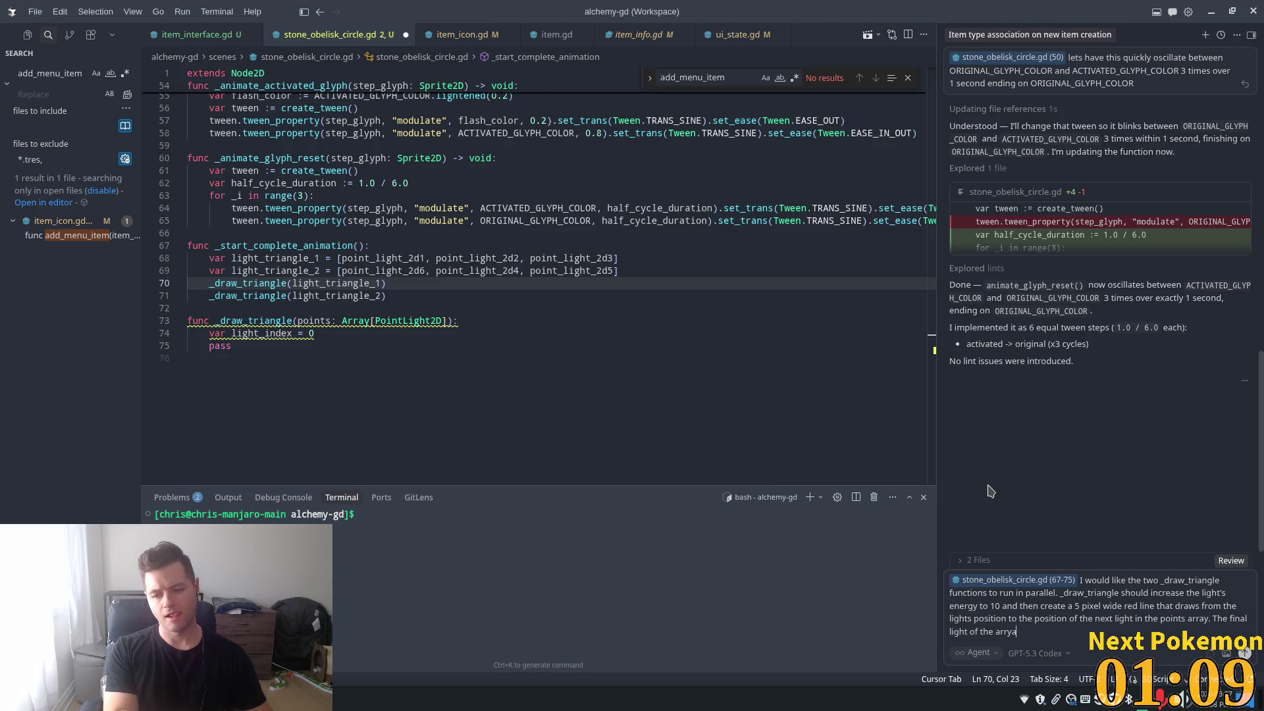
text(ay should )
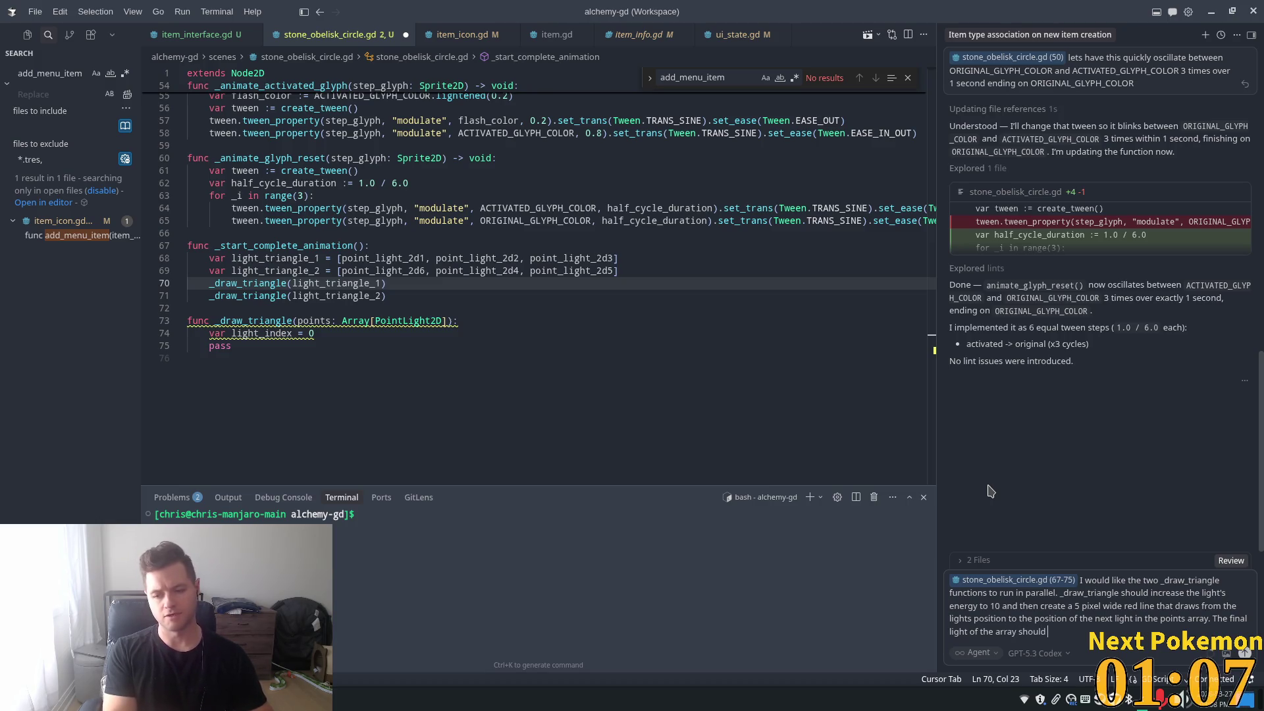
text(draw a lin)
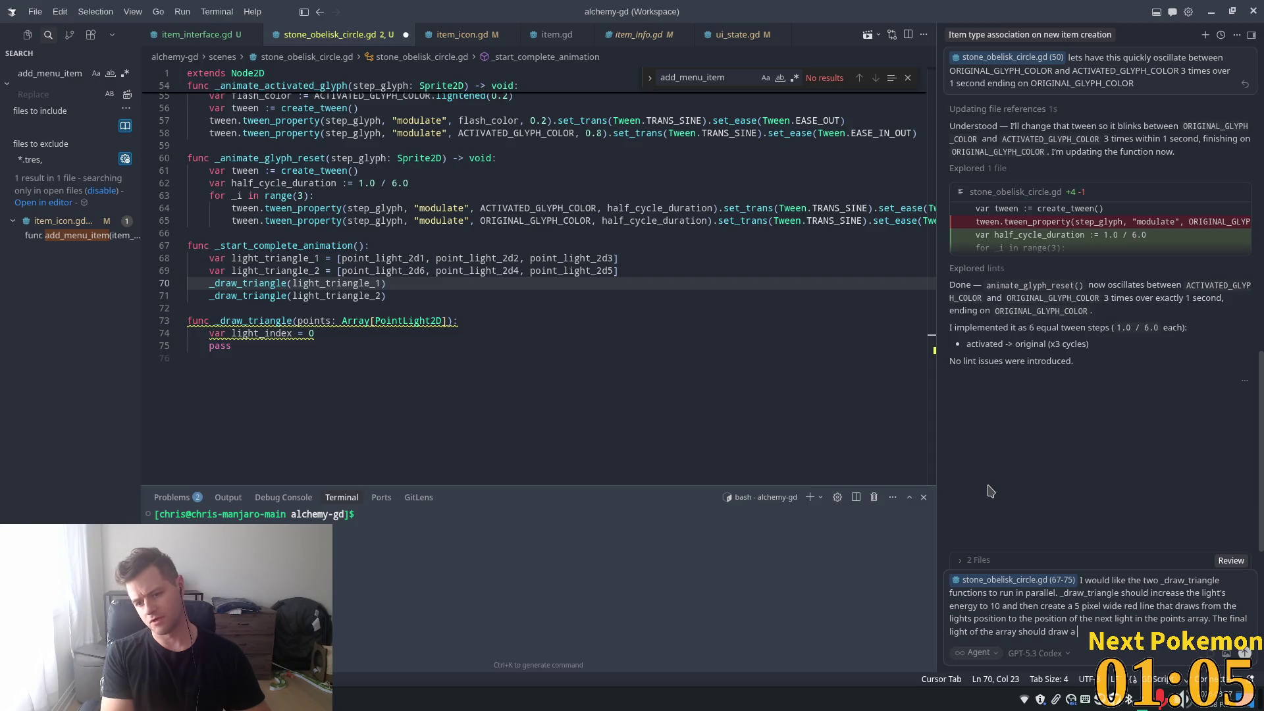
text(e back to the)
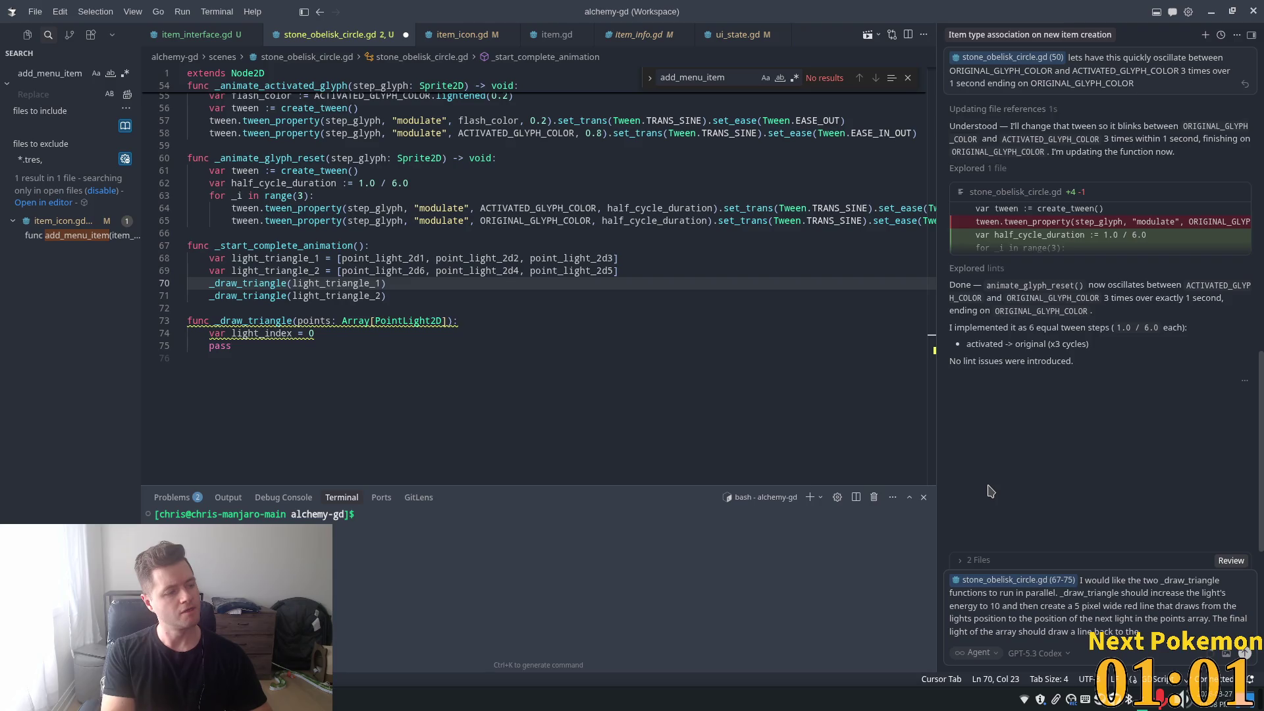
text(o)
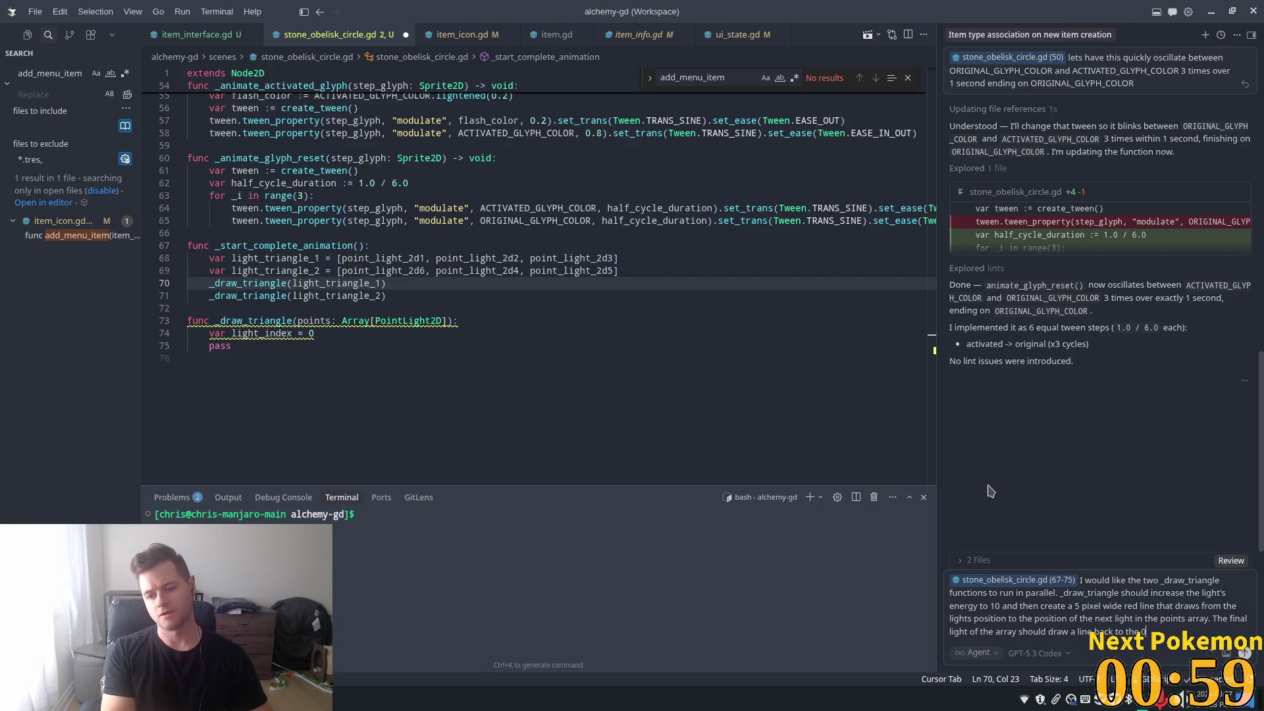
text(indexed)
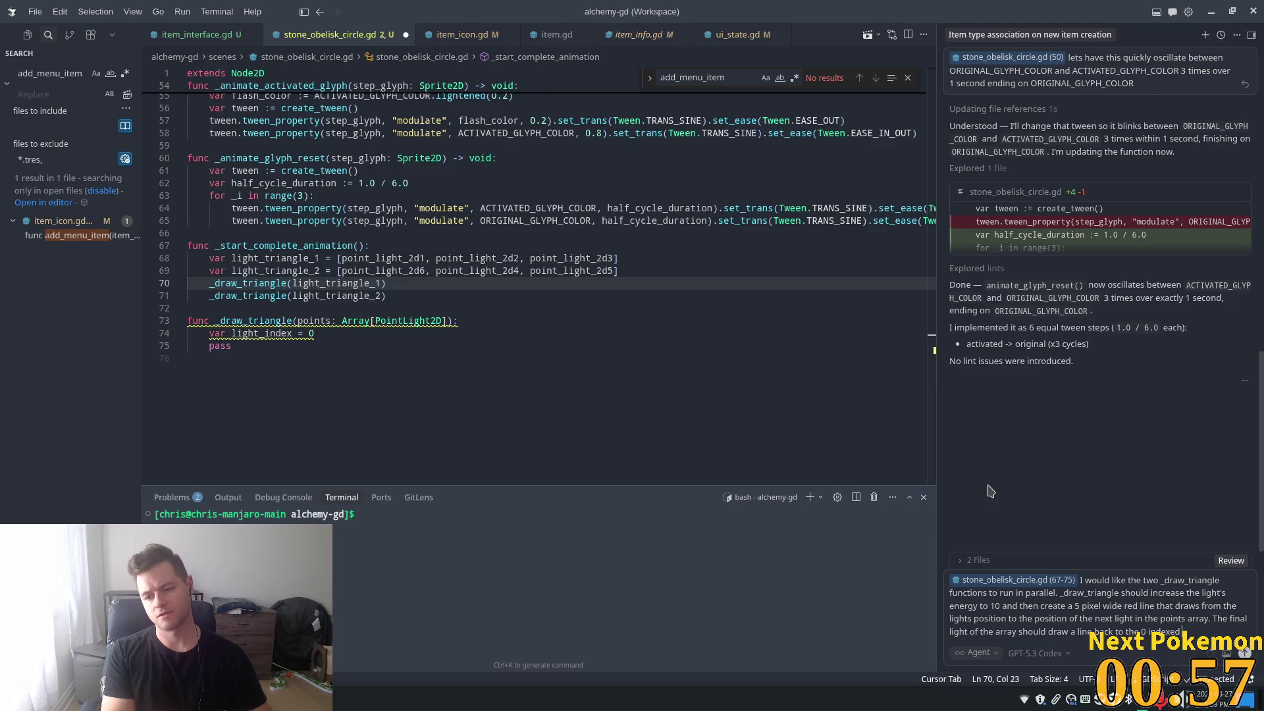
text( point)
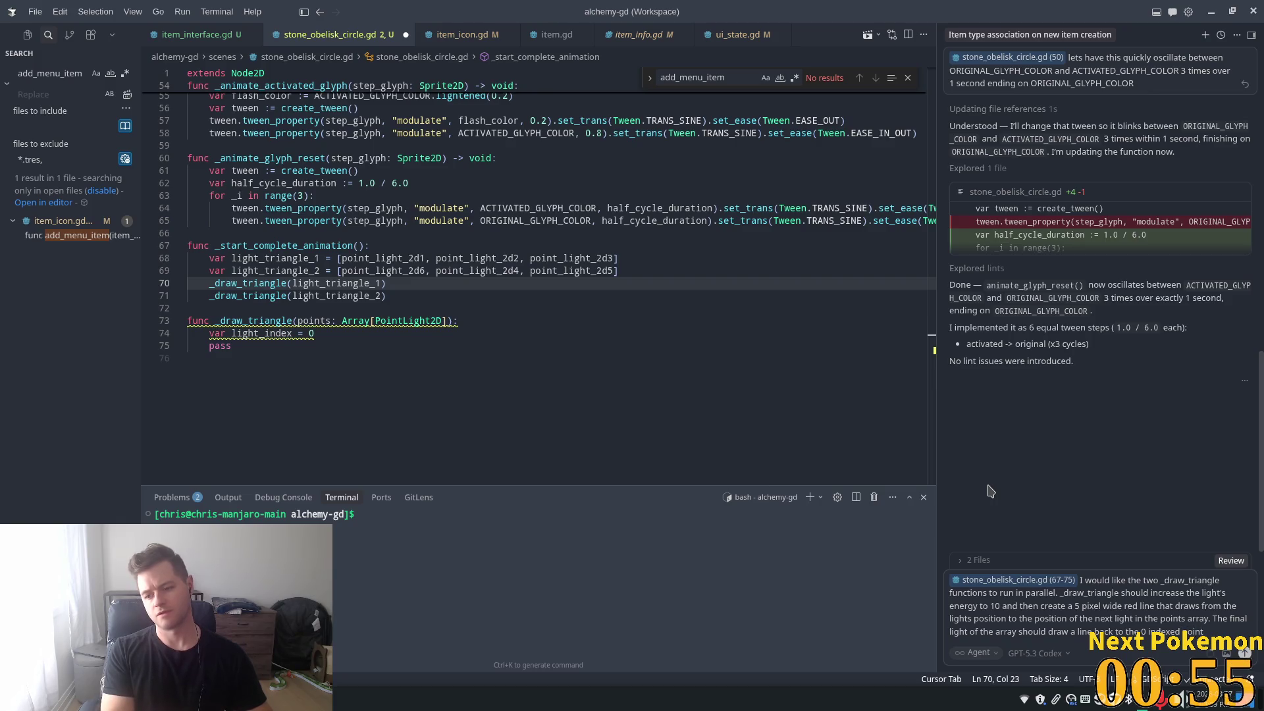
text(.)
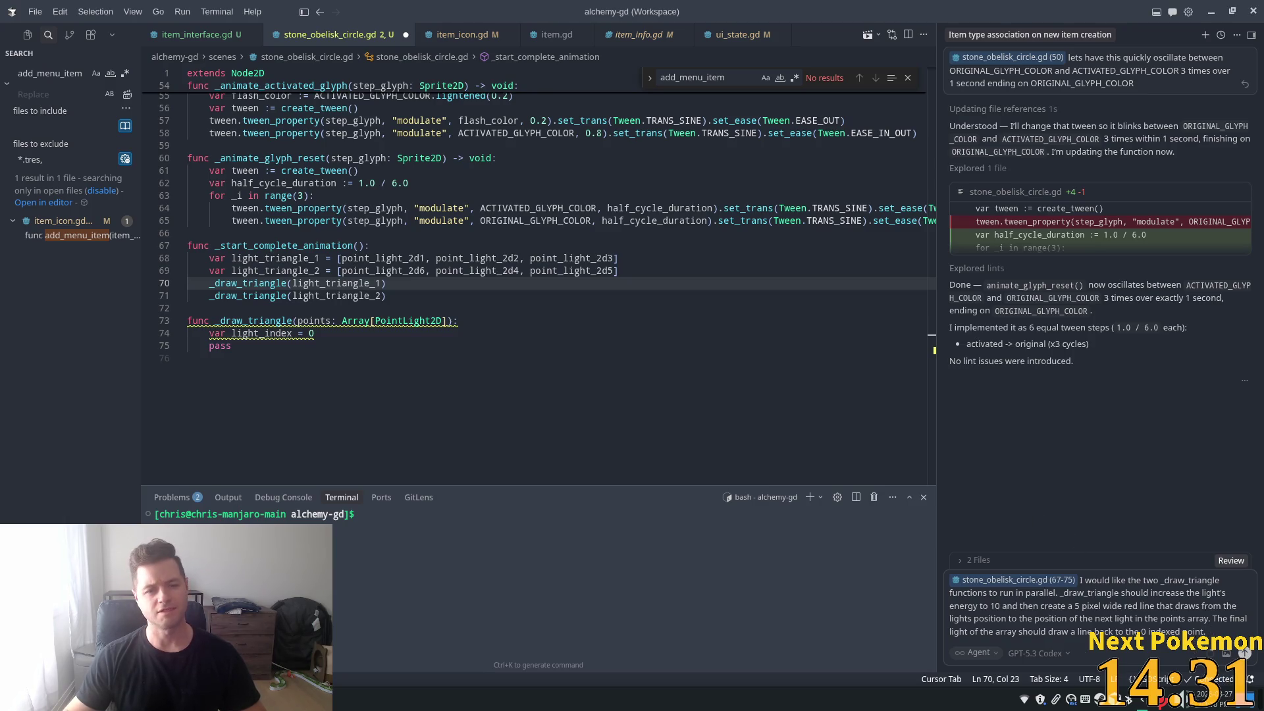
click(1205, 632)
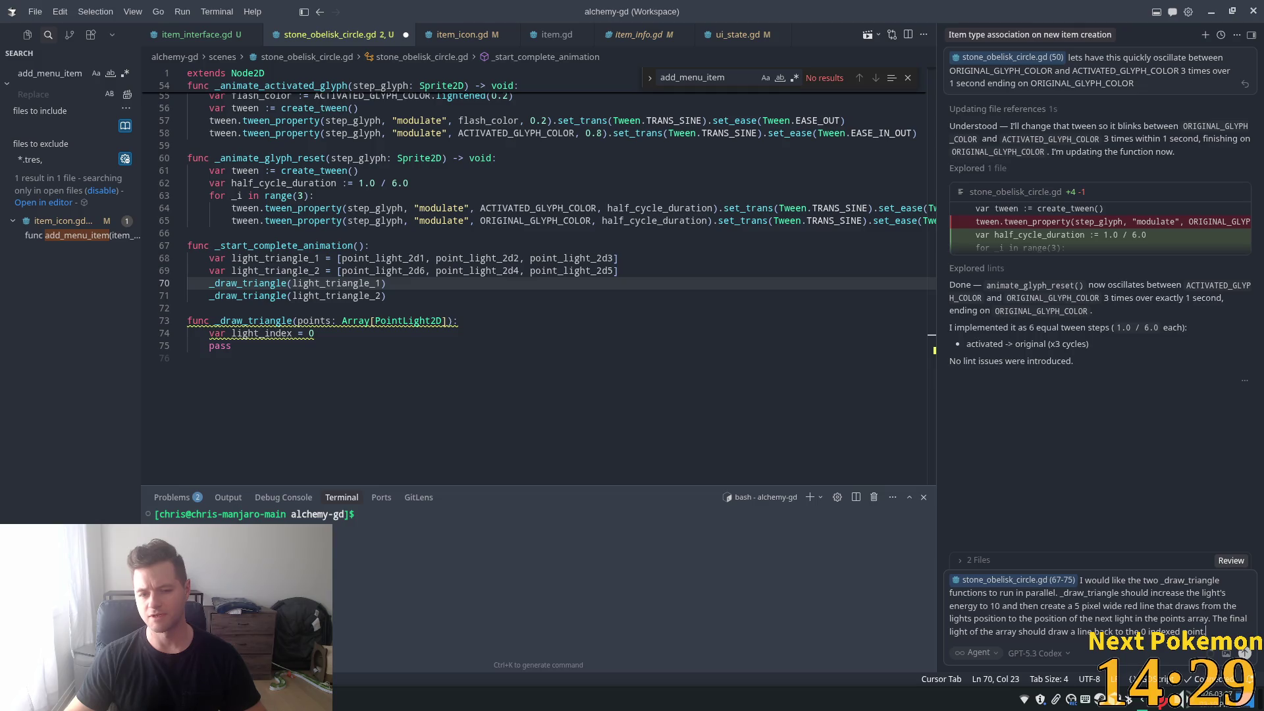
Step: Send the prompt to the agent and inspect its rewritten _start_complete_animation function
key(Return)
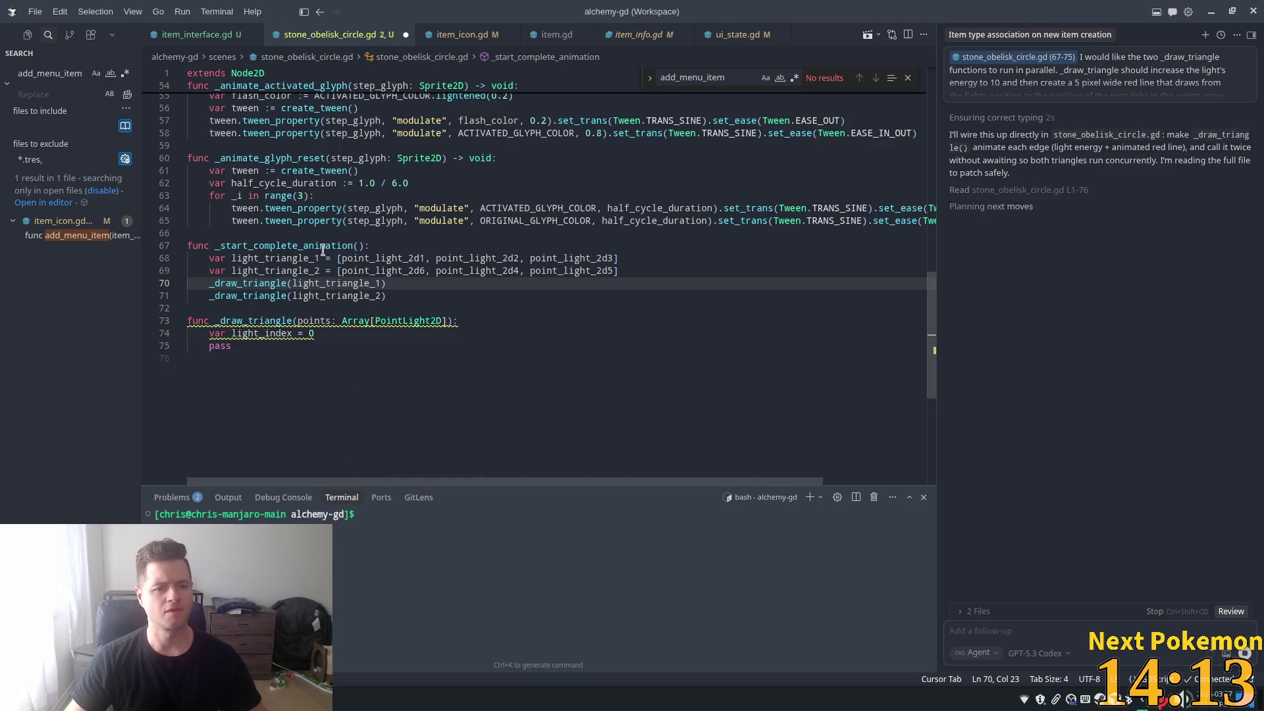
double_click(283, 245)
scroll(353, 270, up, 3)
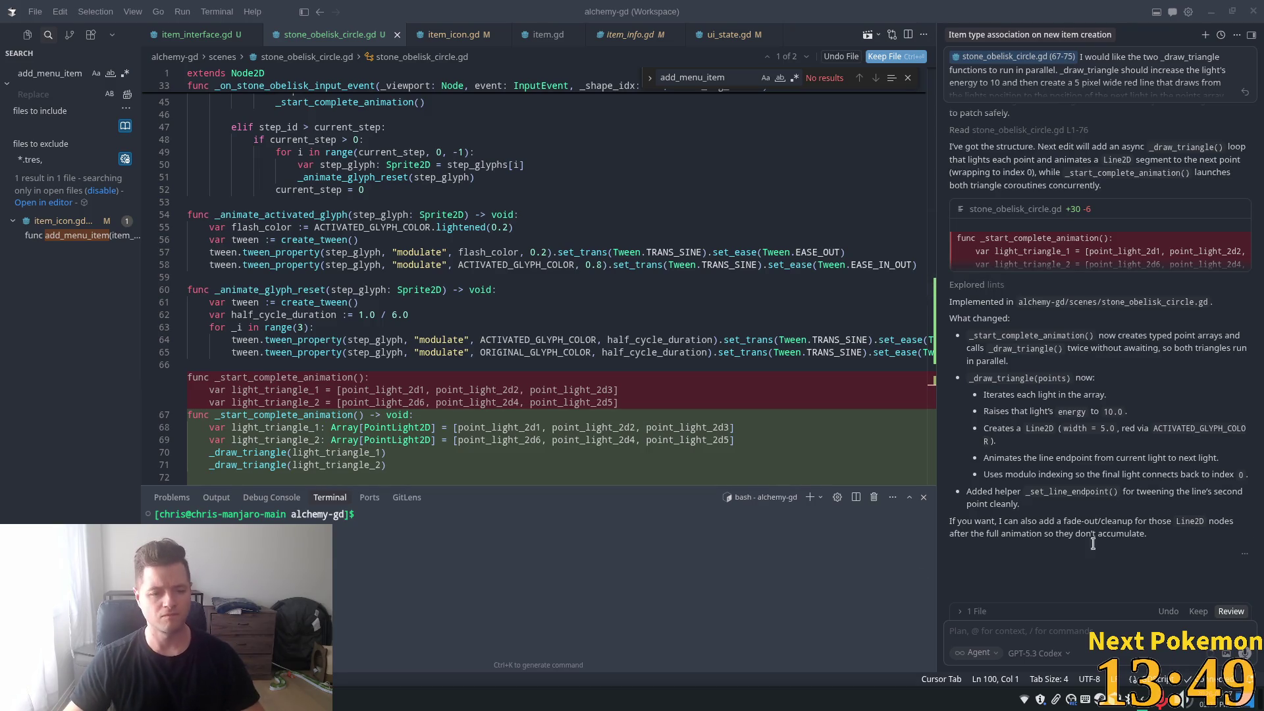
Step: Review the agent's diff with its energy tweens and 5.0-wide Line2D segments
scroll(517, 237, down, 5)
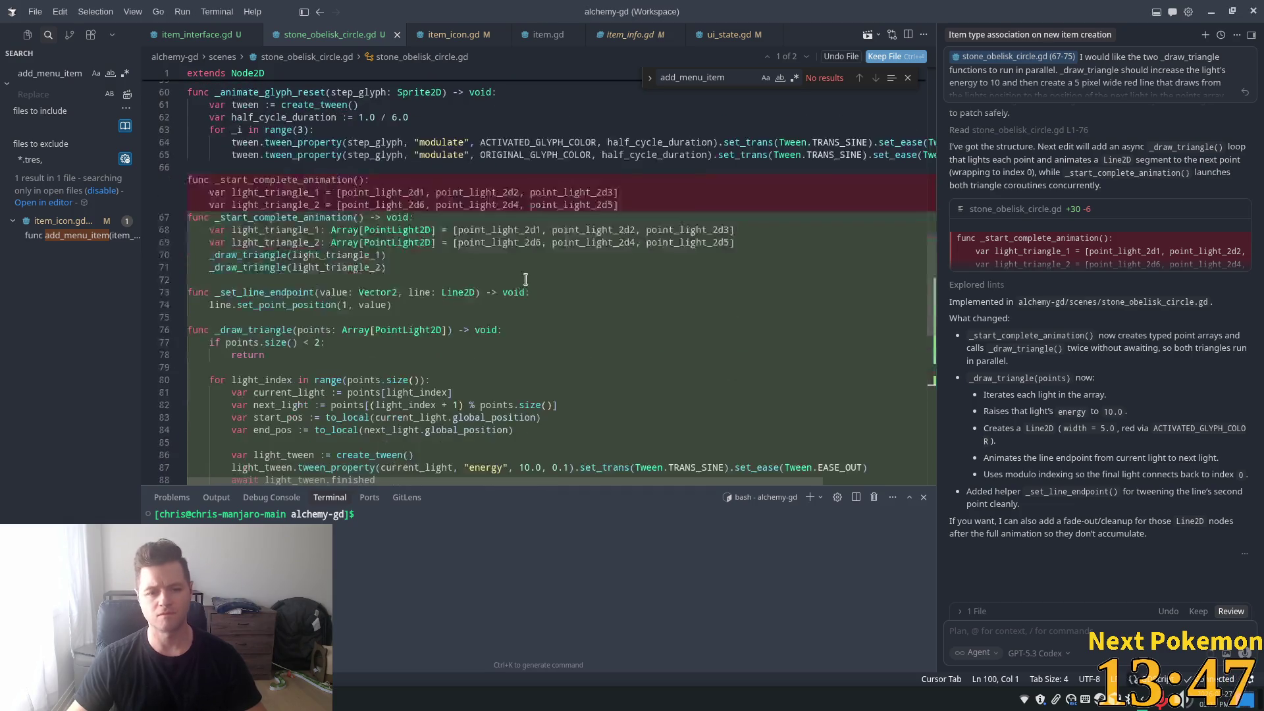
scroll(492, 162, down, 3)
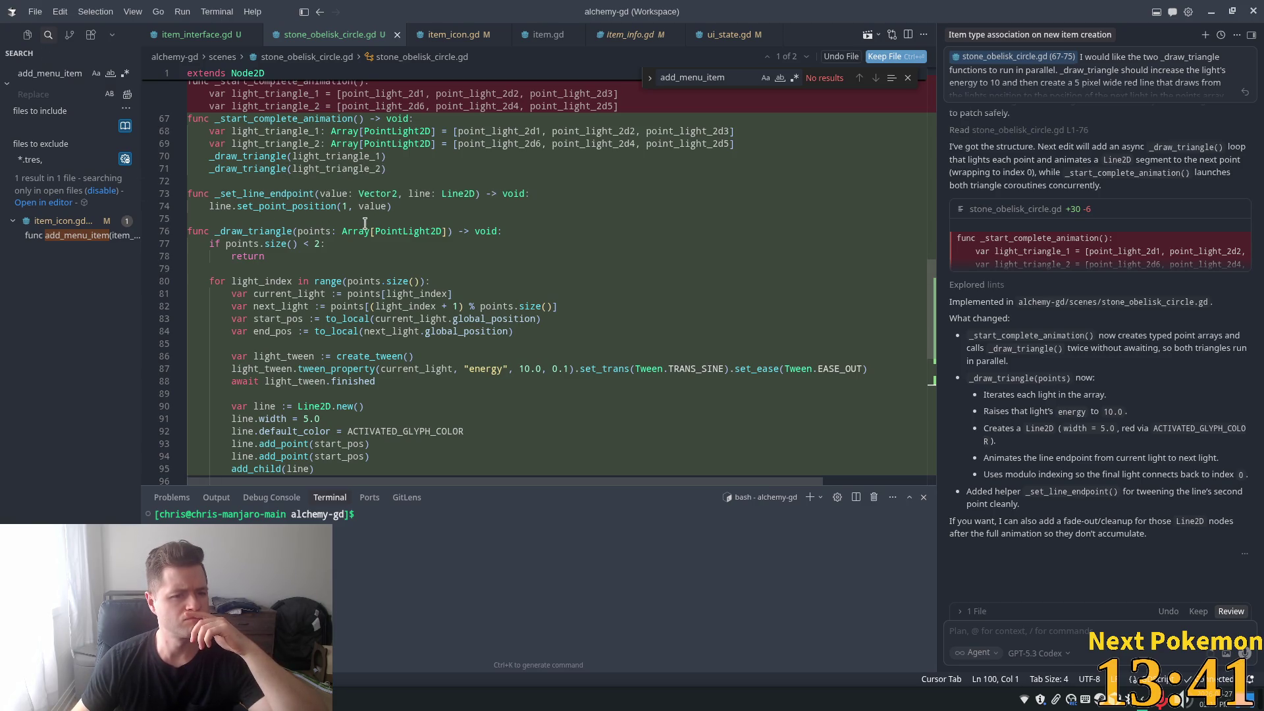
scroll(488, 257, down, 1)
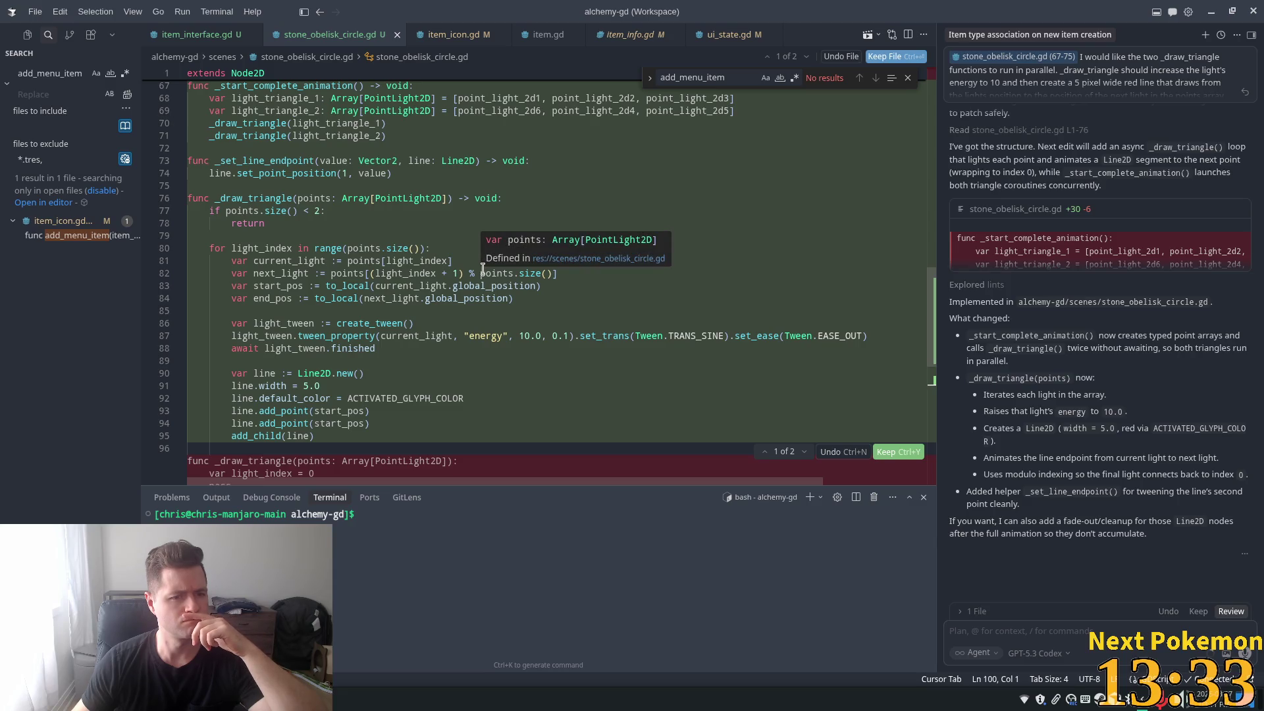
scroll(620, 348, down, 2)
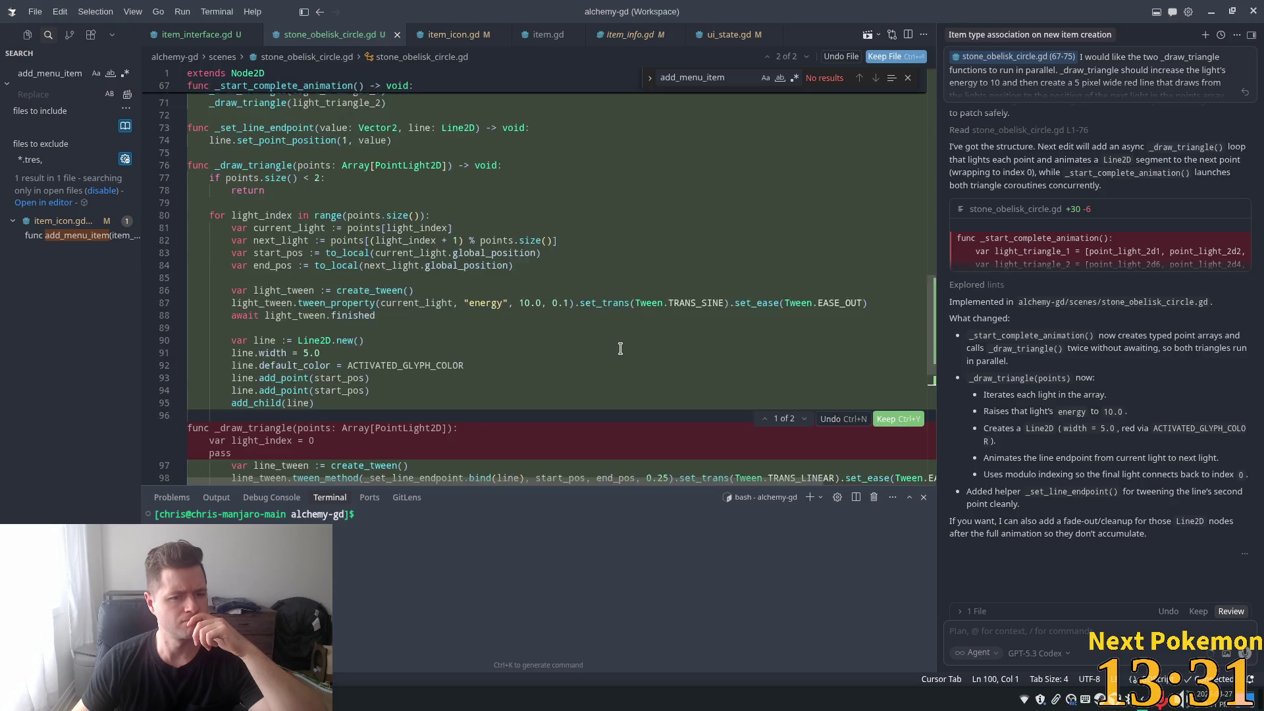
click(256, 292)
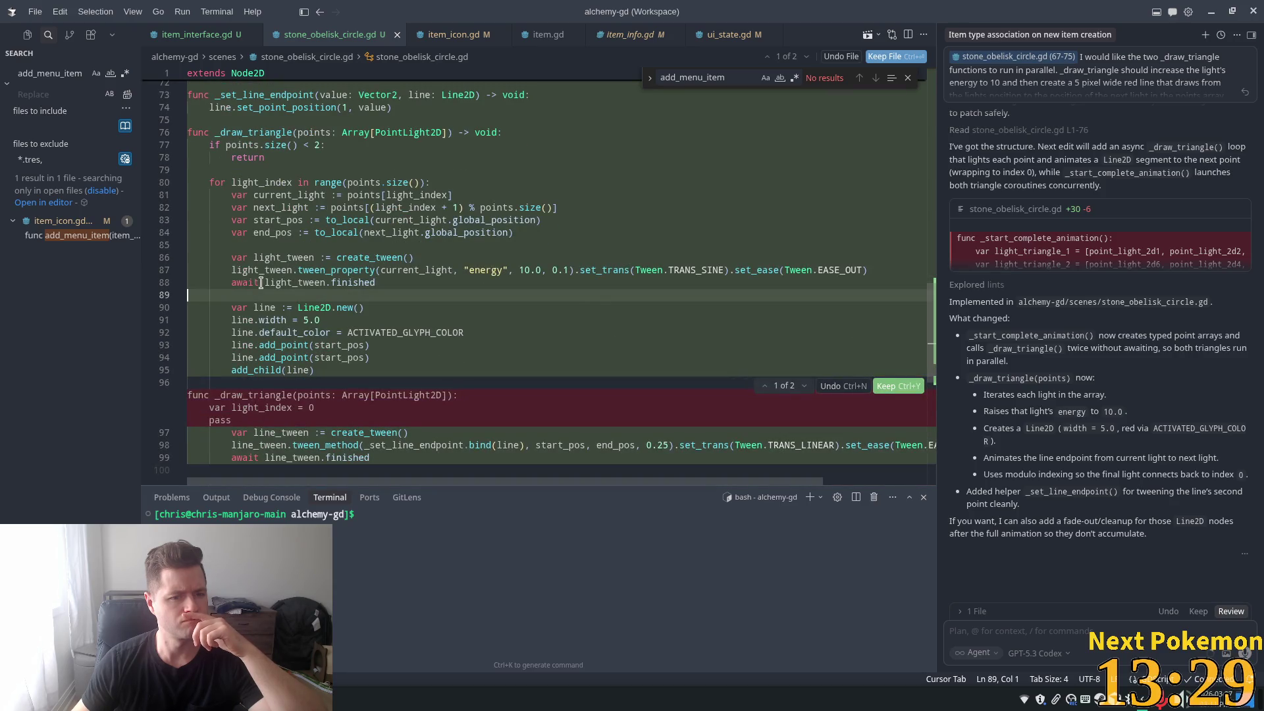
scroll(586, 311, down, 2)
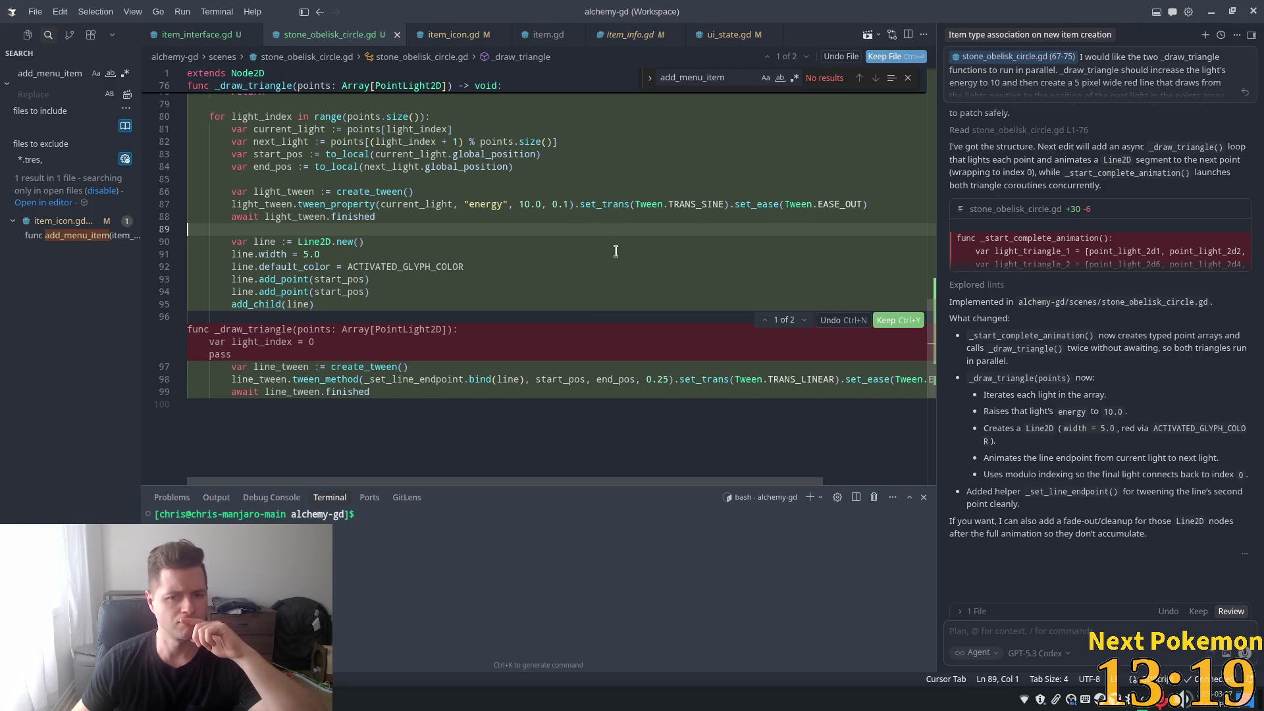
scroll(889, 261, up, 1)
scroll(387, 197, up, 1)
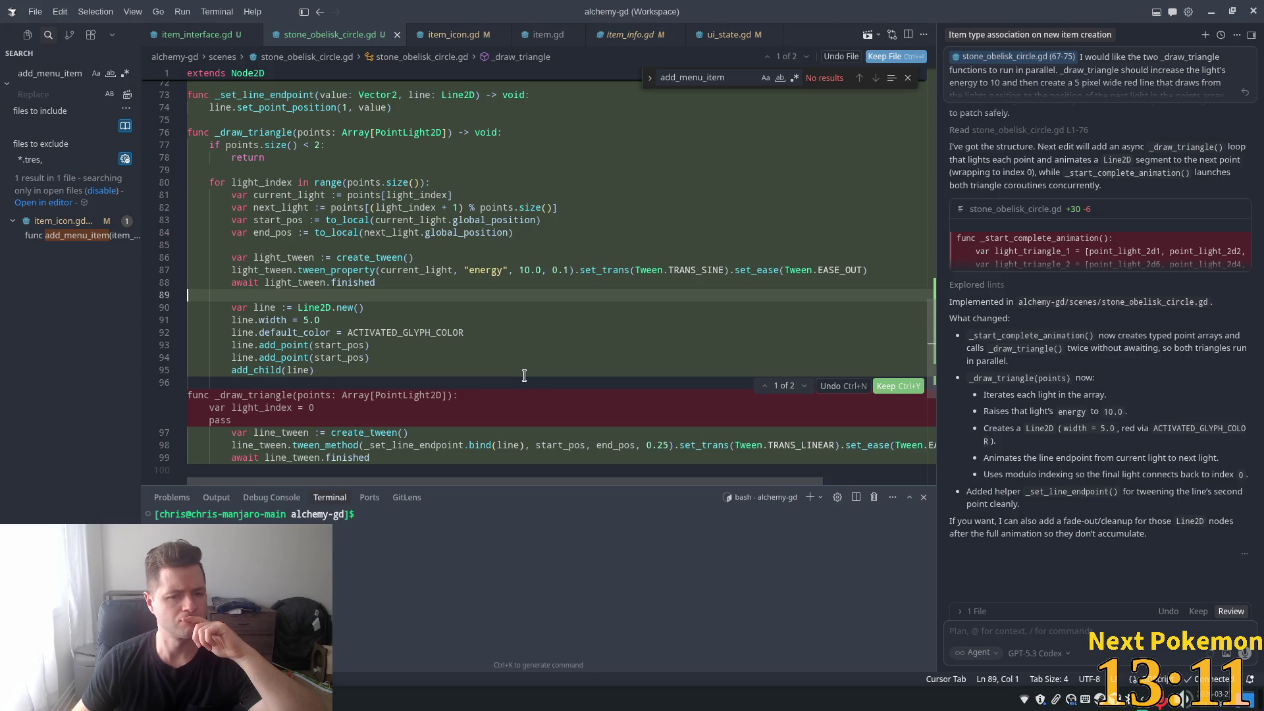
scroll(524, 375, down, 3)
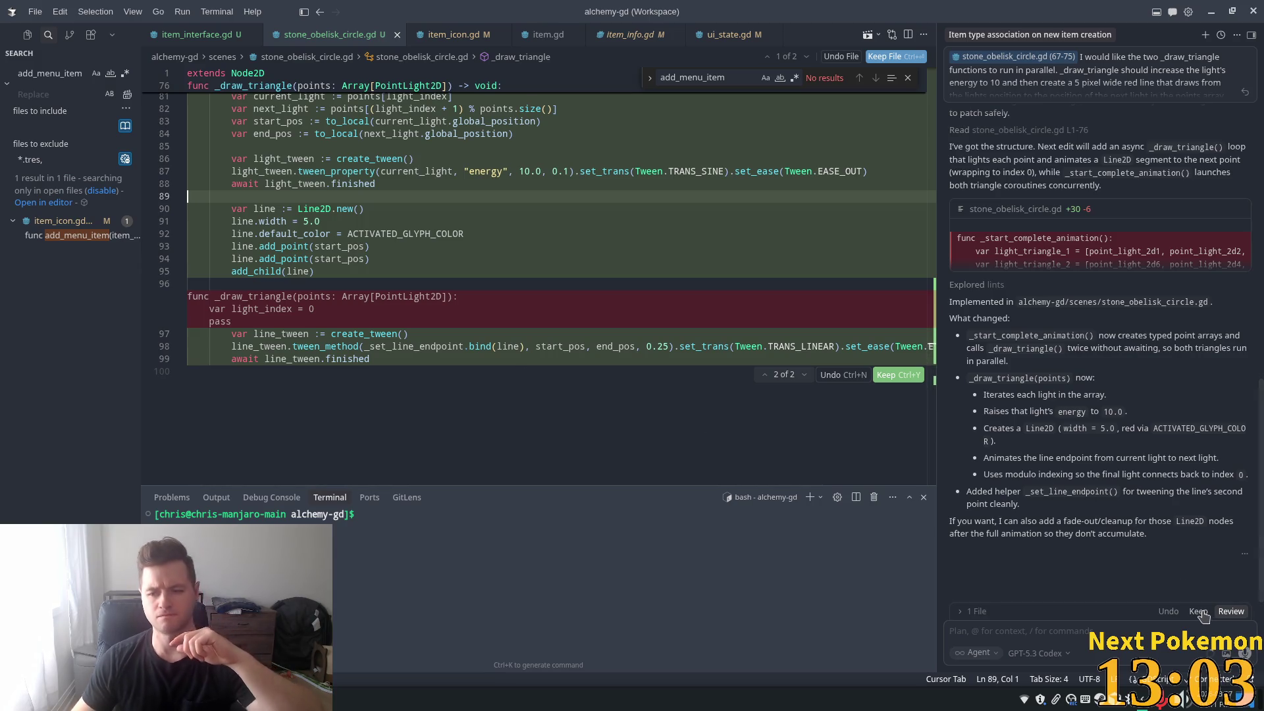
Step: Keep all of the agent's changes to stone_obelisk_circle.gd
key(ctrl+Return)
click(665, 234)
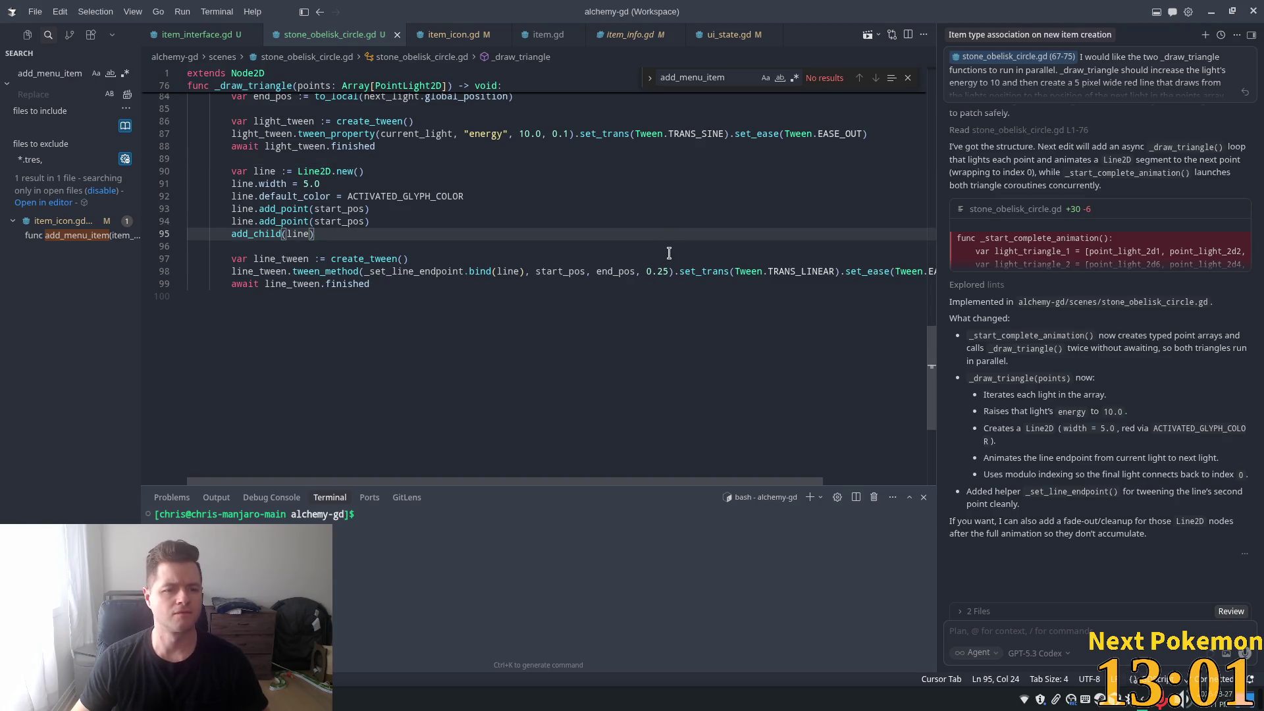
scroll(663, 258, up, 3)
scroll(662, 258, up, 1)
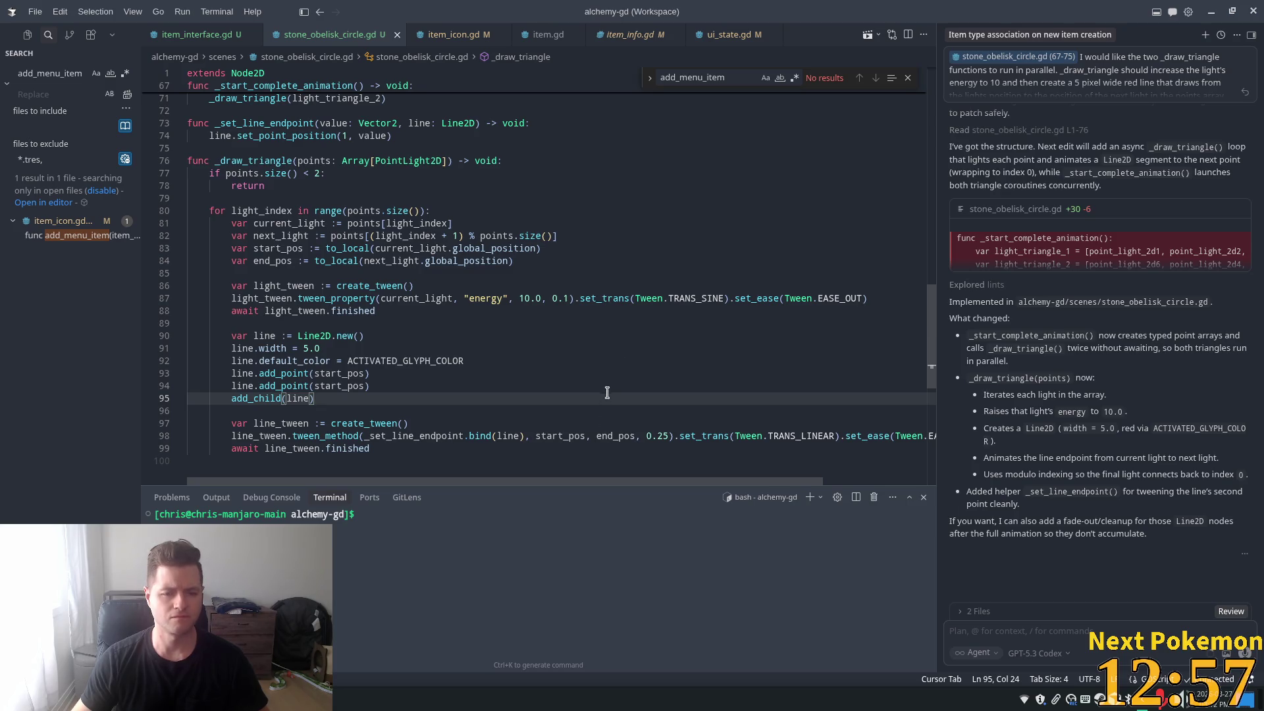
key(alt+Tab)
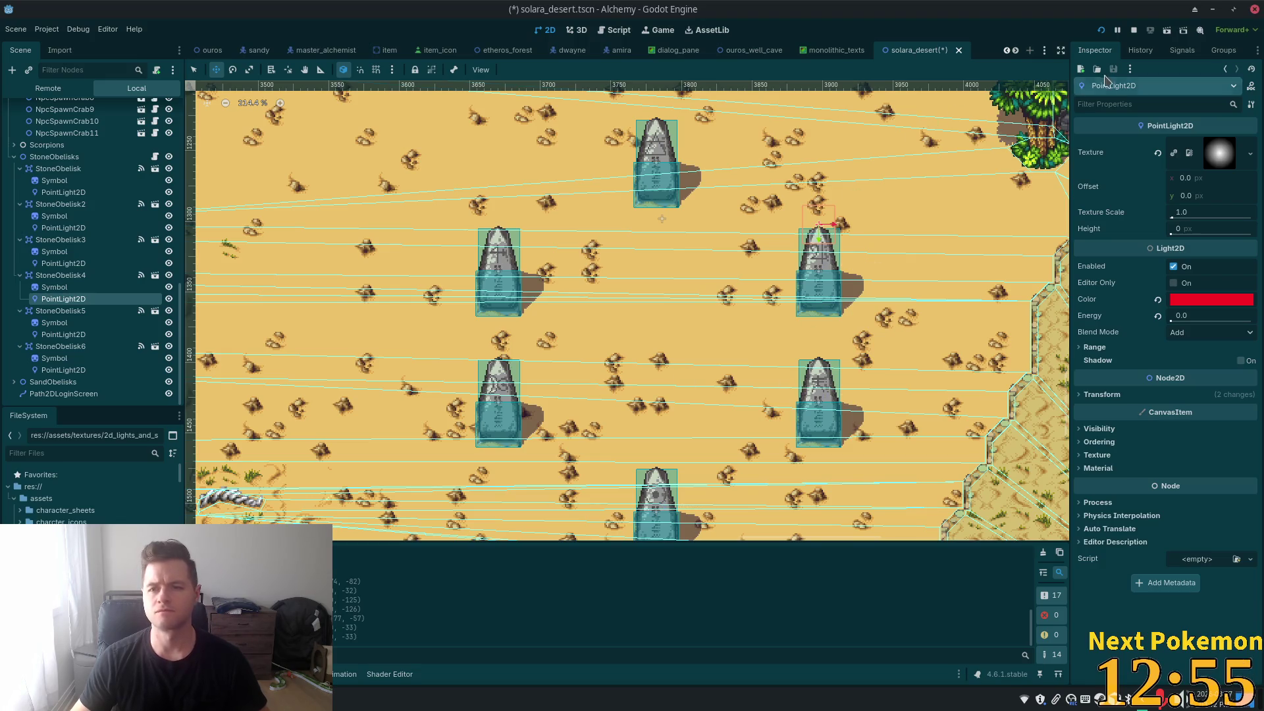
Step: Save and launch the desert game, arranging the two game windows side by side
click(1101, 30)
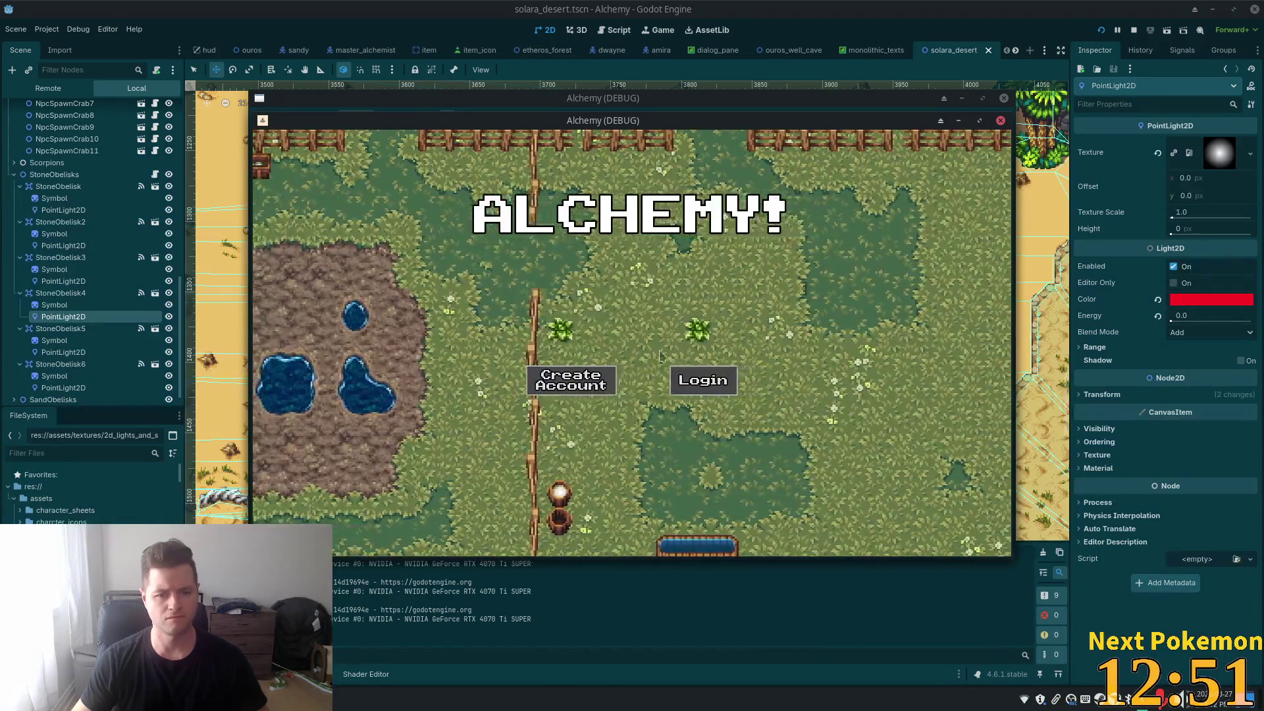
drag(576, 121, 397, 170)
mouse_move(645, 121)
mouse_down()
mouse_move(758, 162)
mouse_move(872, 164)
mouse_move(820, 167)
mouse_up()
Step: Walk the character around the glowing obelisk circle, then stop the game and return to Cursor
key(w)
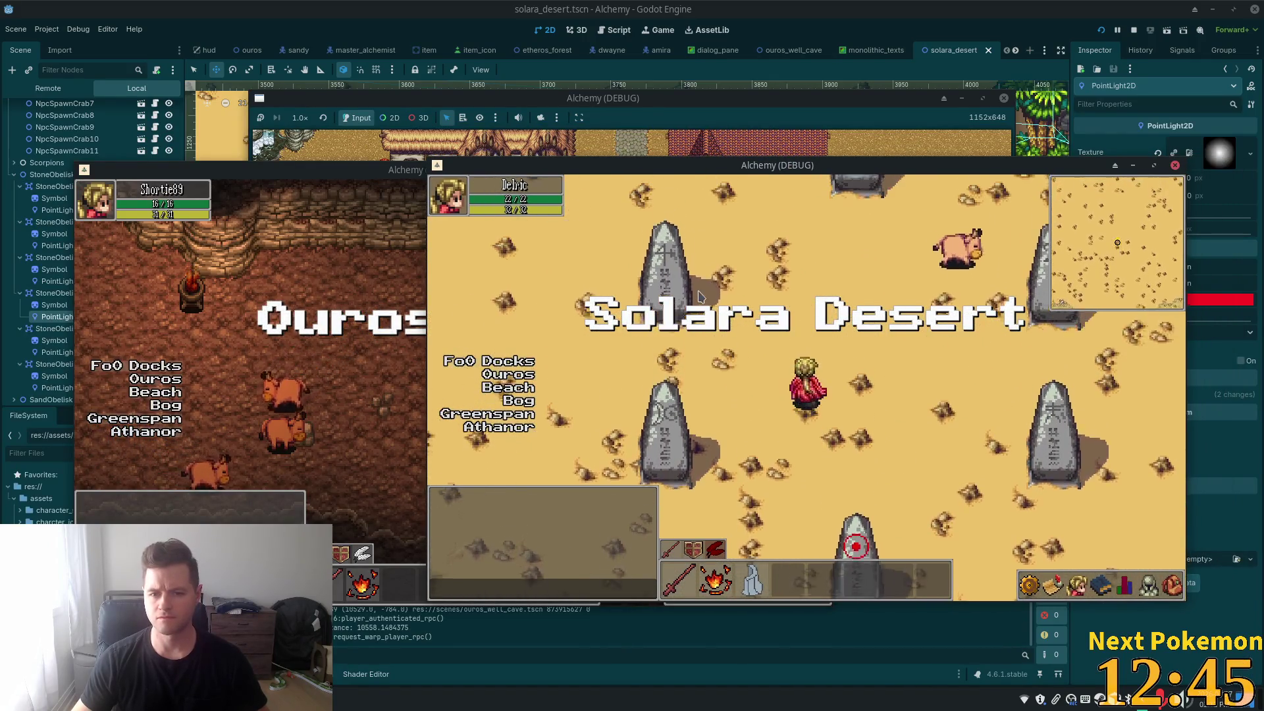
key(d)
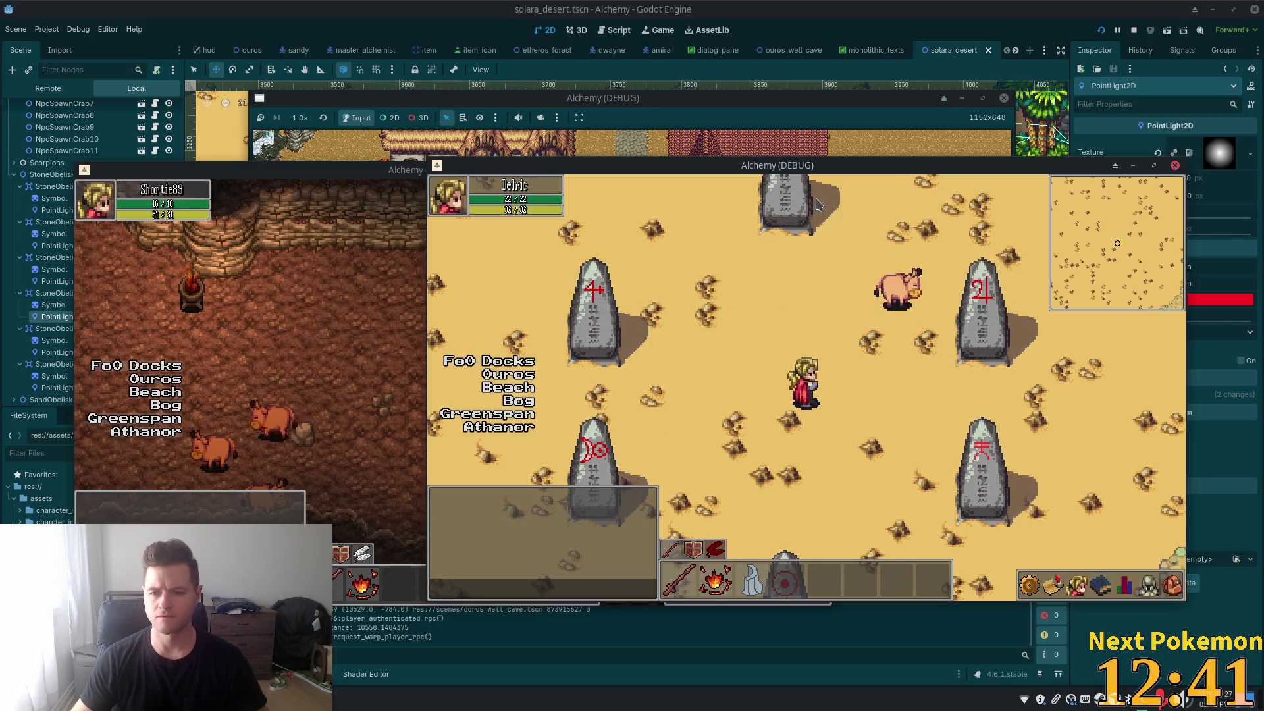
key(w)
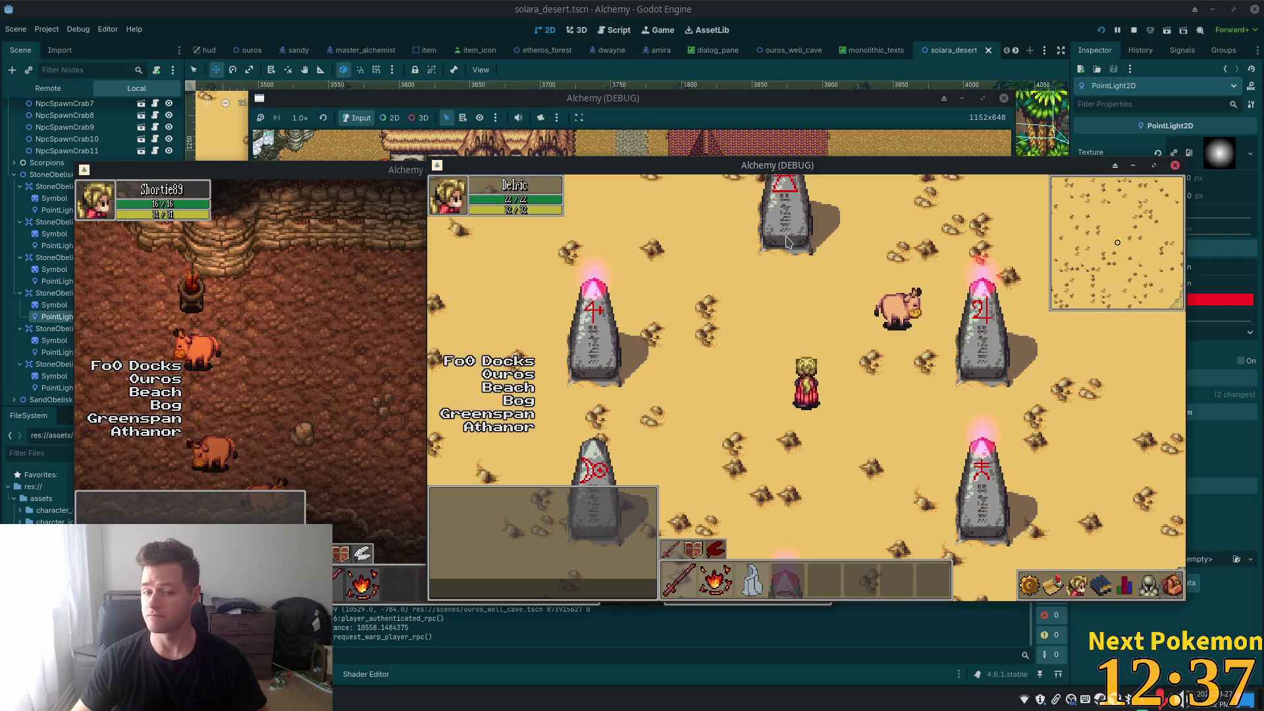
key(Down)
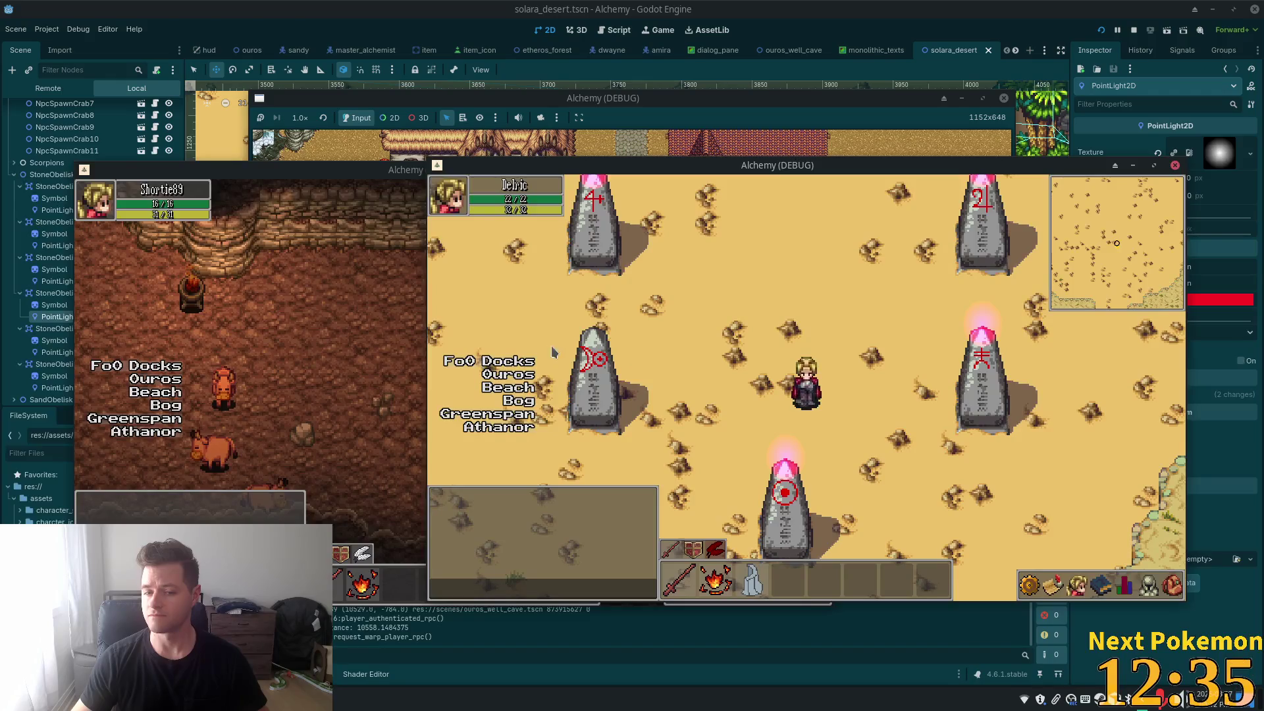
key(Up)
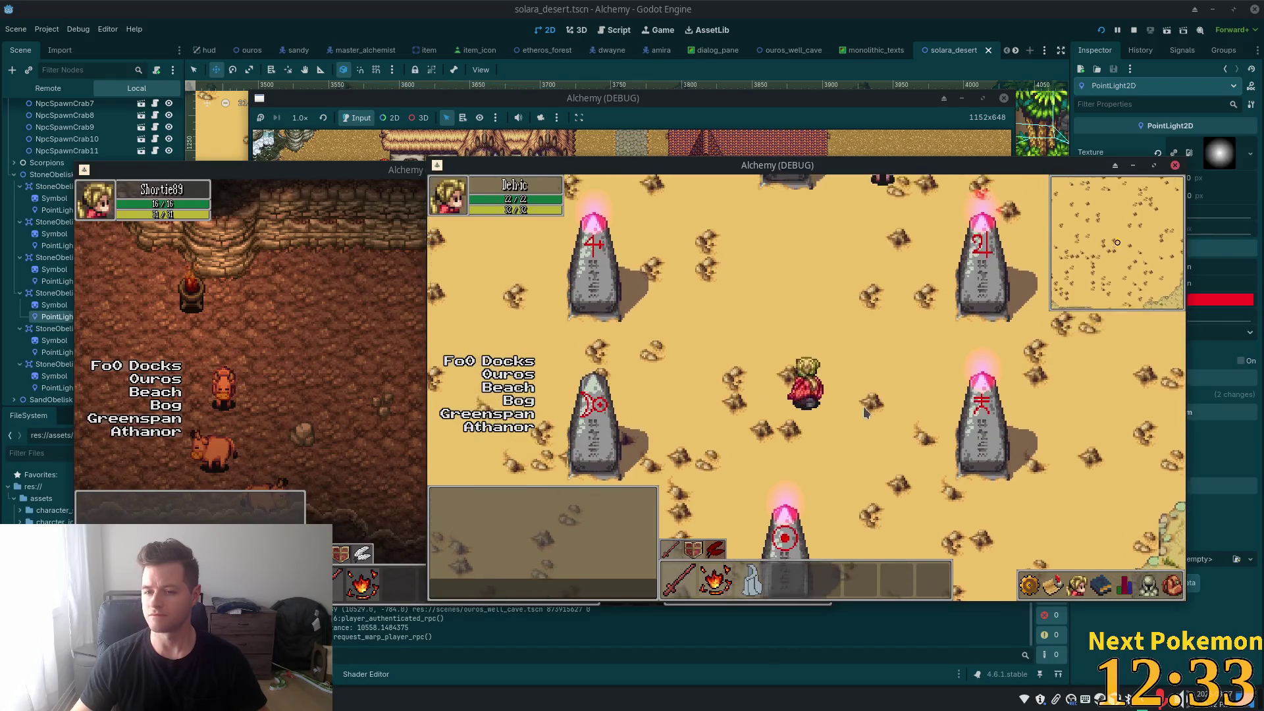
key(Left)
key(Down)
key(Right)
key(Up)
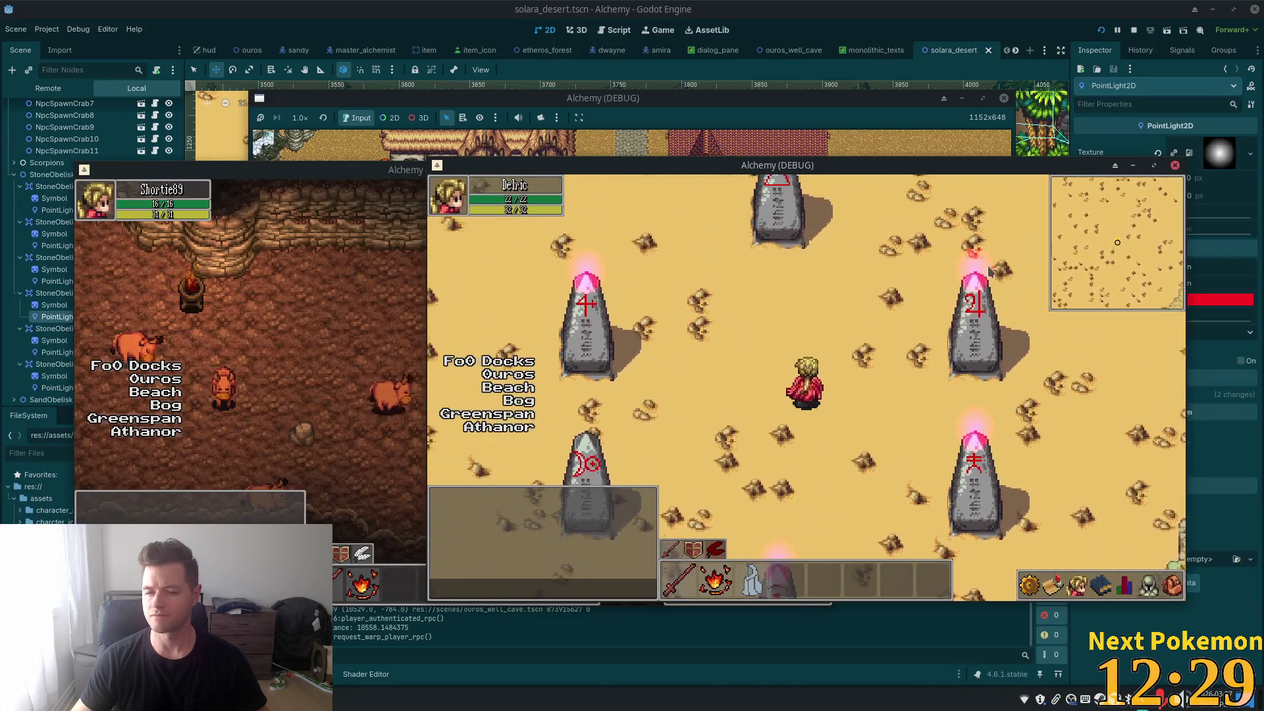
key(F8)
key(alt+Tab)
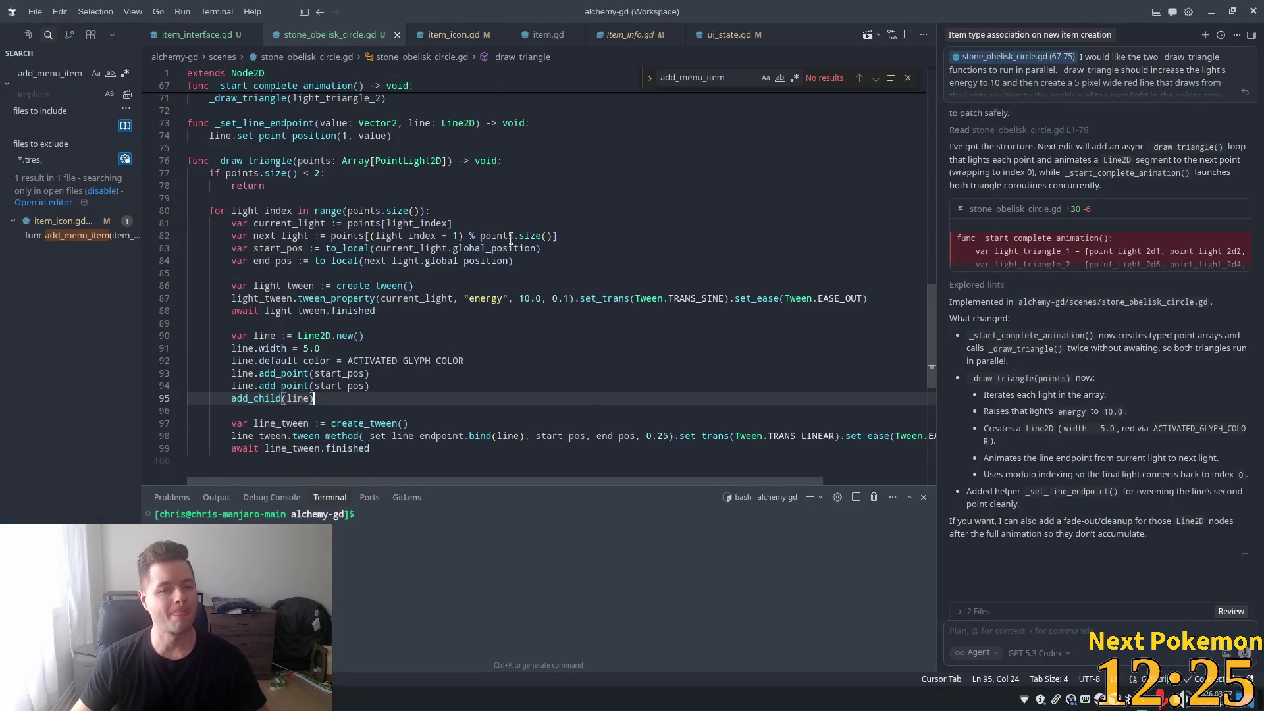
Step: Check which obelisk each point_light_2d declaration maps to against the two triangle light arrays
scroll(497, 364, up, 5)
click(597, 225)
click(625, 238)
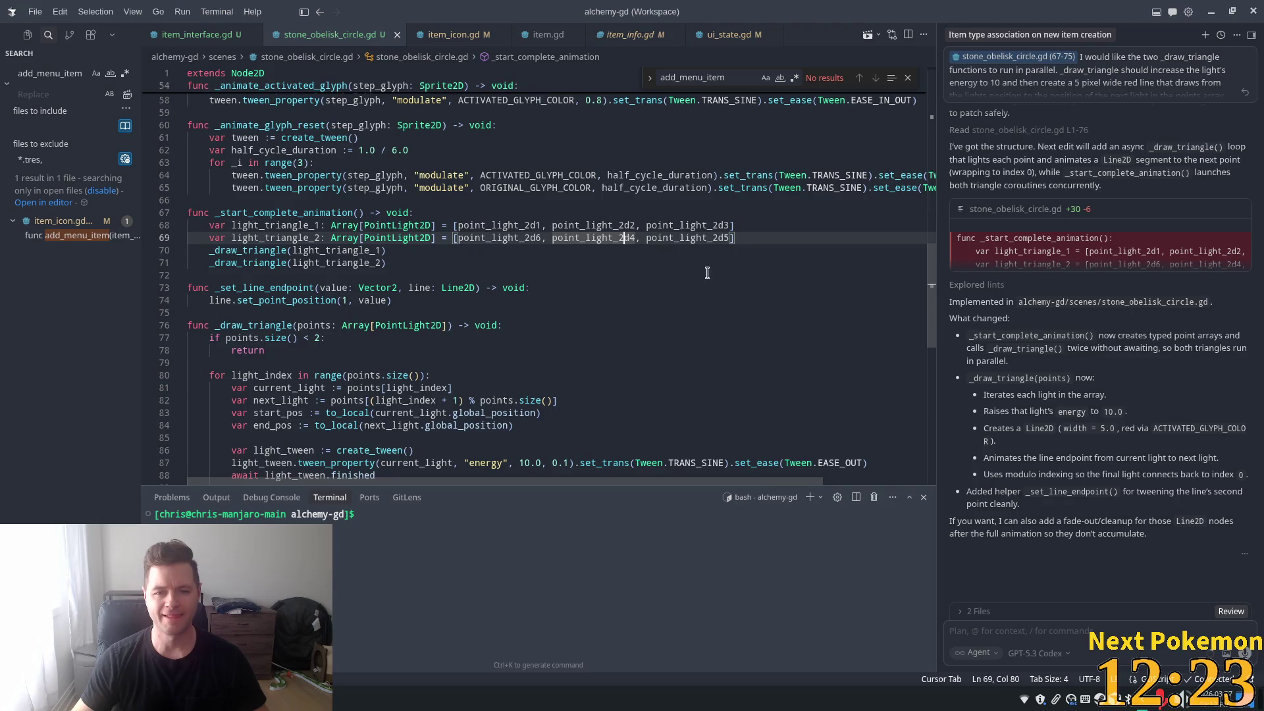
mouse_move(594, 241)
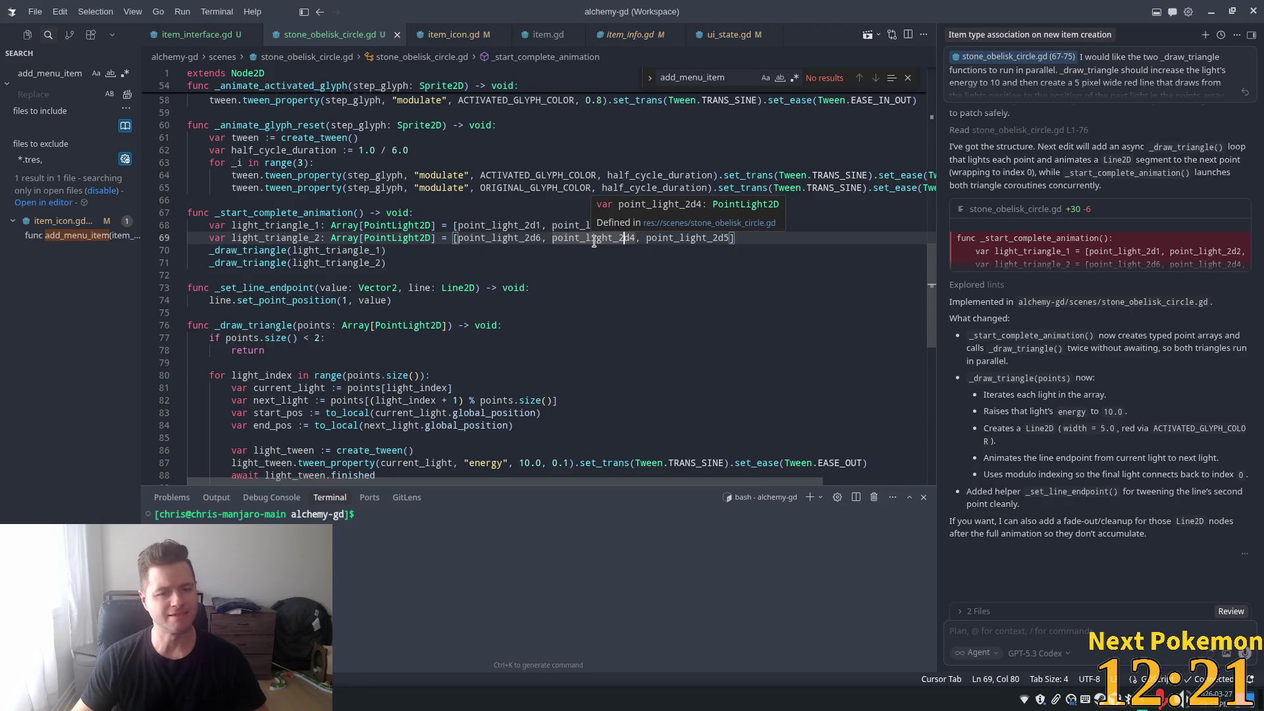
scroll(585, 243, up, 15)
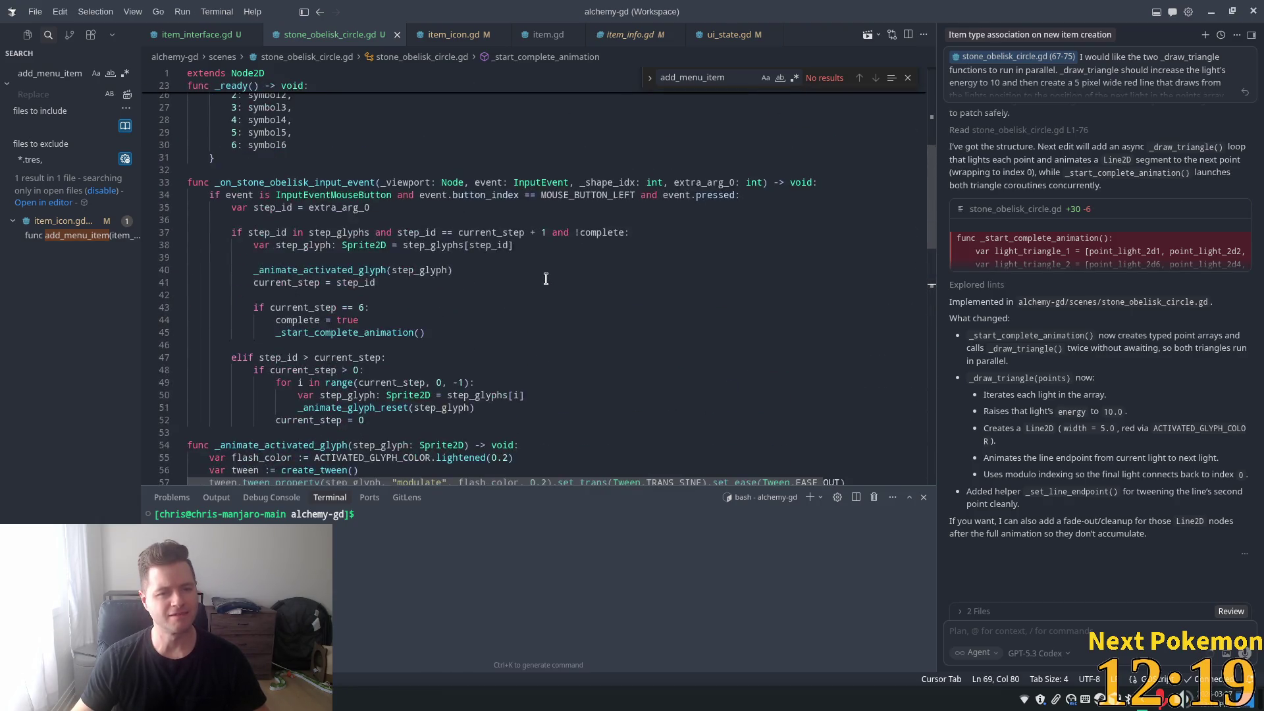
scroll(539, 265, up, 2)
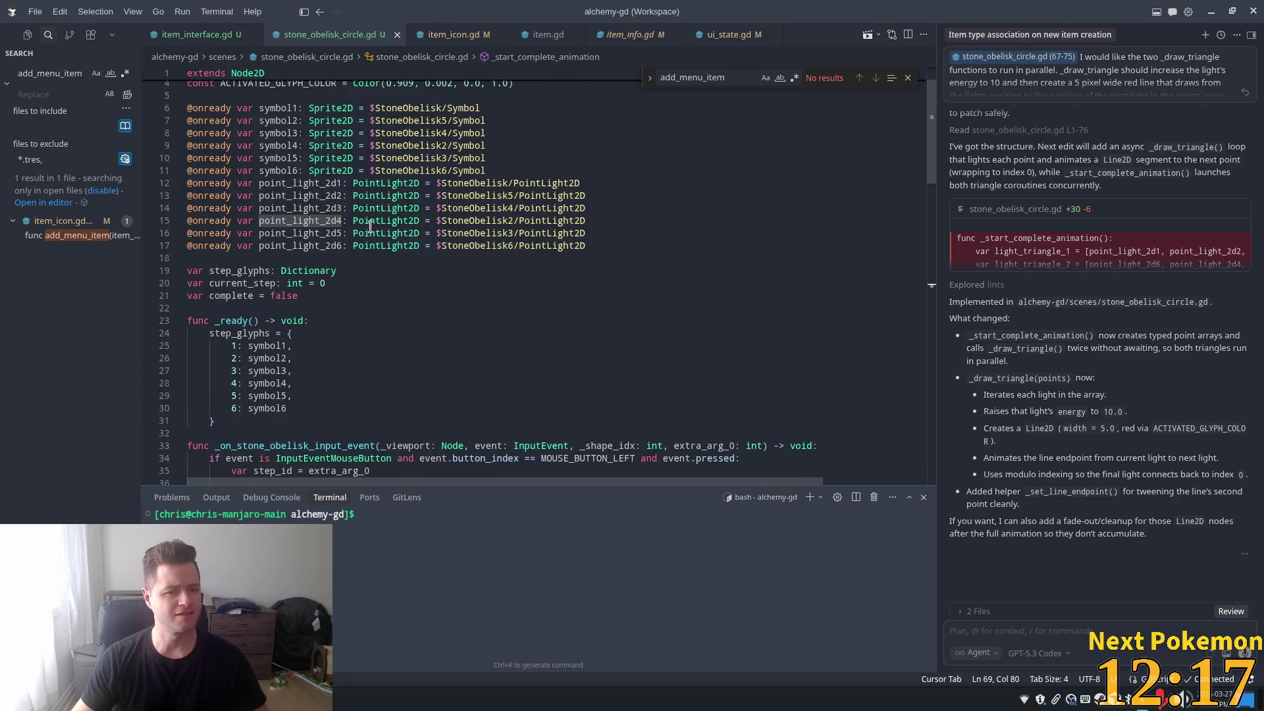
mouse_move(344, 225)
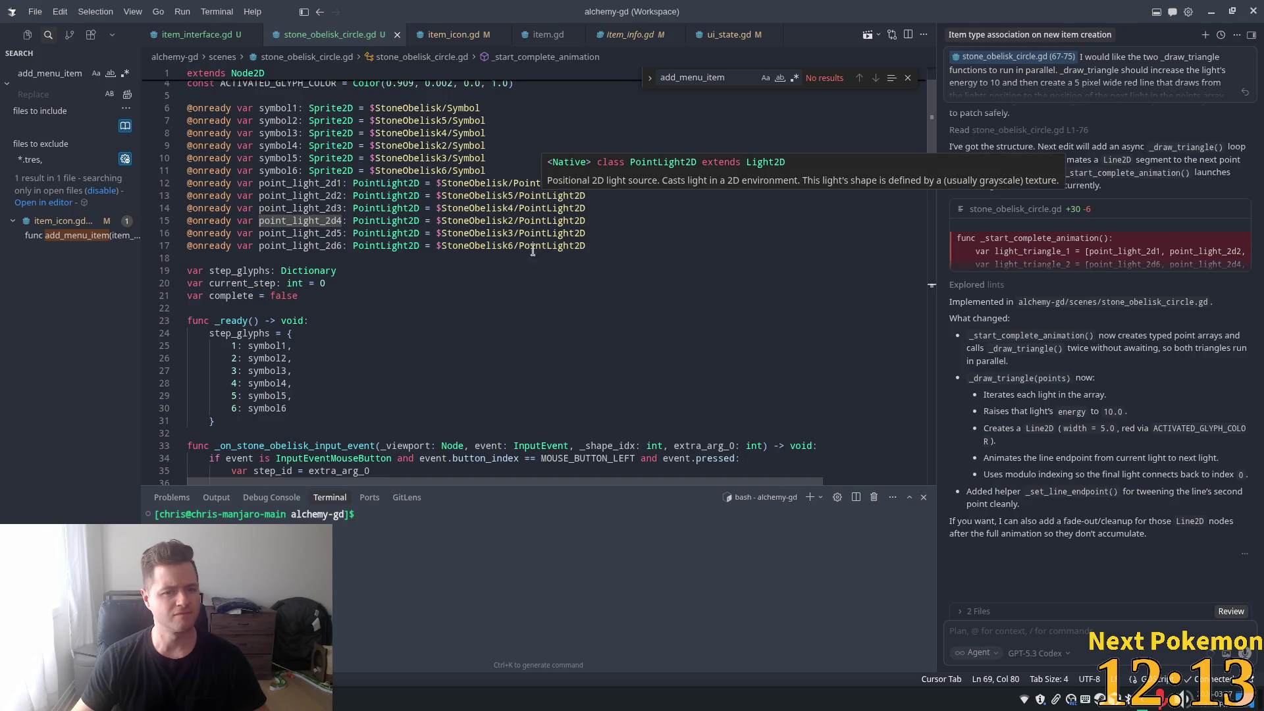
mouse_move(563, 229)
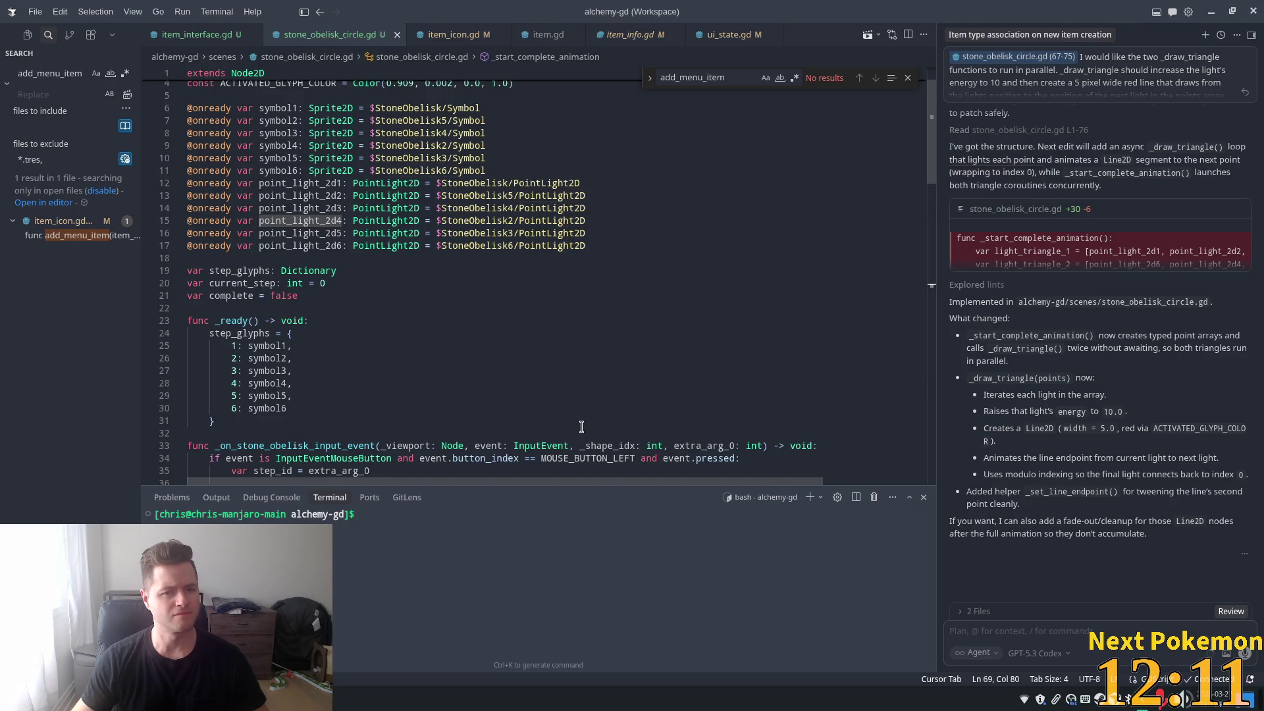
scroll(567, 393, down, 9)
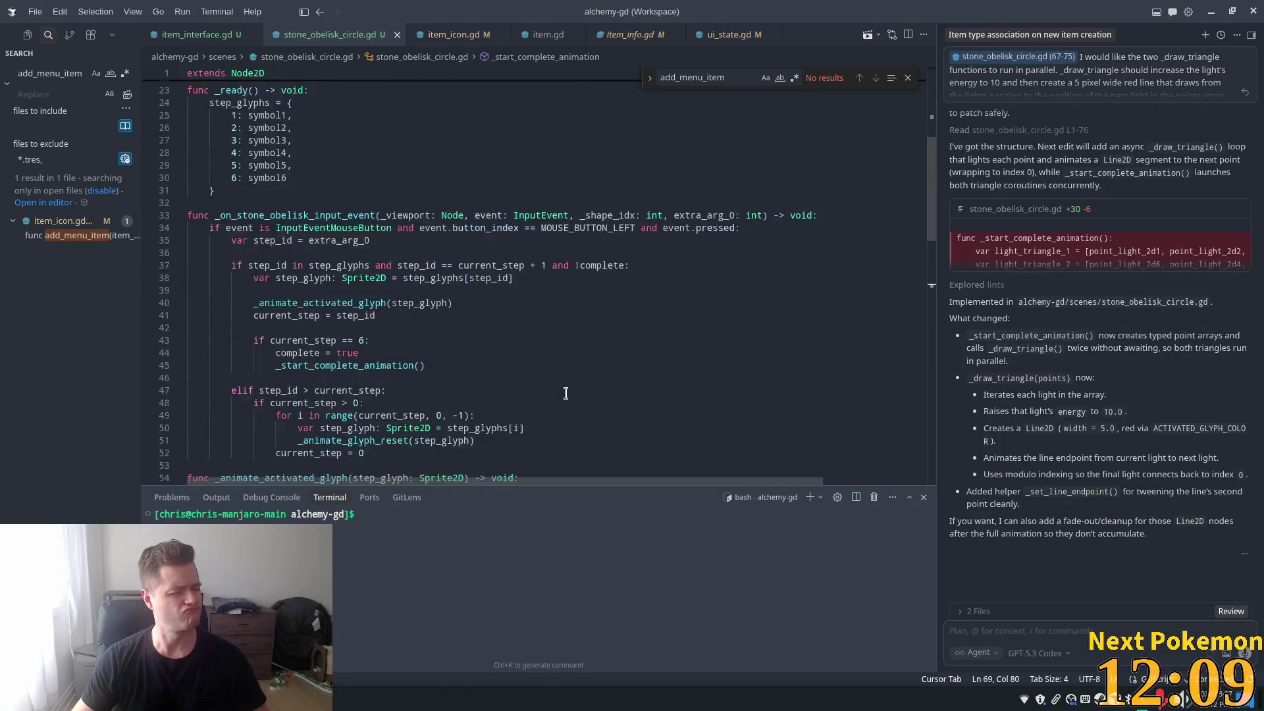
scroll(564, 396, down, 4)
scroll(561, 393, down, 7)
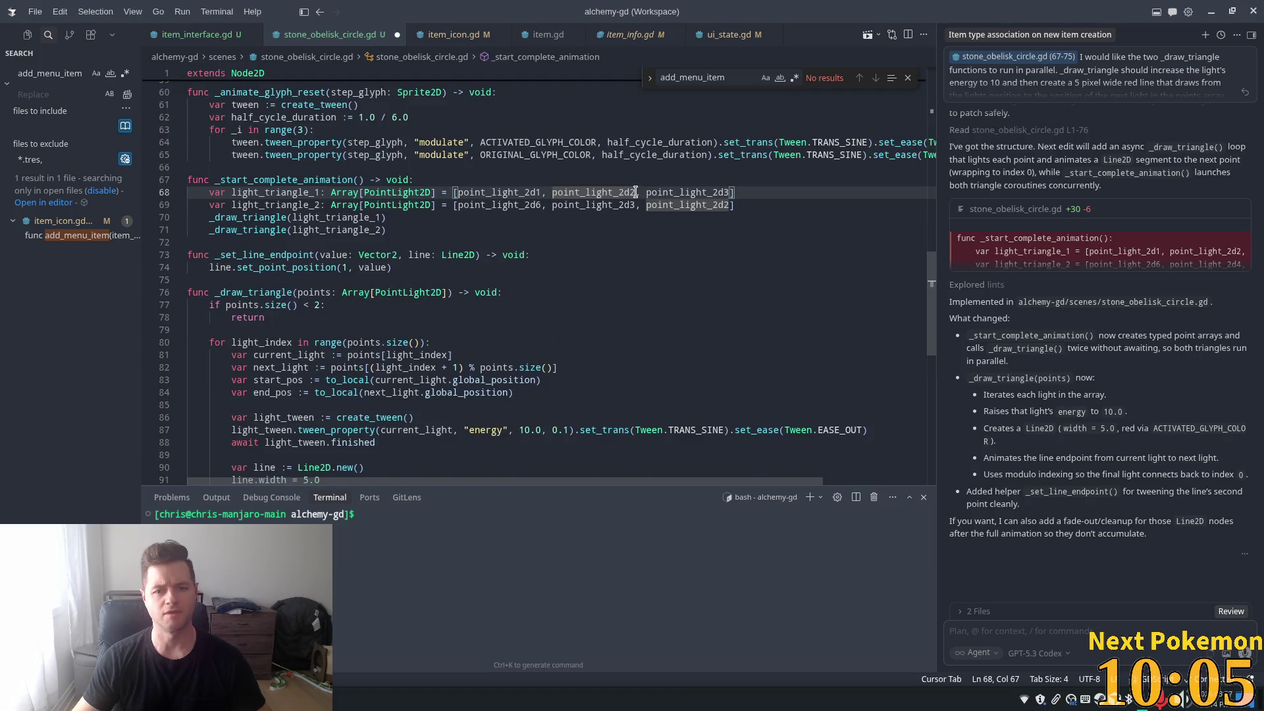
Step: Set light_triangle_1 to point_light_2d1, point_light_2d4, point_light_2d5, then review triangle 2 and the endpoint helper
text(4)
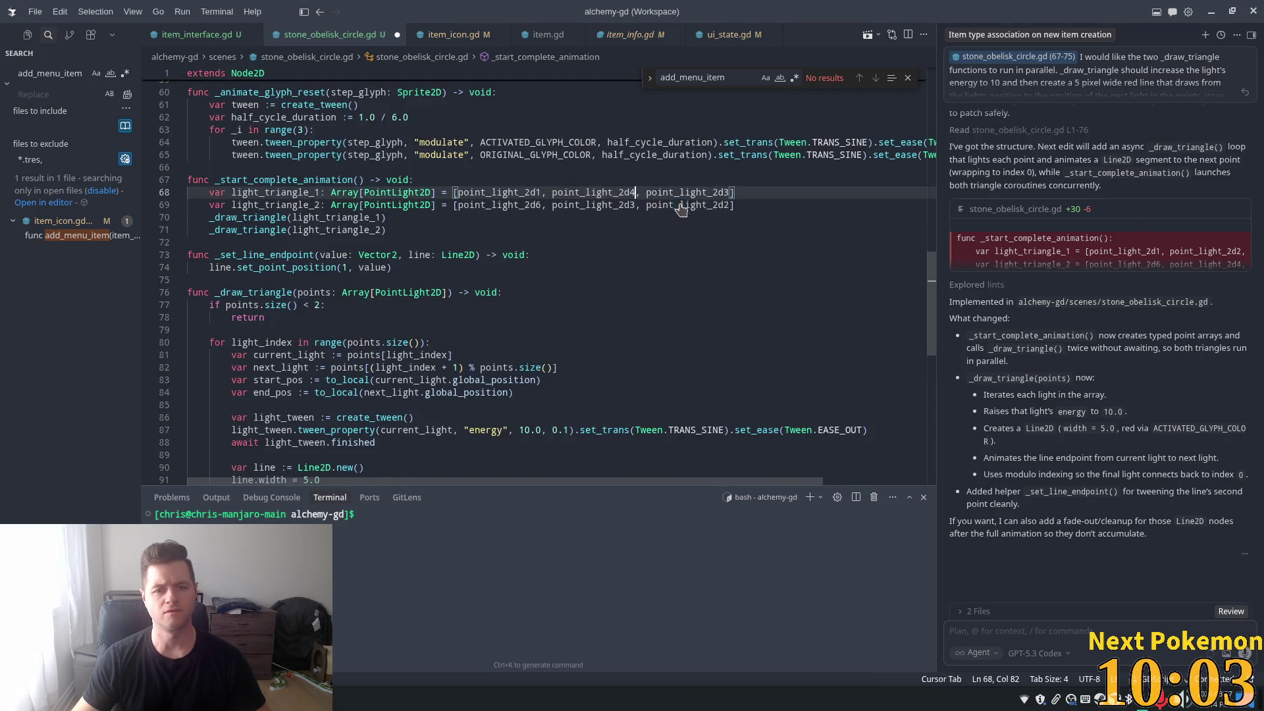
click(724, 192)
text(5)
click(568, 205)
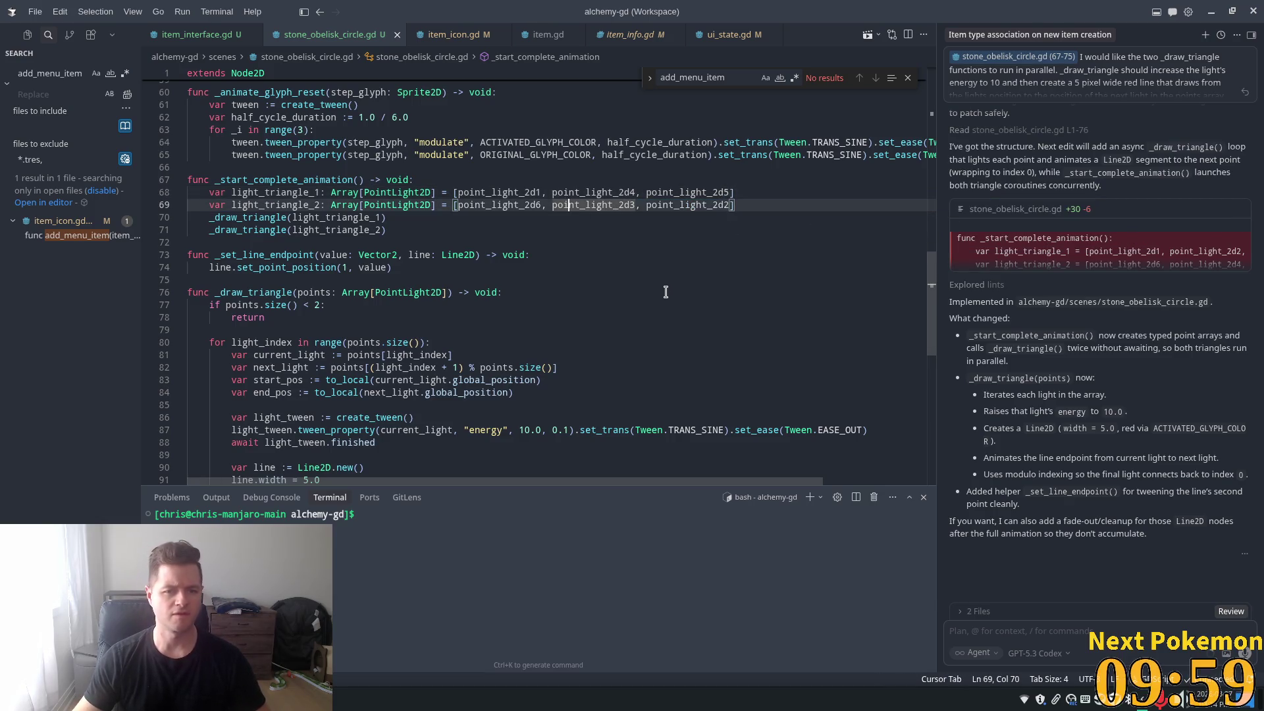
click(537, 205)
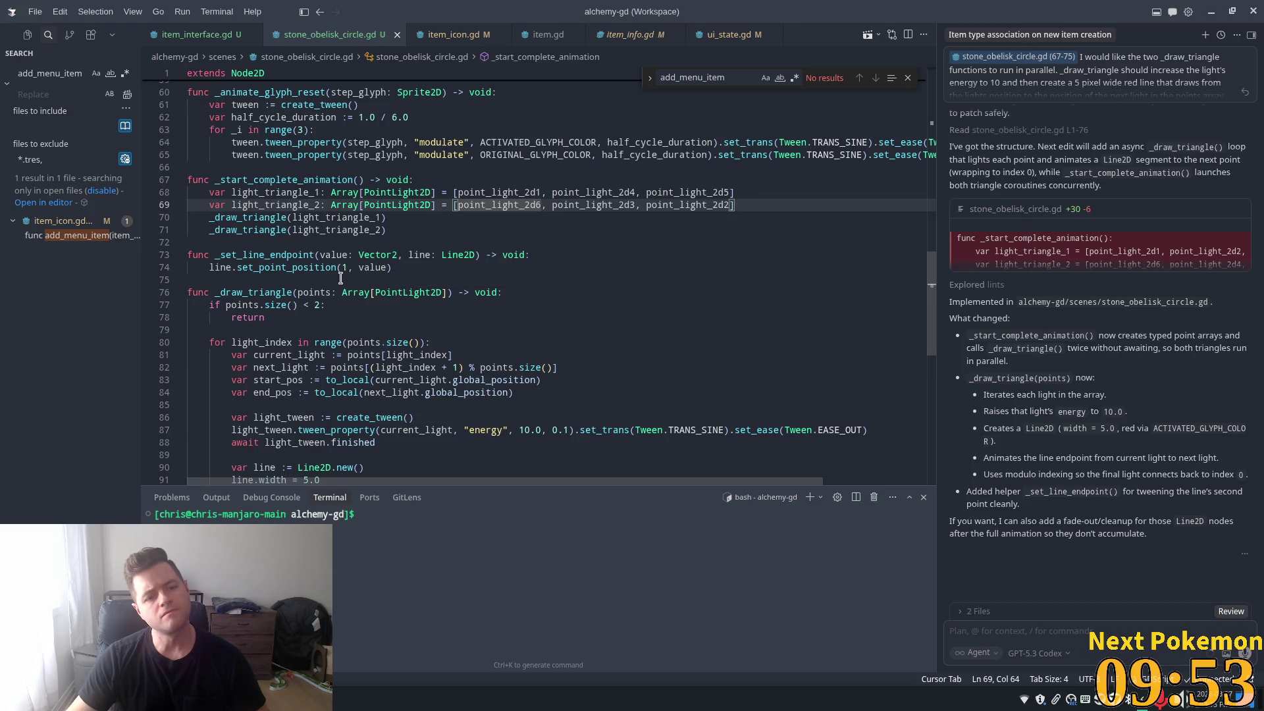
click(321, 267)
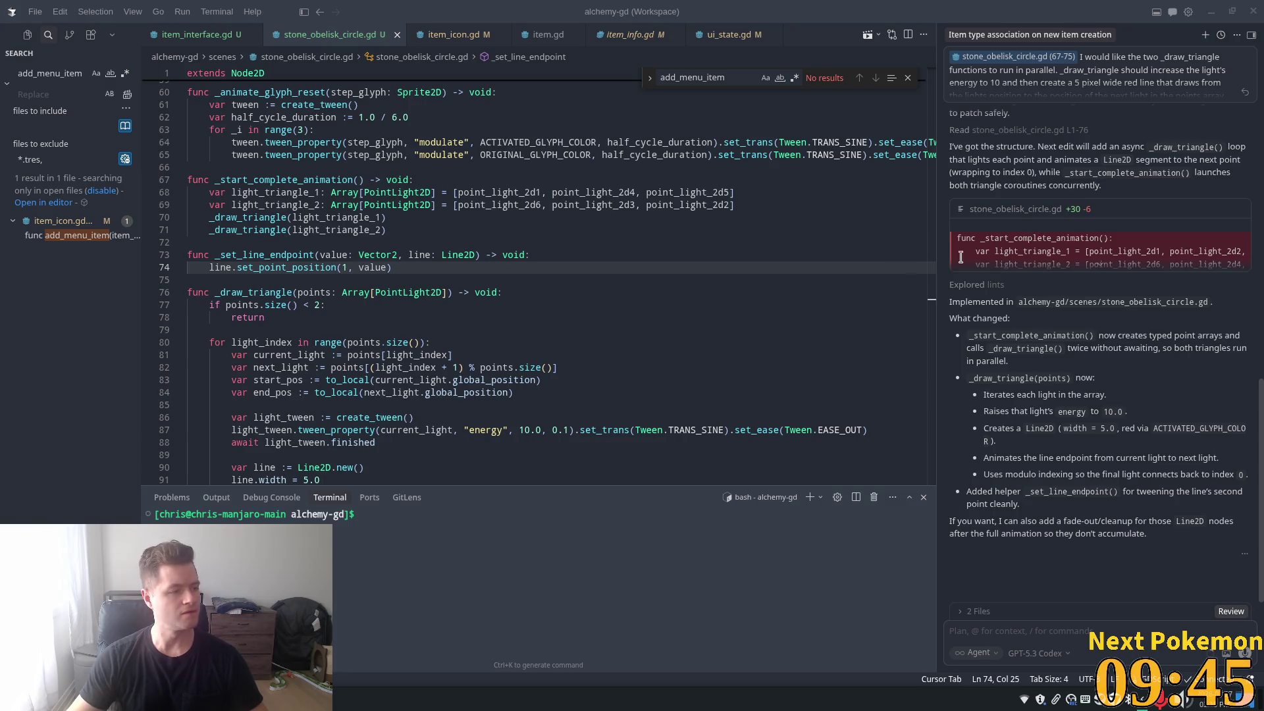
click(602, 194)
scroll(434, 304, down, 4)
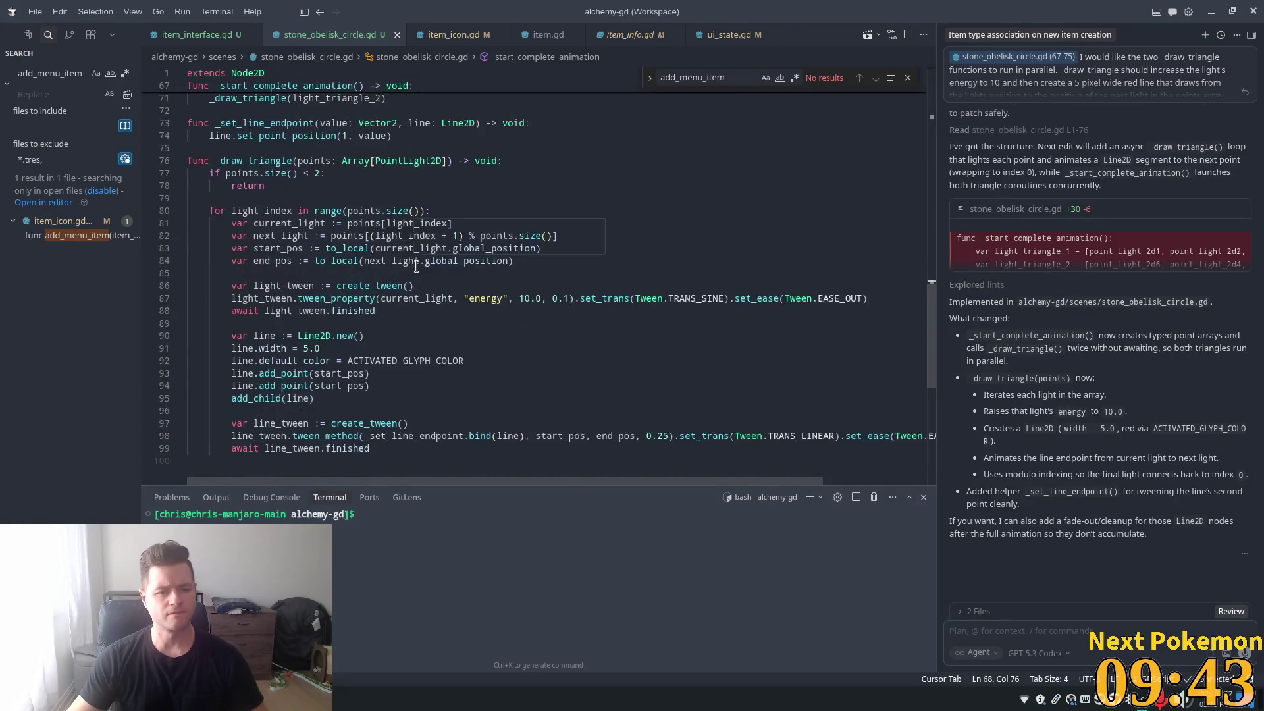
scroll(434, 304, down, 1)
click(428, 303)
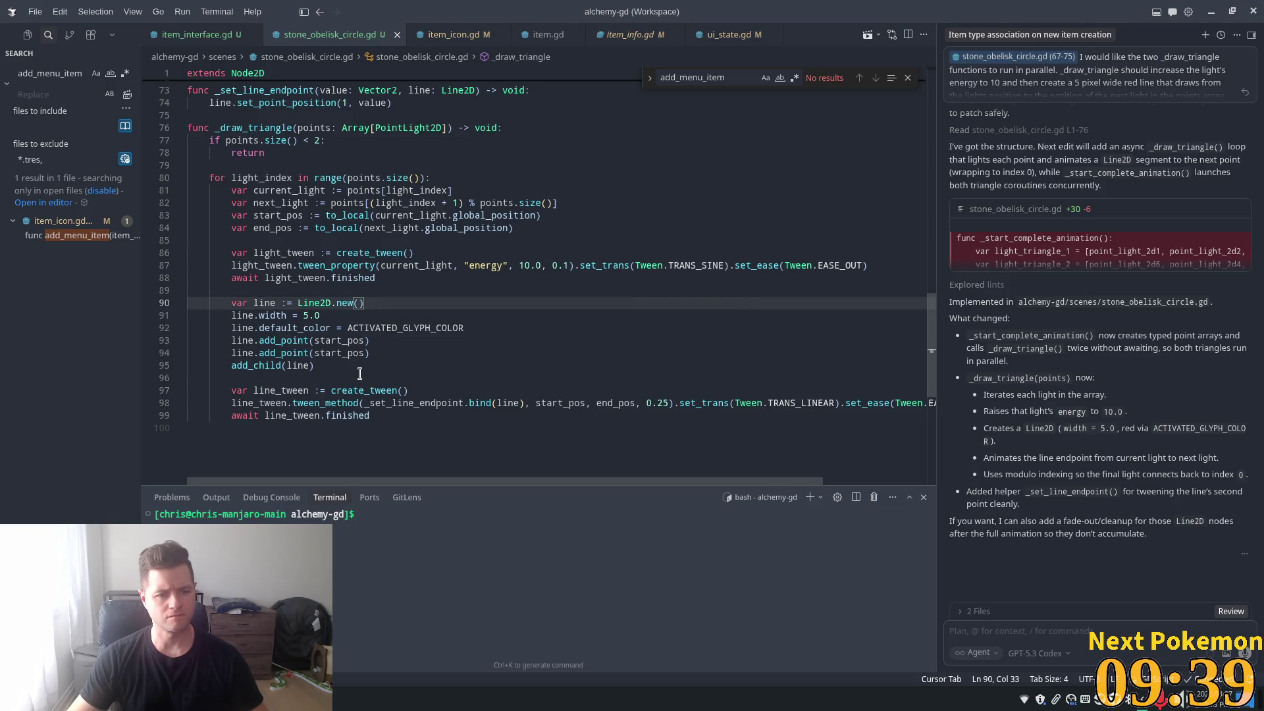
click(287, 339)
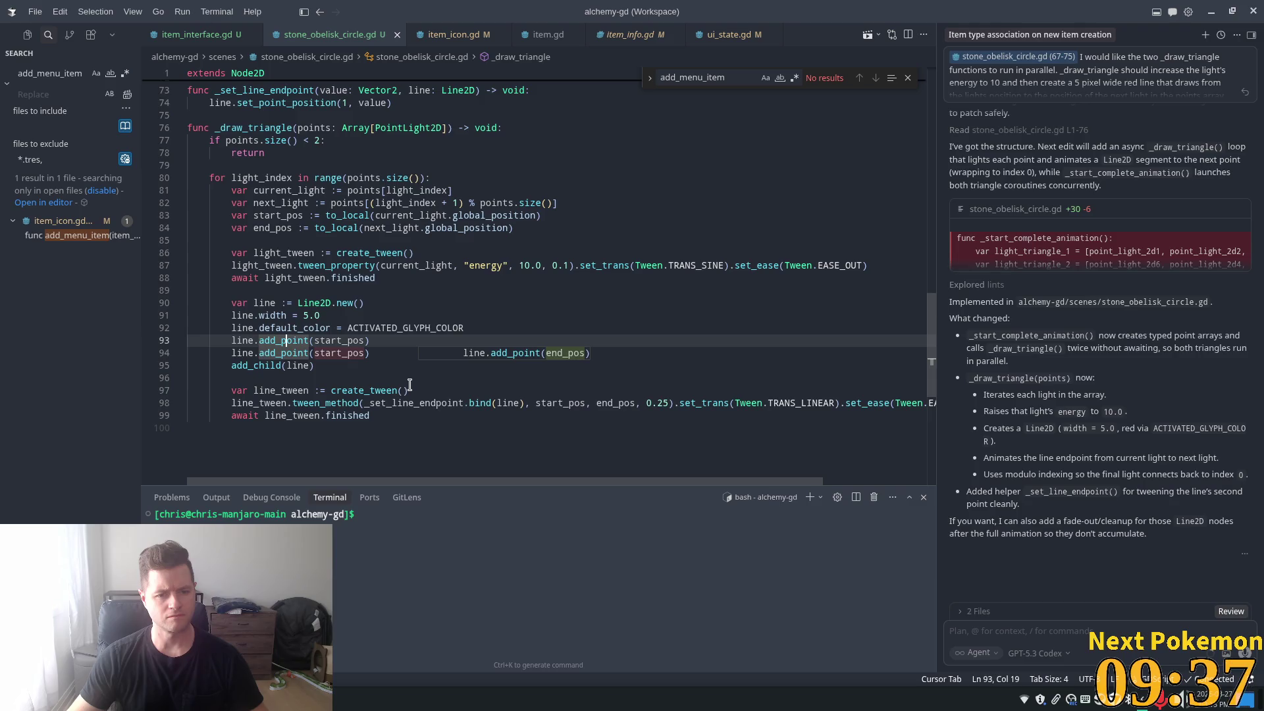
click(282, 353)
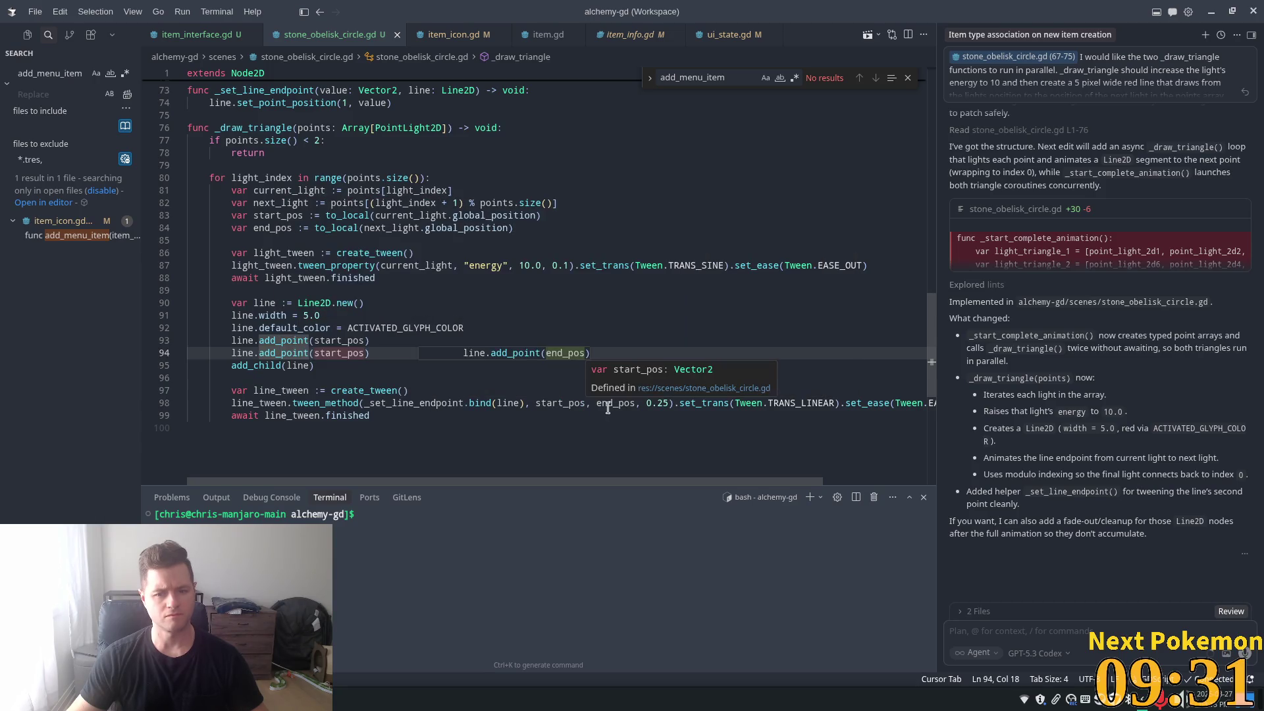
click(381, 391)
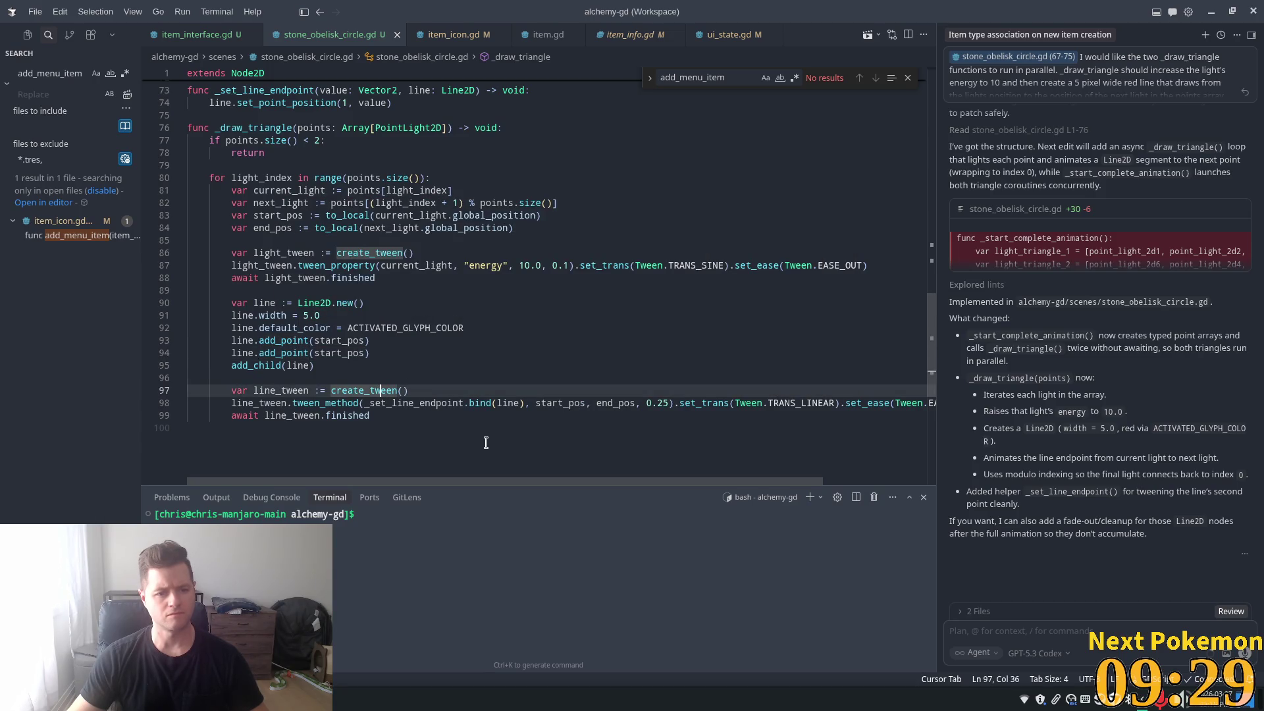
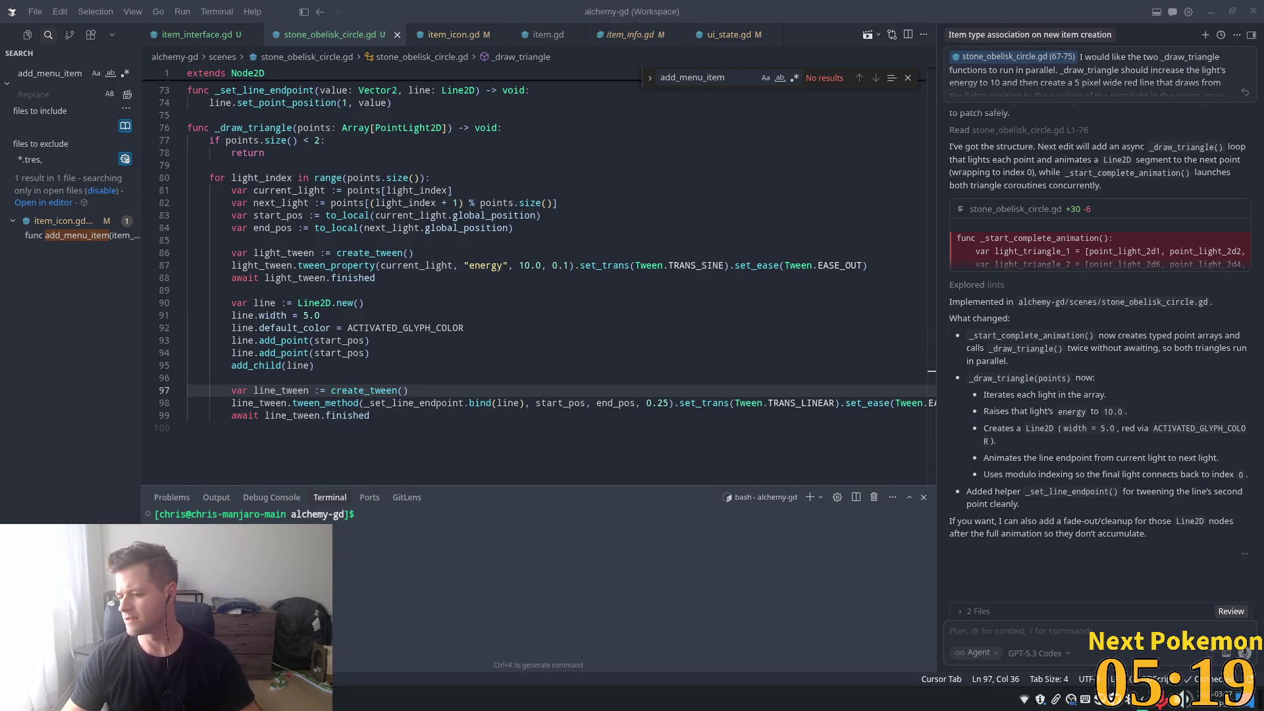
Step: Inspect the create_tween call for the light in the rewritten _draw_triangle code
click(364, 253)
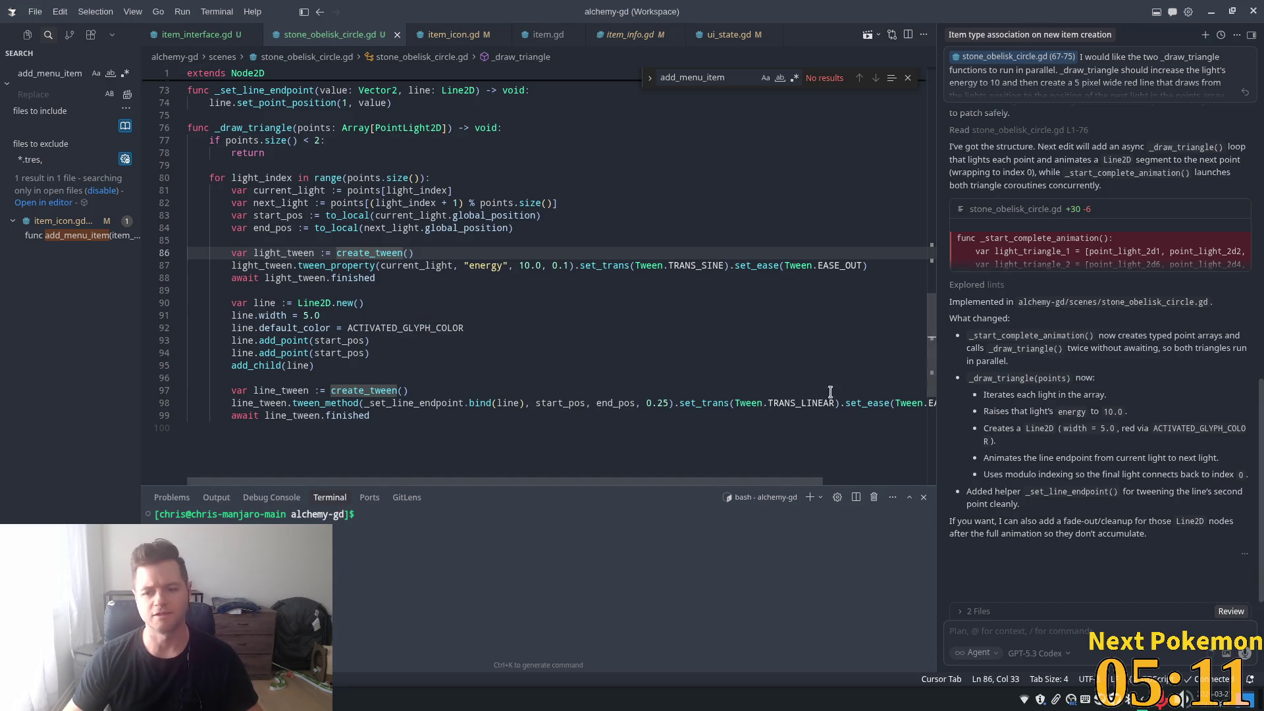
key(super)
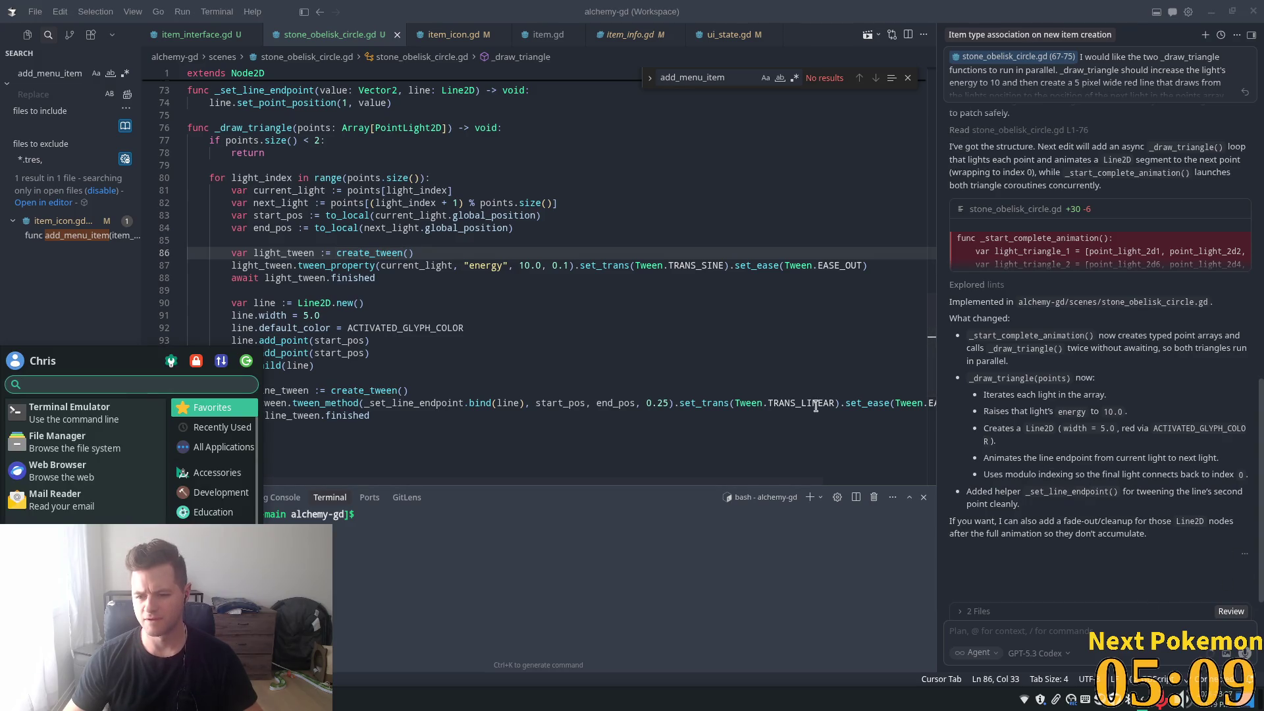
click(599, 316)
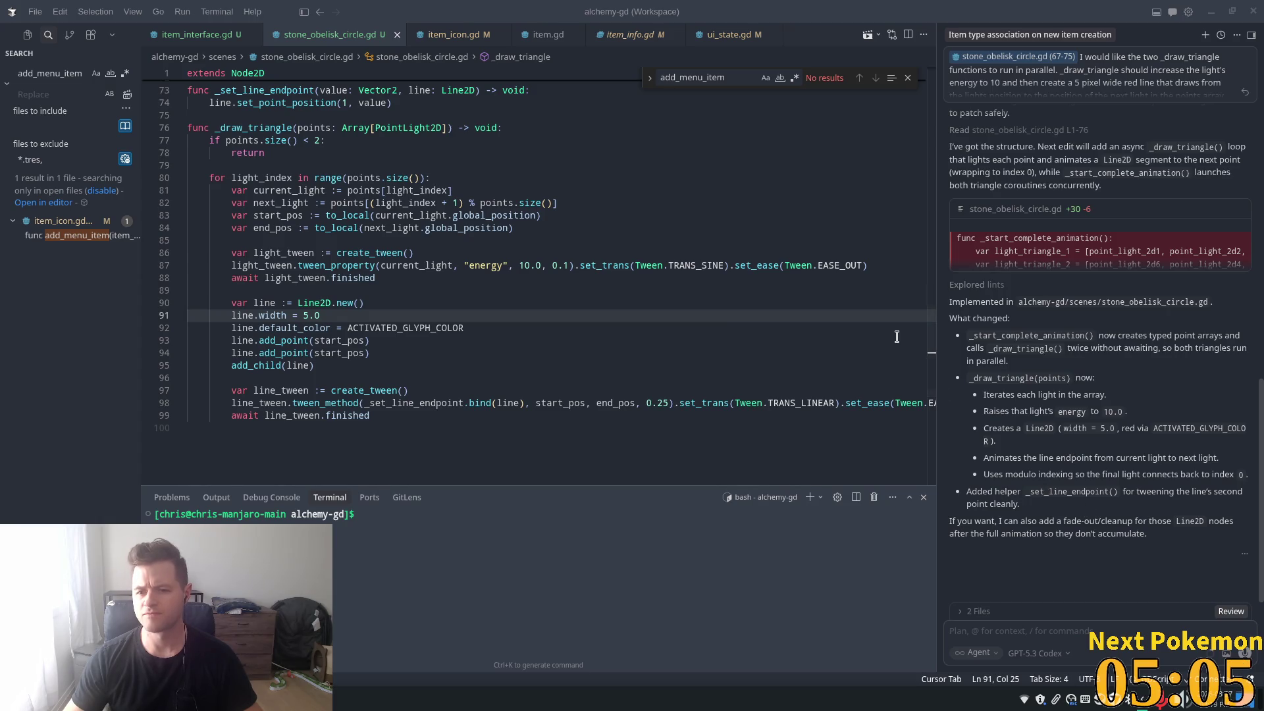
Step: Highlight the agent's change-summary bullets about lighting, animating and wrapping lines, then return to Godot
mouse_move(970, 335)
mouse_down()
mouse_move(1125, 333)
mouse_move(1177, 343)
mouse_move(1087, 353)
mouse_move(1224, 350)
mouse_move(1209, 367)
mouse_up()
mouse_move(999, 379)
mouse_down()
mouse_move(1094, 379)
mouse_move(1107, 395)
mouse_up()
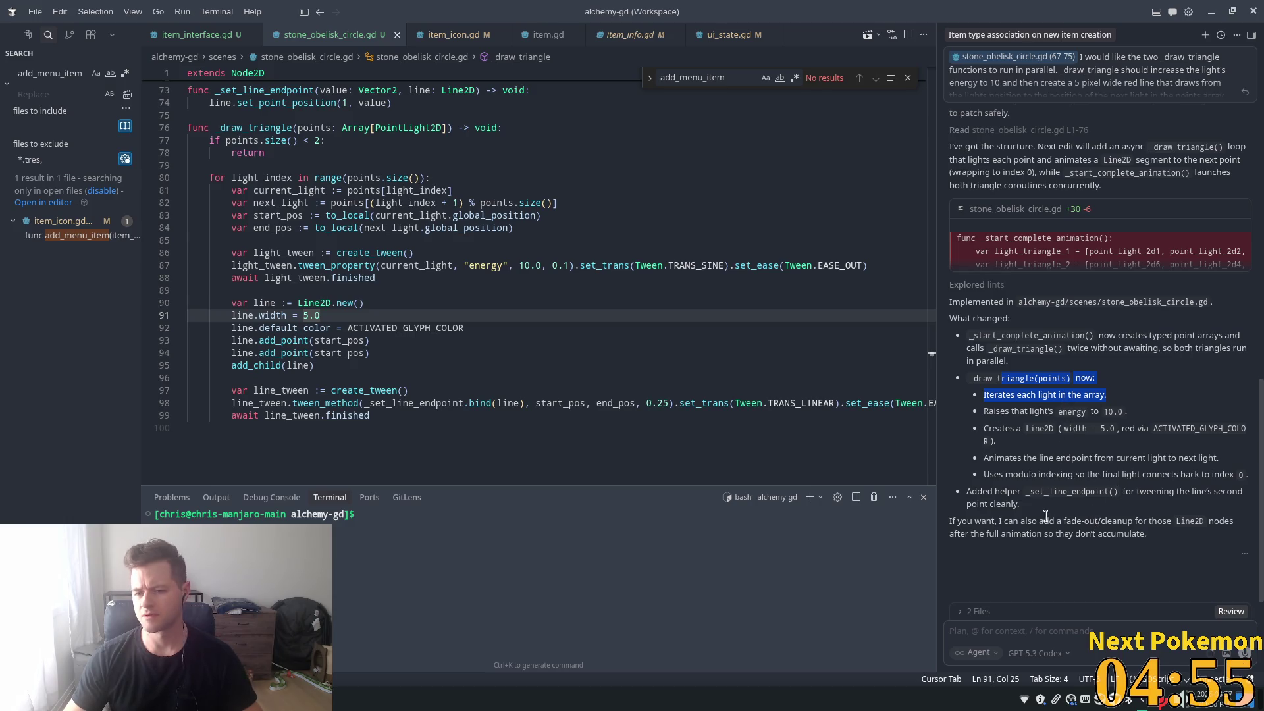
drag(1014, 458, 1166, 474)
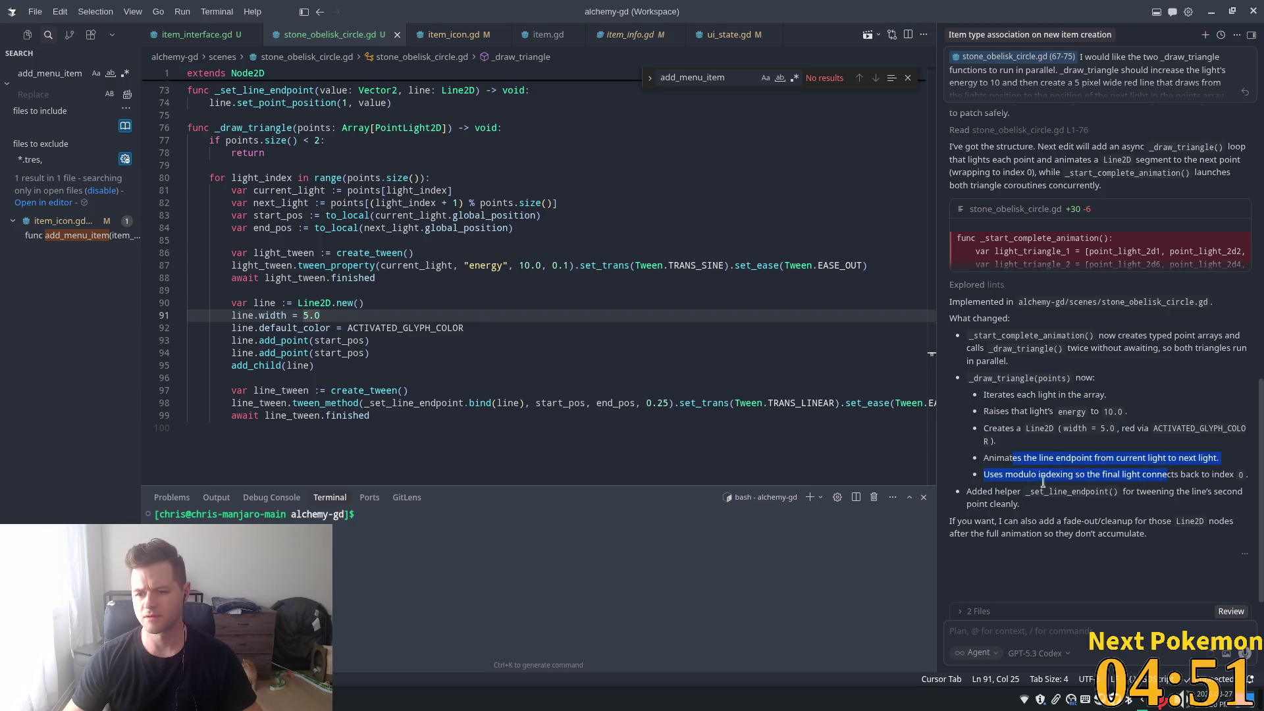
click(455, 253)
key(alt+Tab)
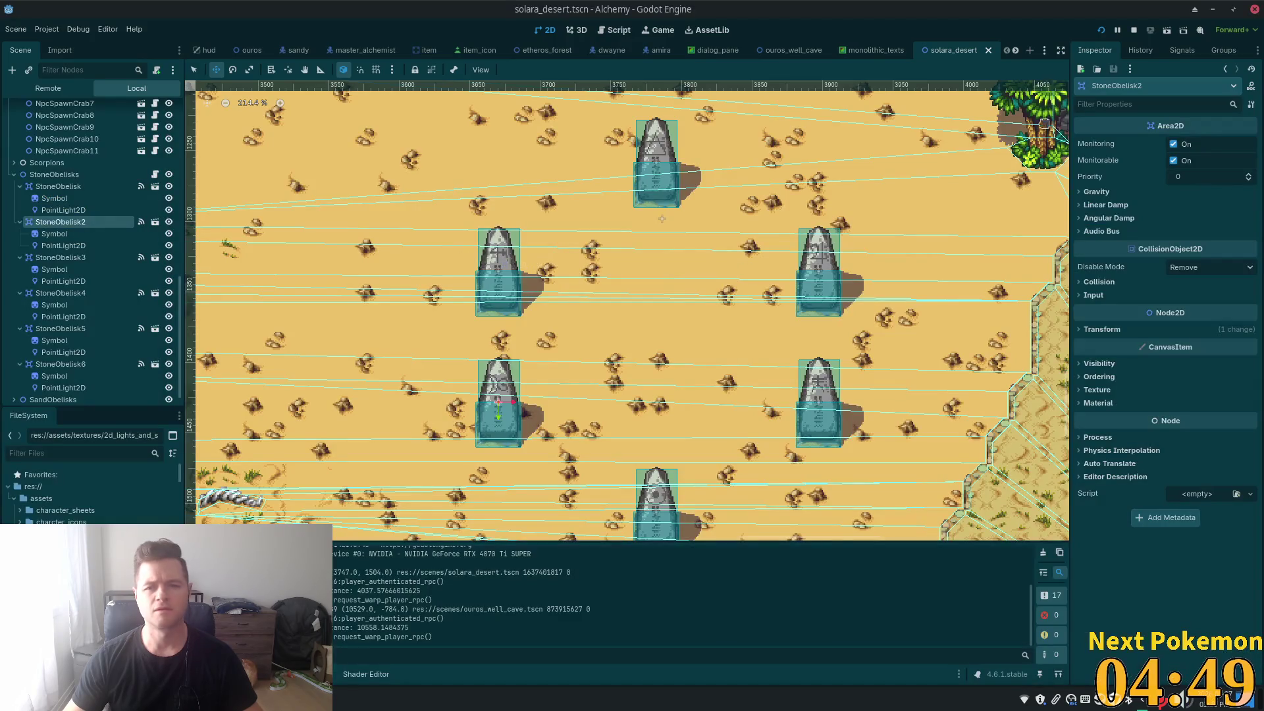
click(1101, 30)
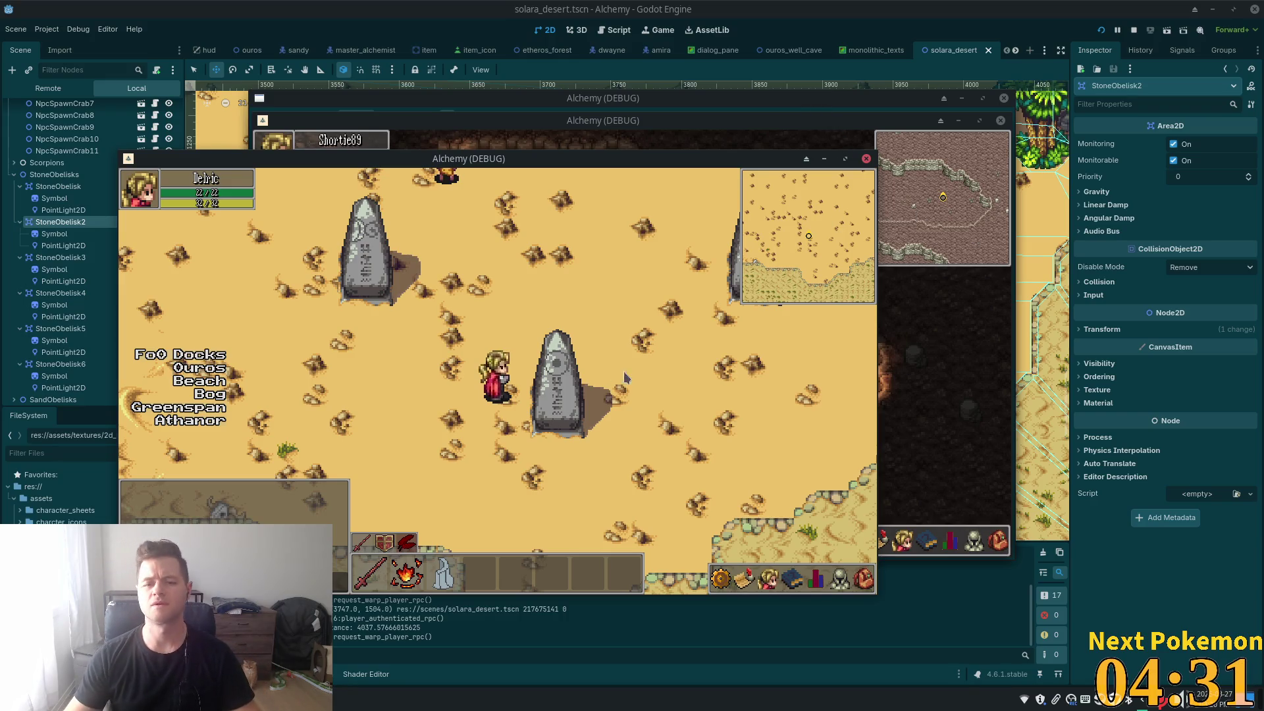
key(w)
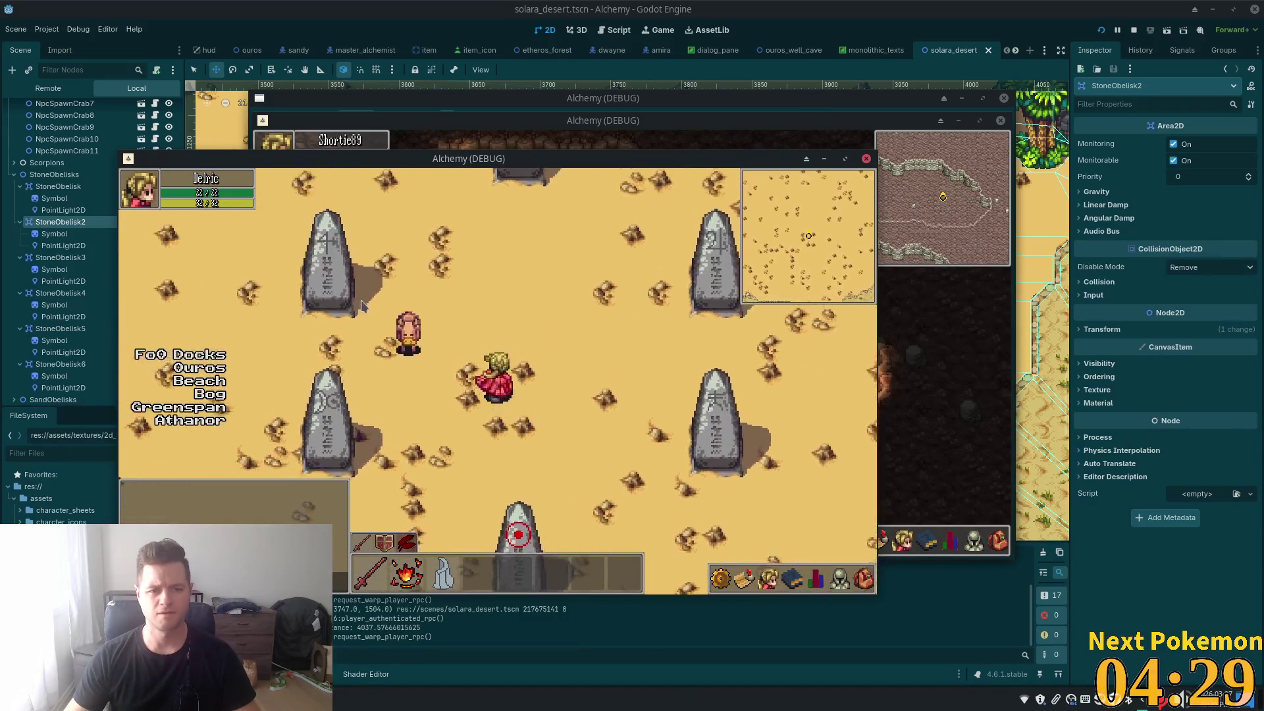
click(322, 284)
click(726, 320)
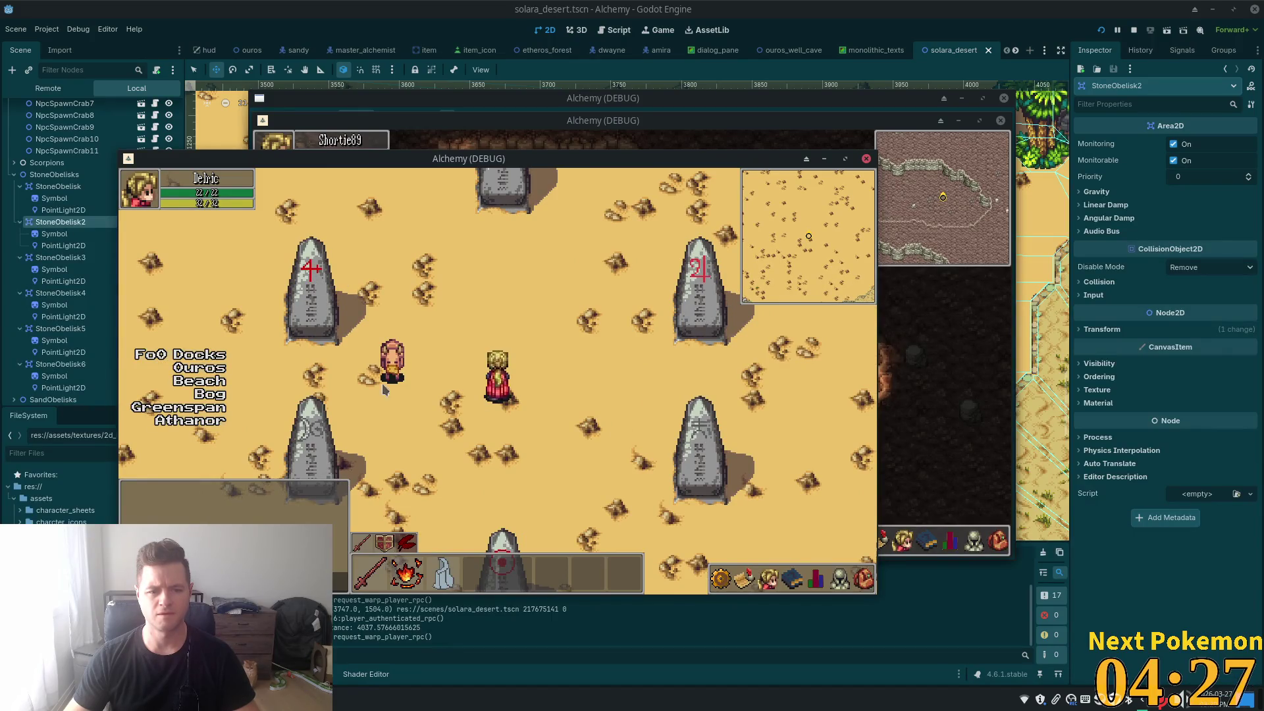
click(680, 429)
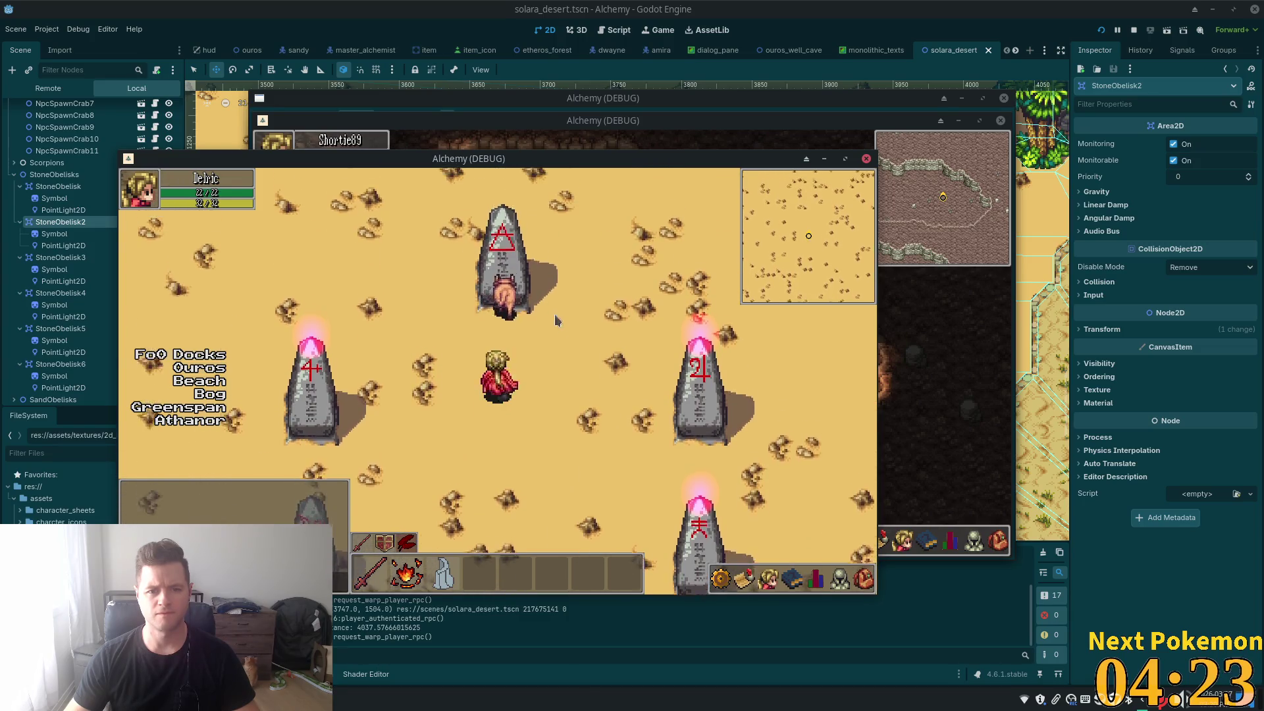
key(s)
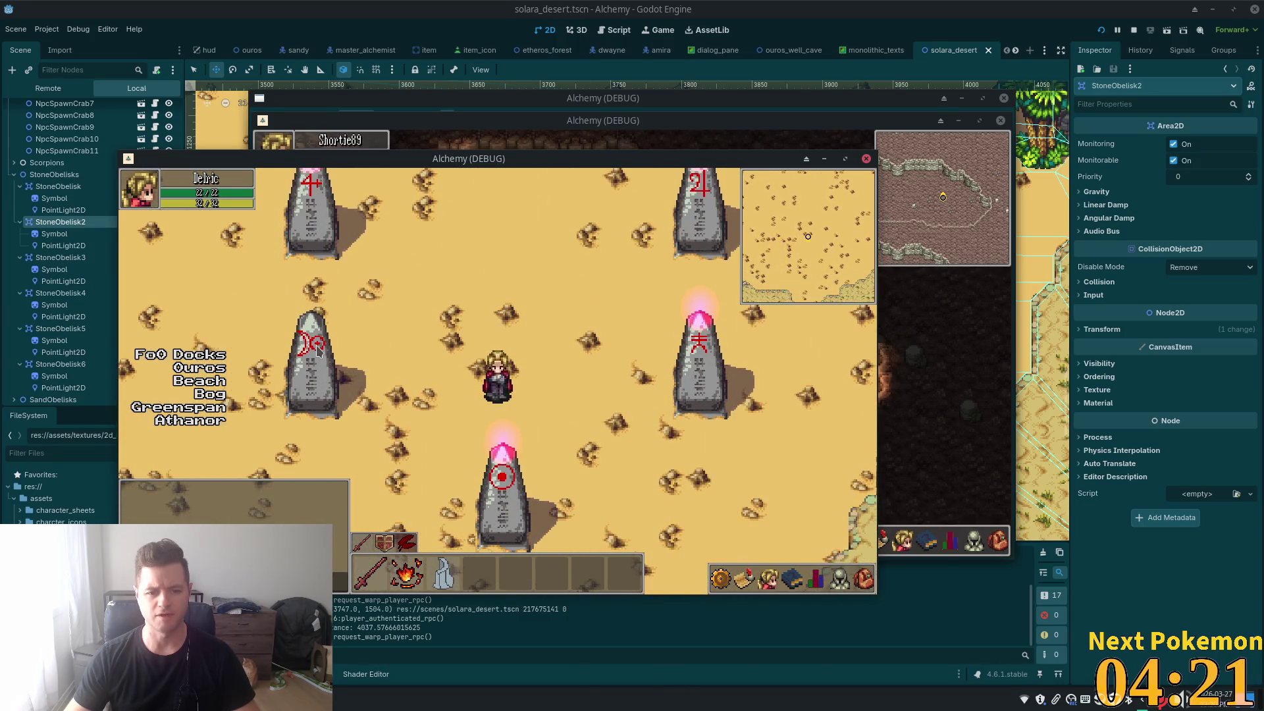
key(w)
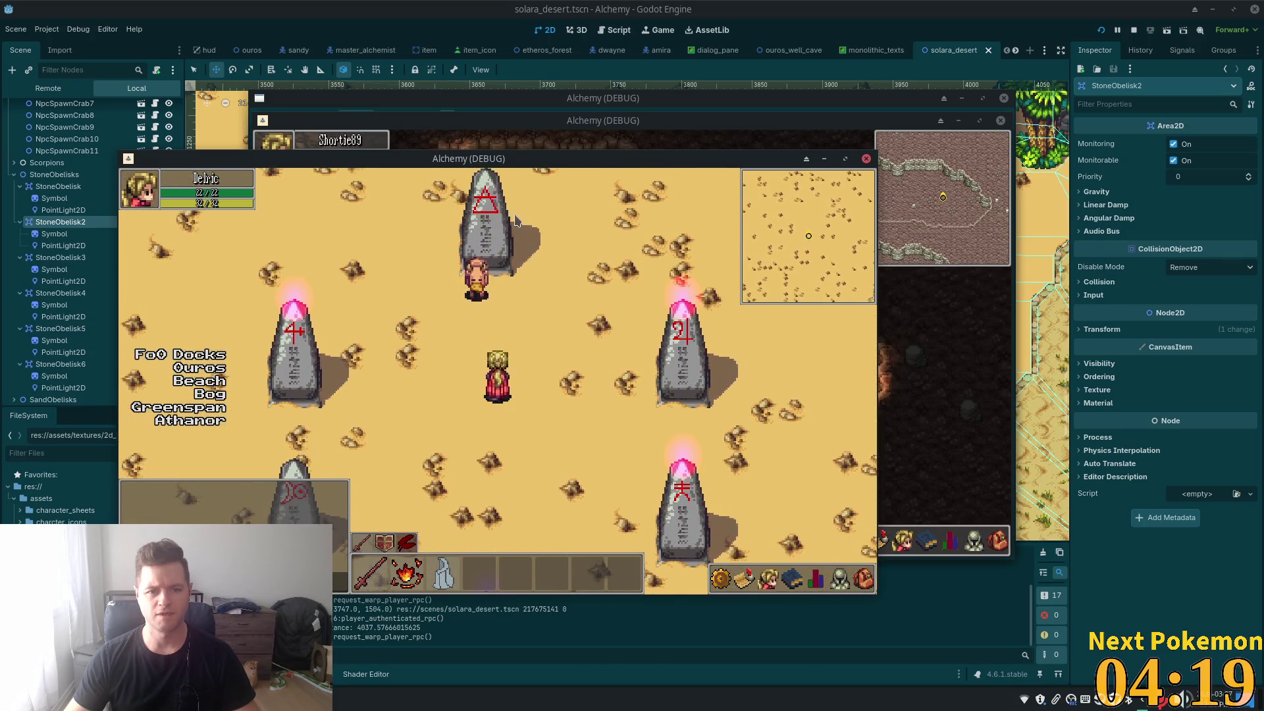
key(s)
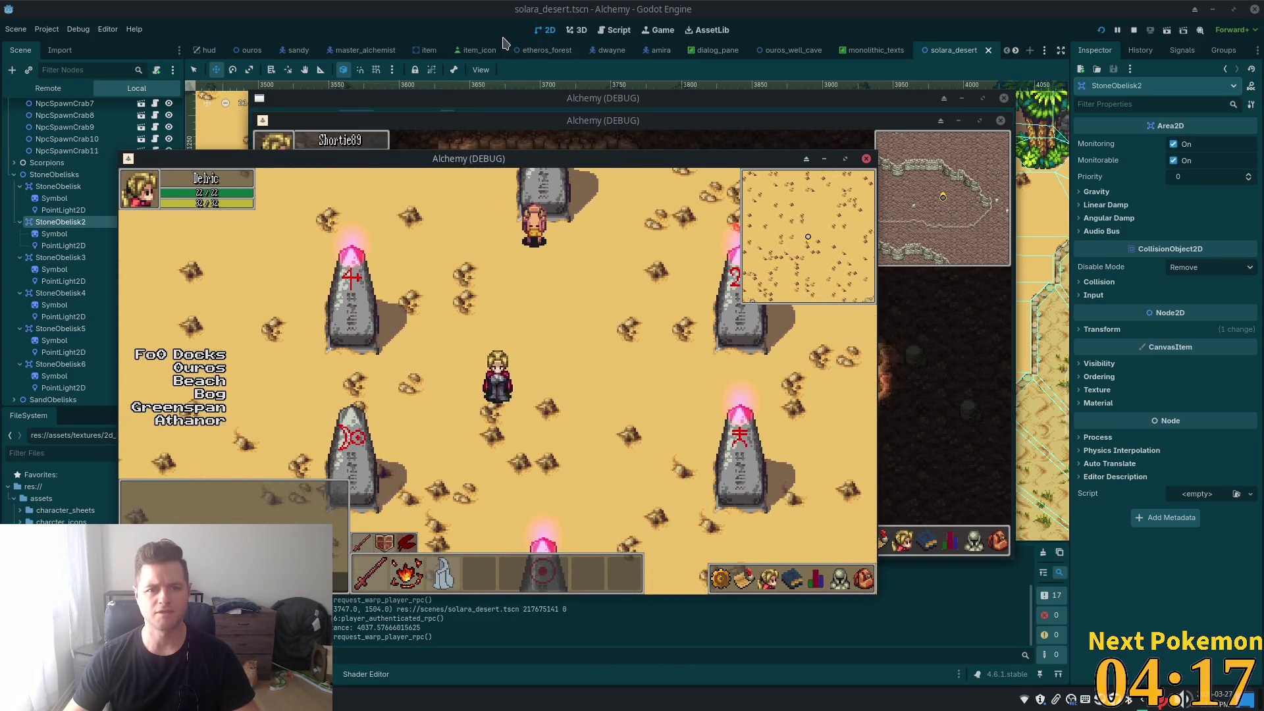
key(F8)
scroll(77, 352, down, 1)
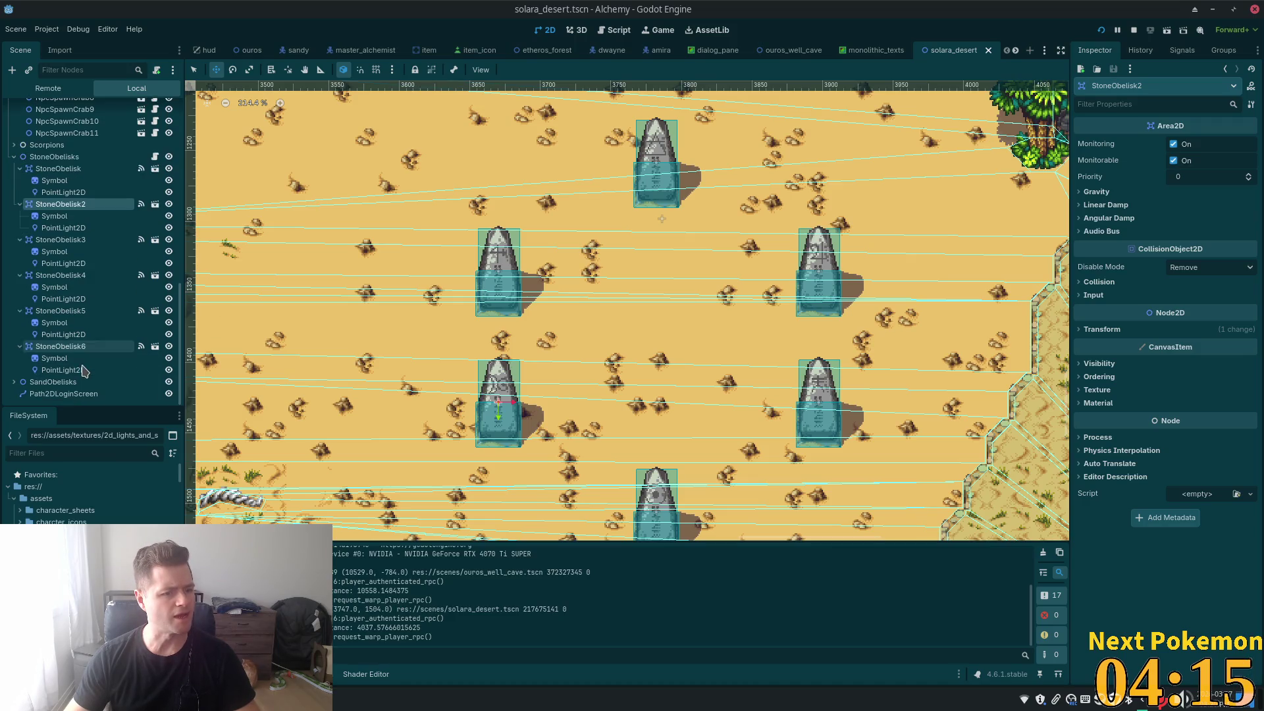
Step: Drag StoneObelisk2's PointLight2D down onto the tip of the lower-left obelisk
click(77, 348)
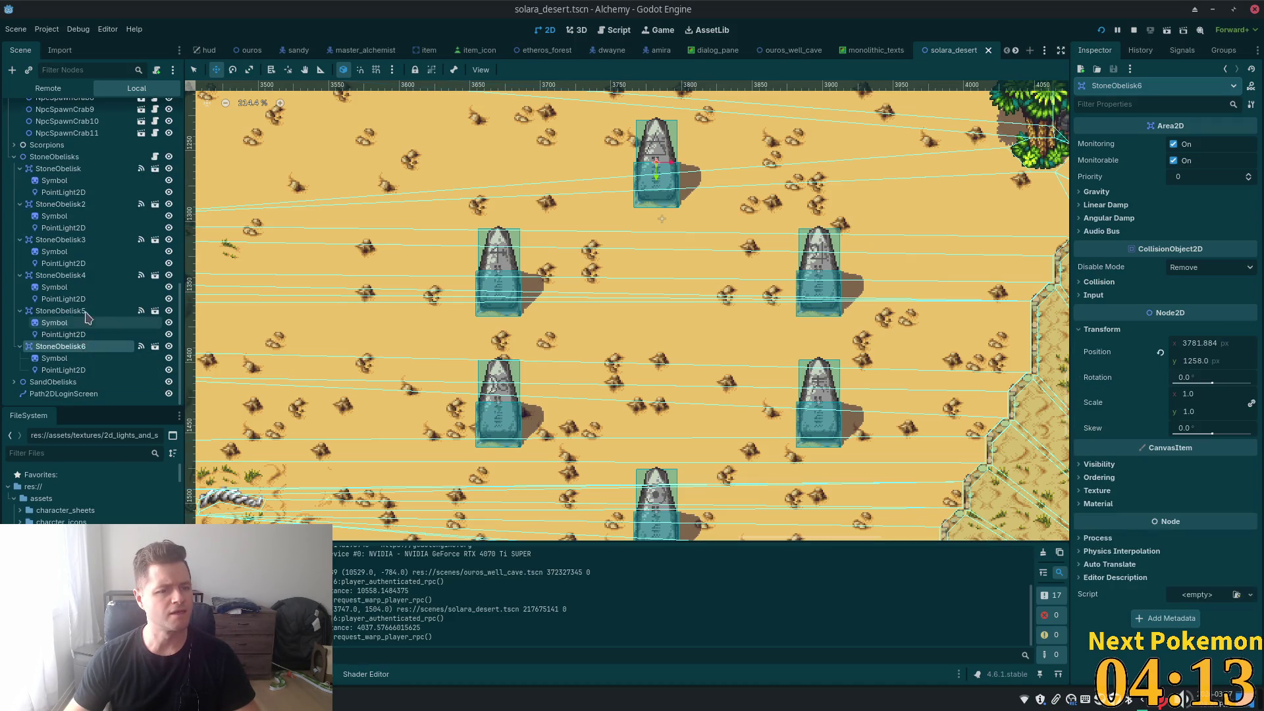
click(66, 276)
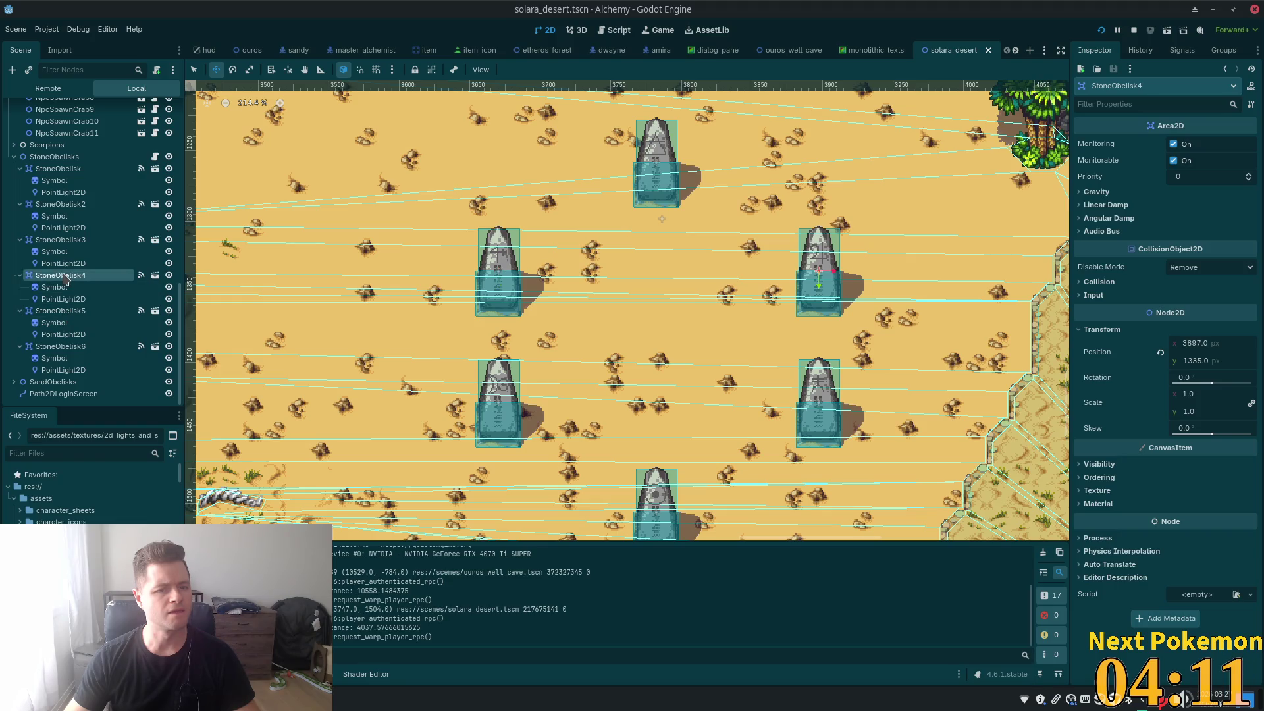
click(63, 241)
click(55, 205)
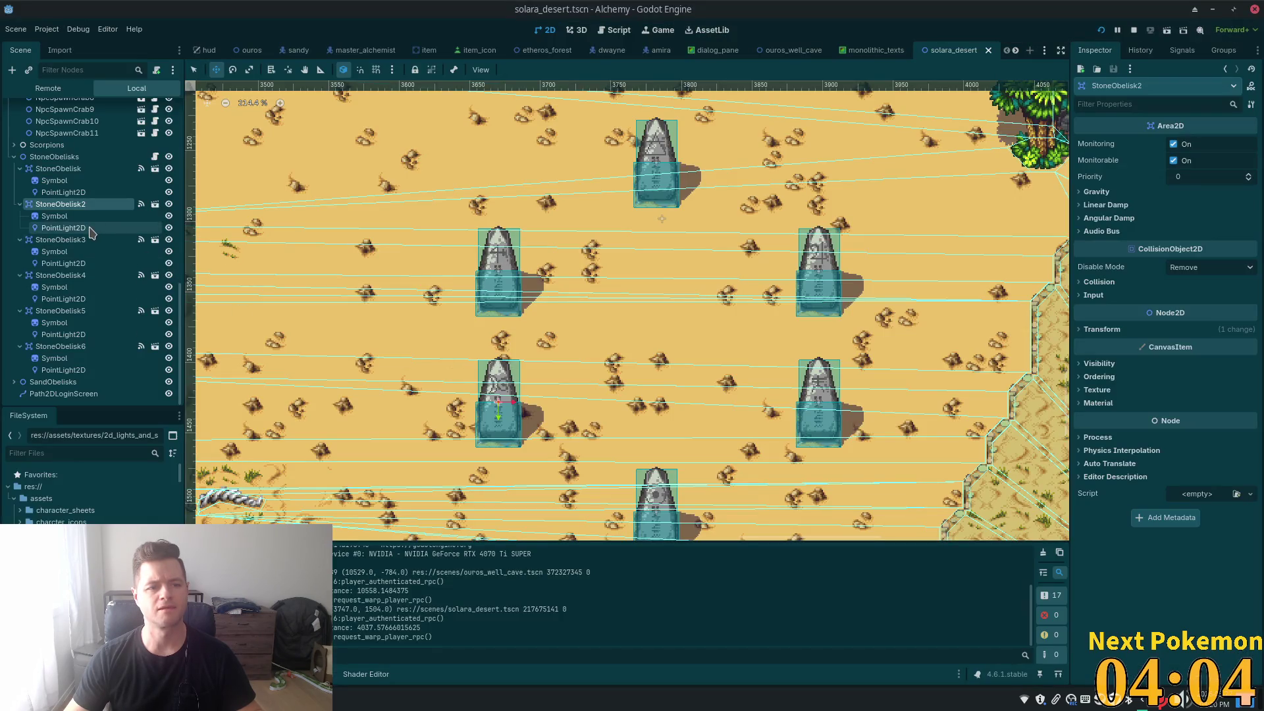
click(91, 231)
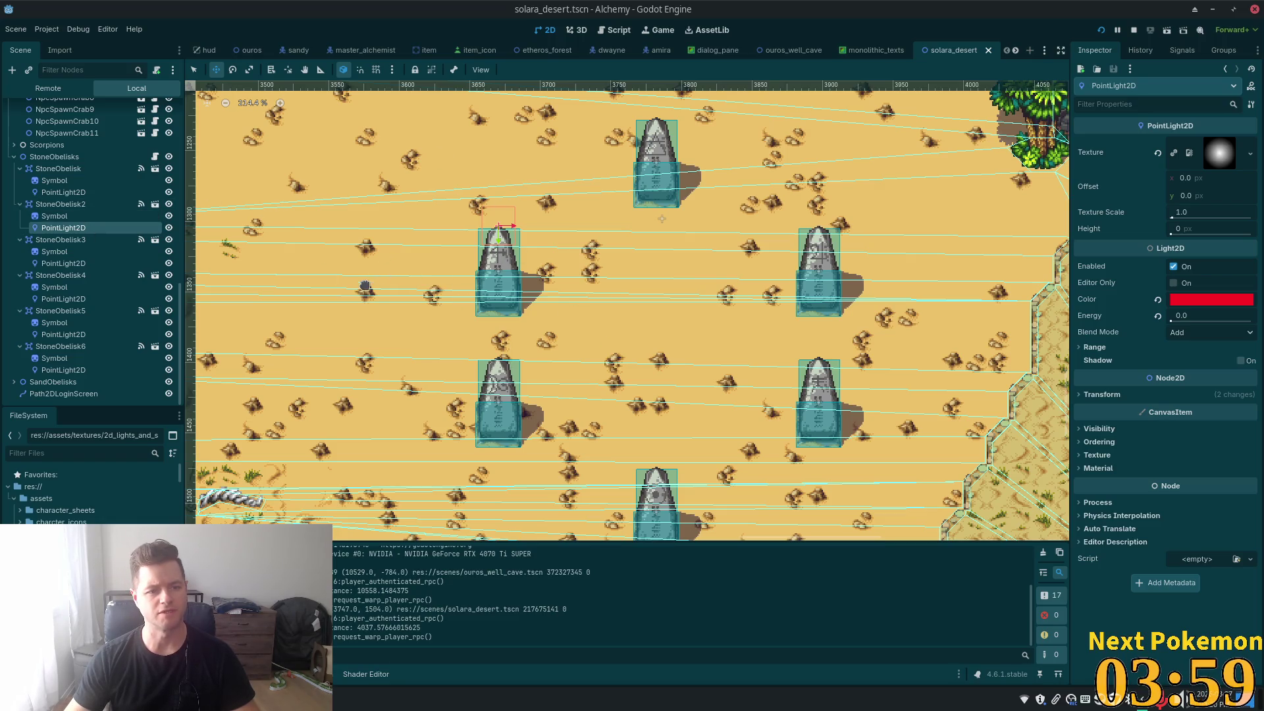
mouse_move(445, 221)
mouse_down()
mouse_move(447, 365)
mouse_move(447, 347)
mouse_move(432, 349)
mouse_up()
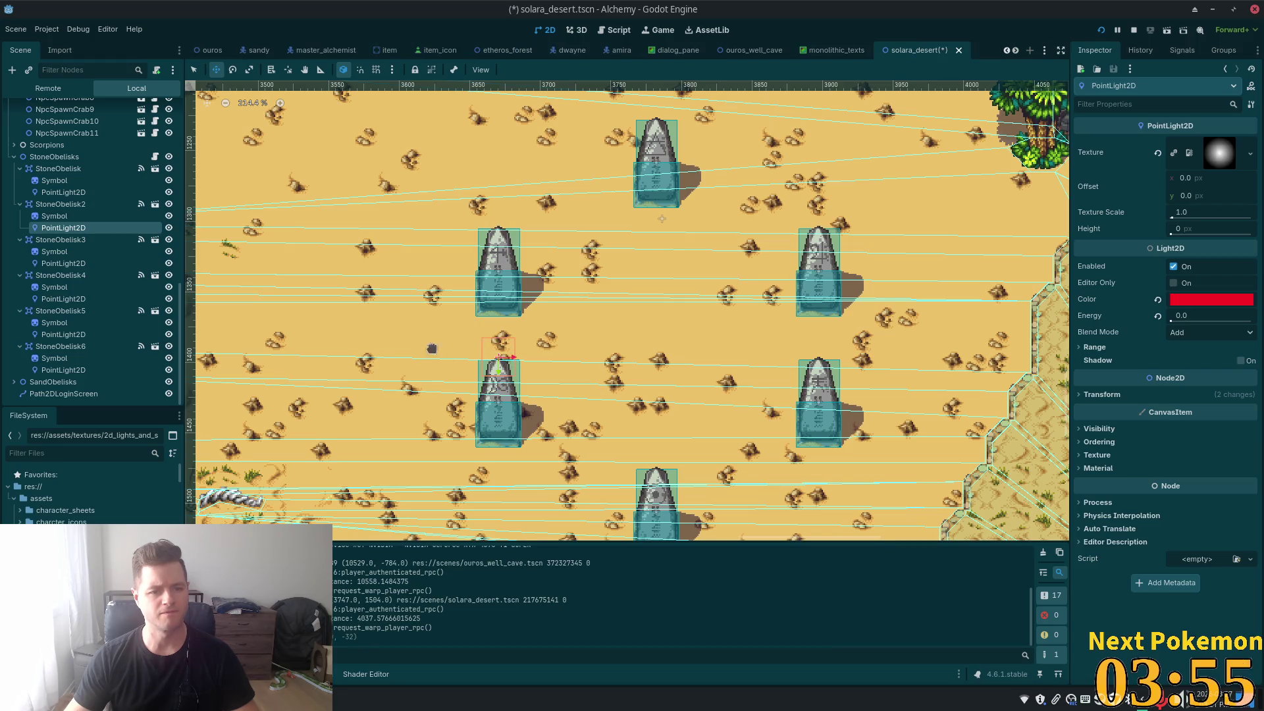
Step: Move StoneObelisk6's PointLight2D onto the top obelisk's tip, save the scene and relaunch the game
click(44, 372)
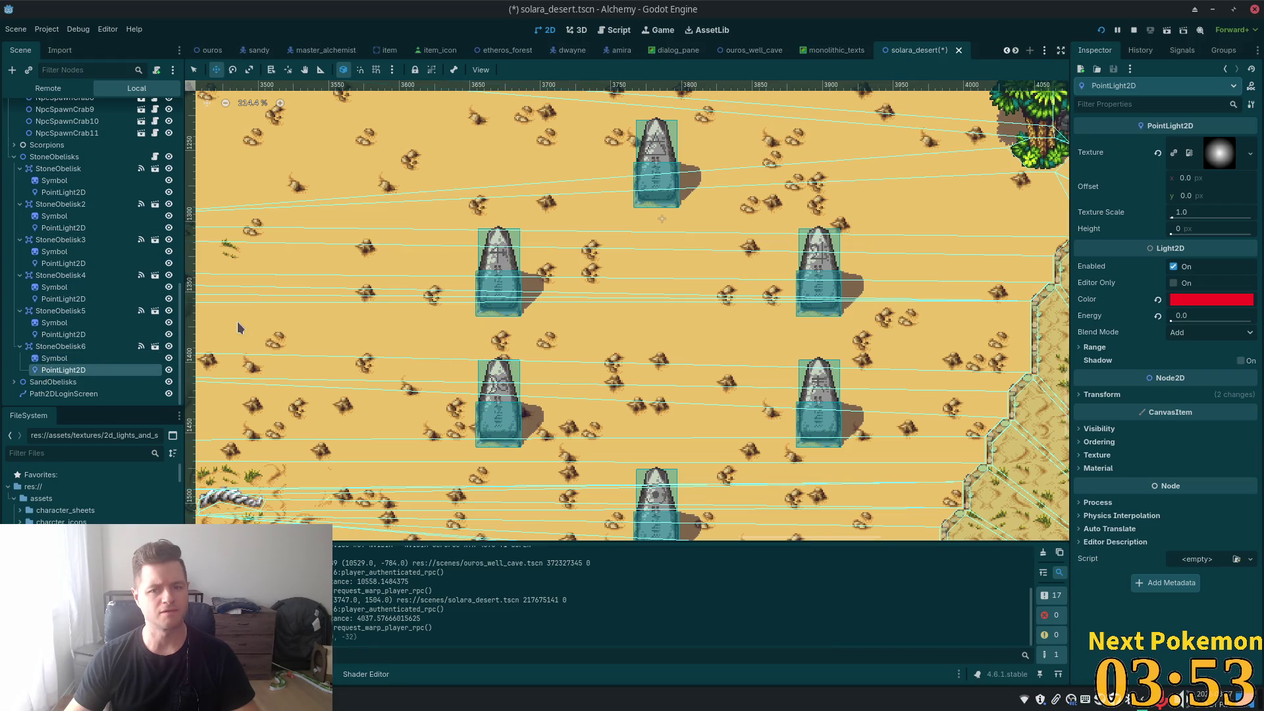
scroll(388, 216, down, 5)
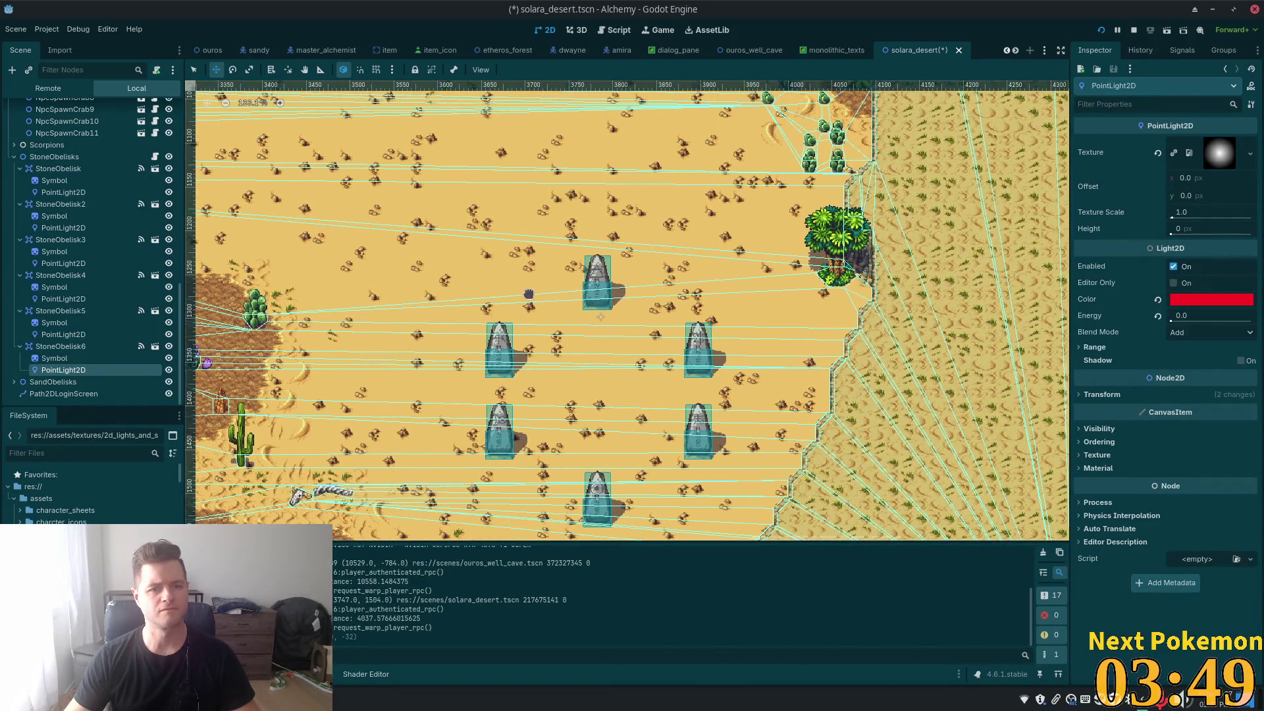
drag(554, 399, 434, 433)
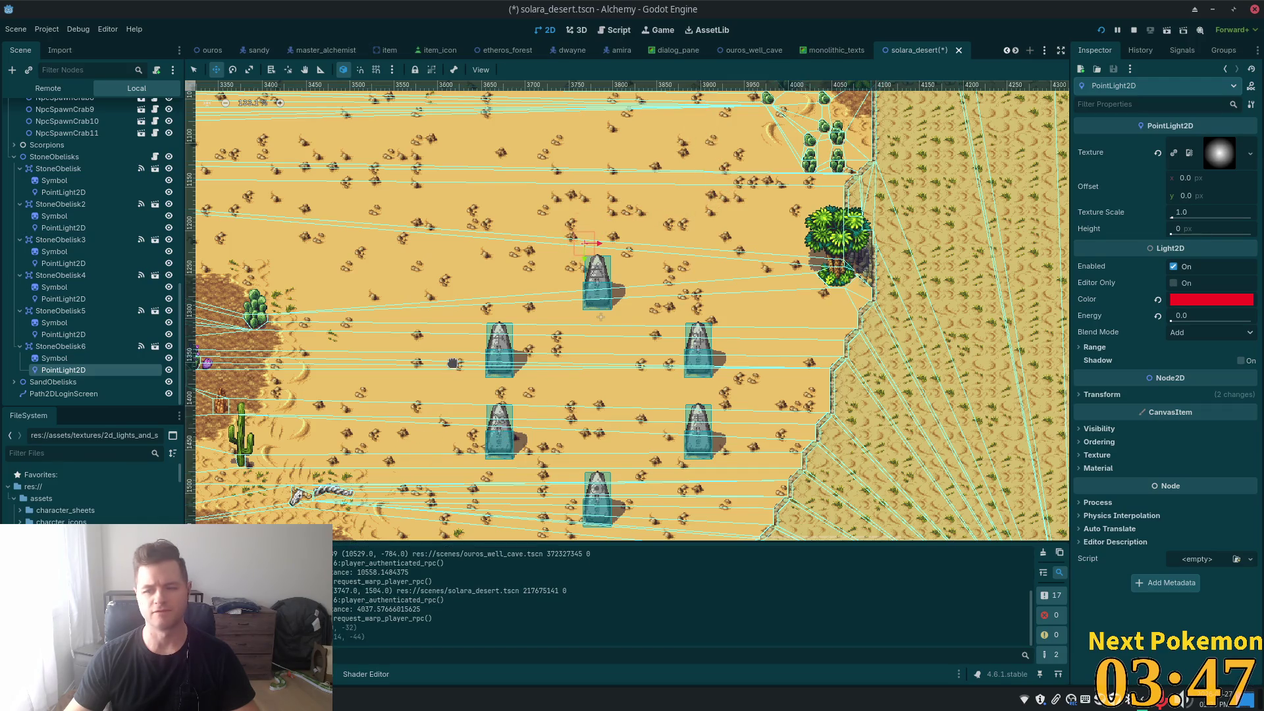
scroll(453, 360, up, 9)
scroll(742, 237, down, 2)
mouse_move(742, 238)
mouse_down()
mouse_move(547, 299)
mouse_move(567, 270)
mouse_up()
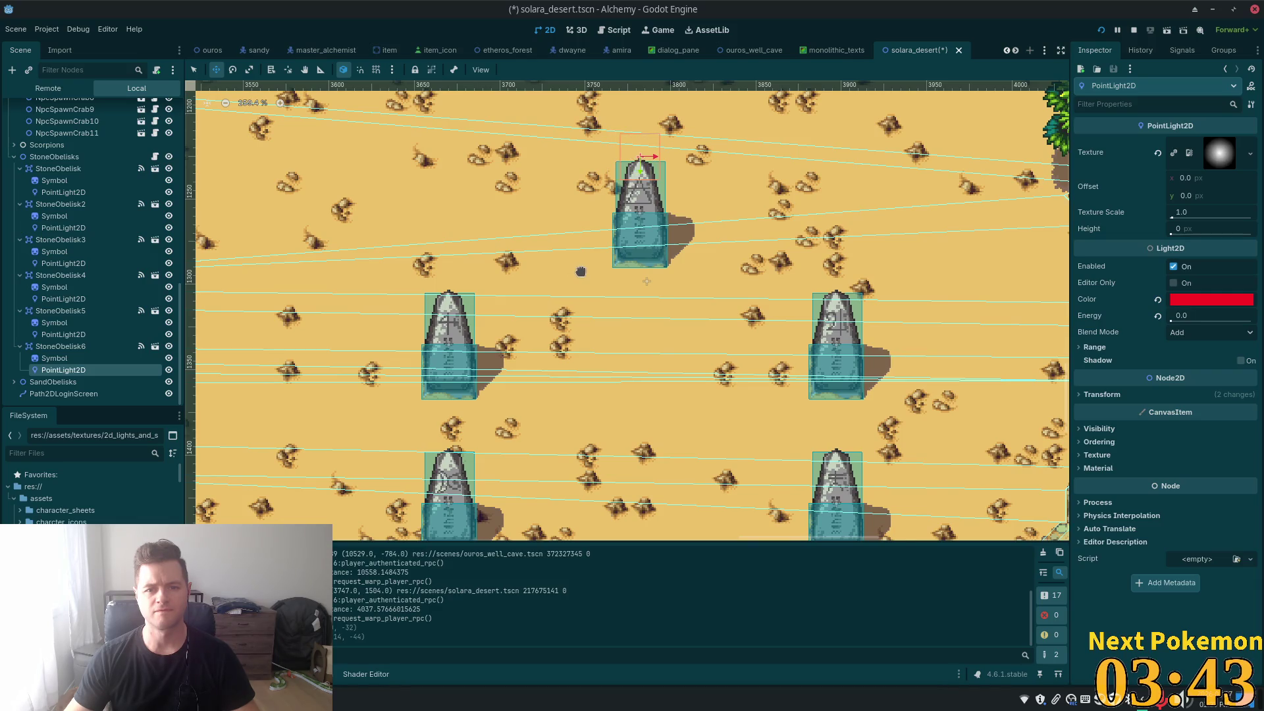
key(ctrl+s)
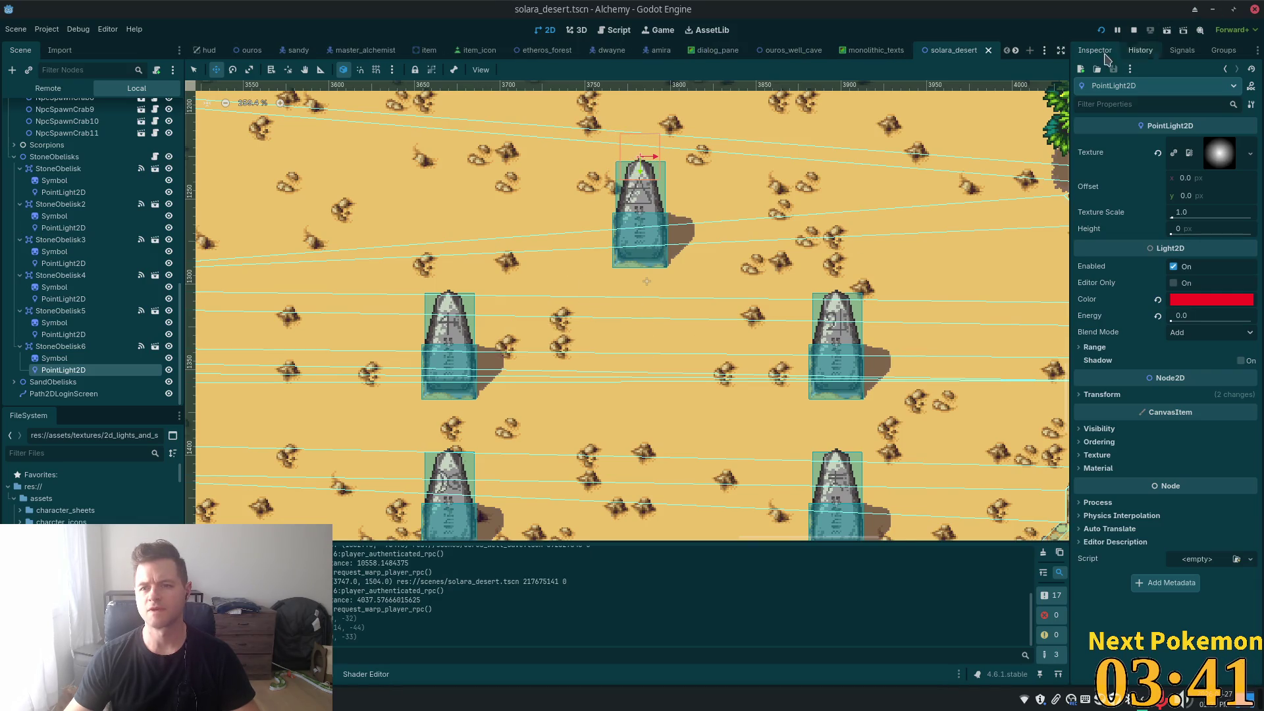
click(1100, 33)
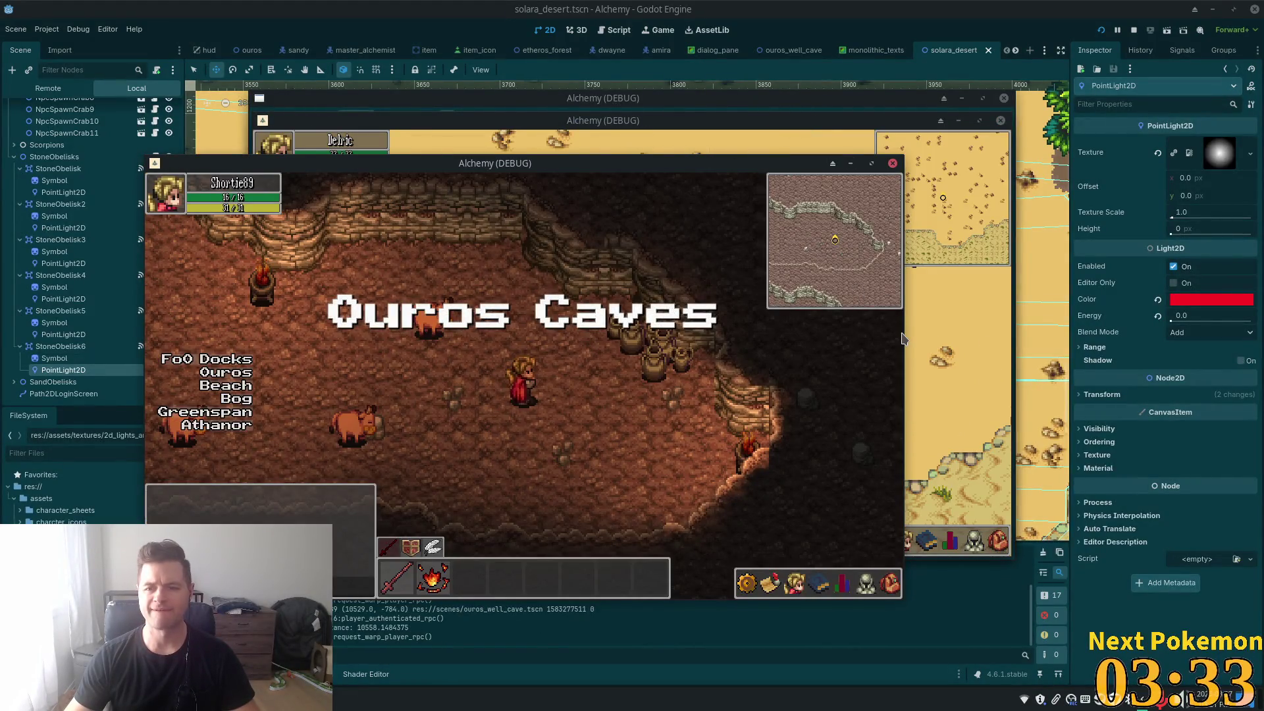
Step: Walk the character into the obelisk circle to watch the glows, then bring the editor forward
click(945, 352)
key(Up)
key(Left)
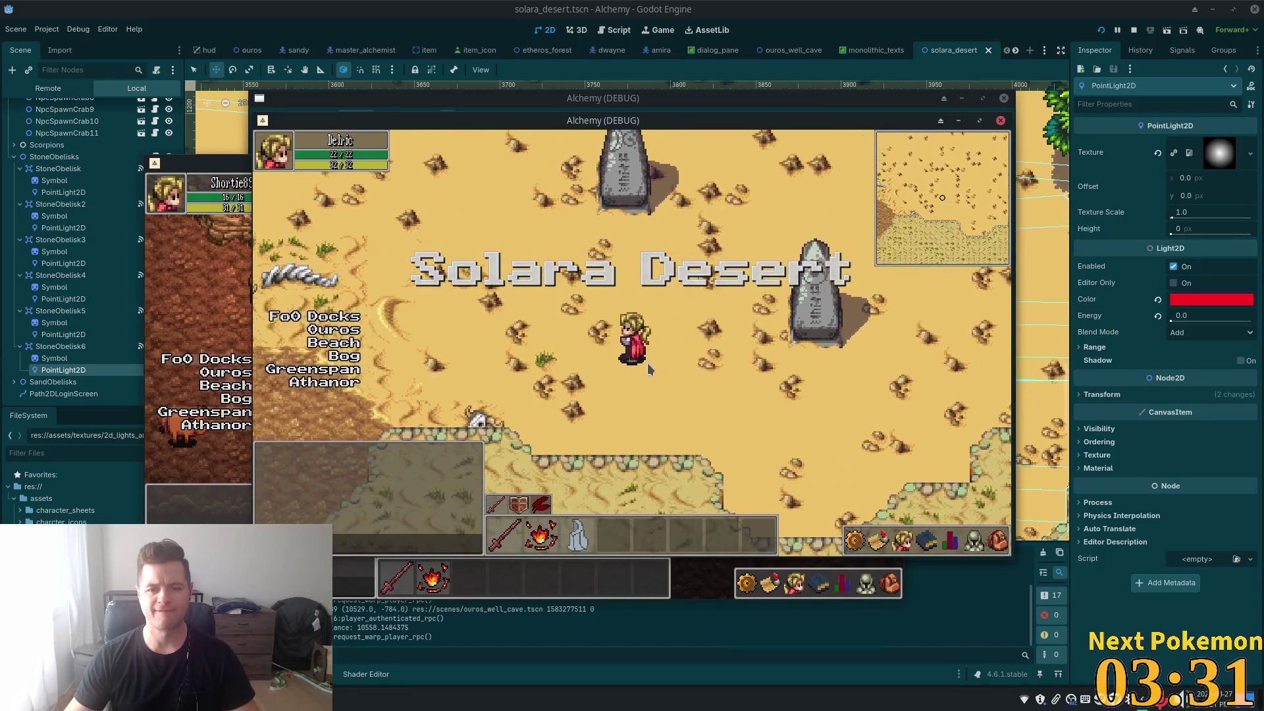
key(Up)
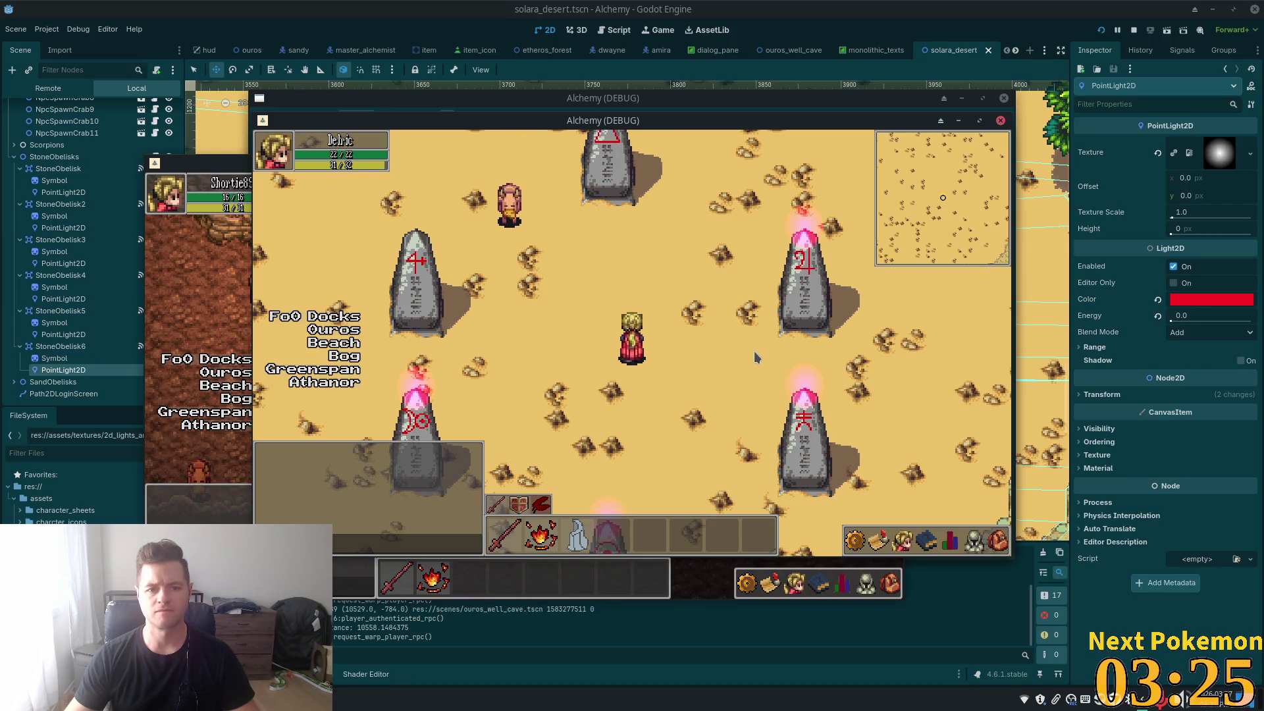
key(Down)
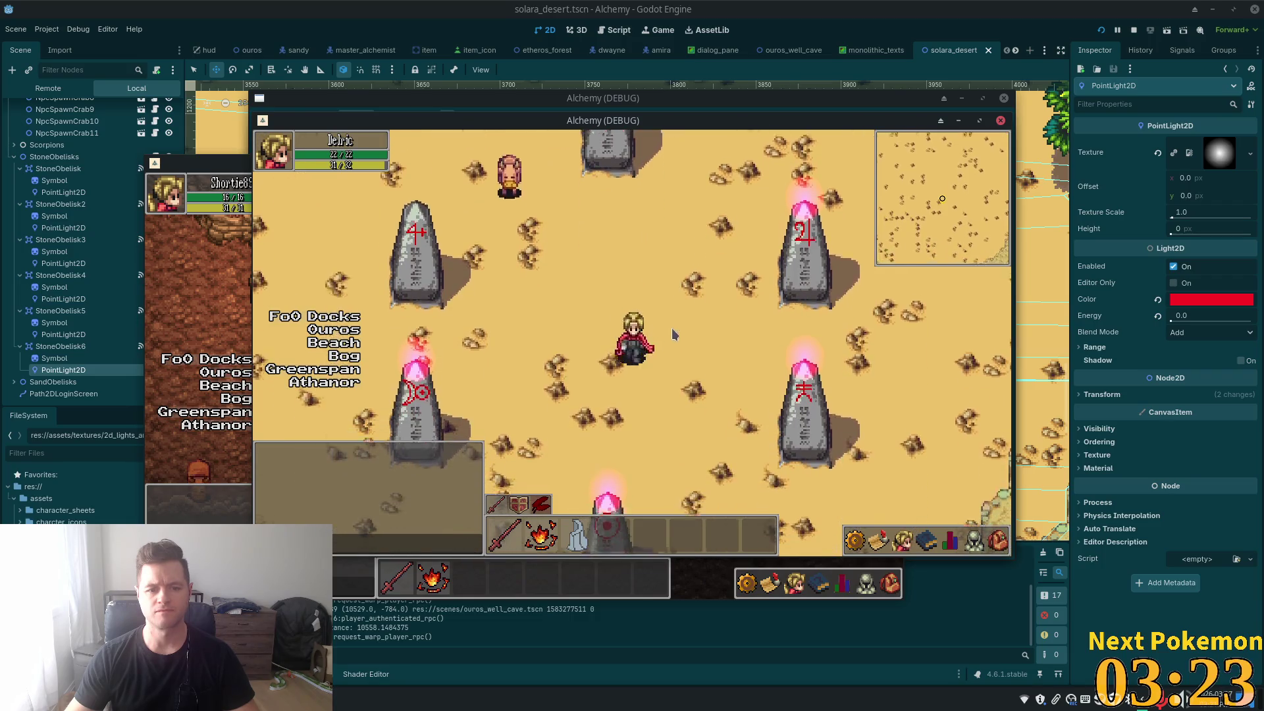
key(Up)
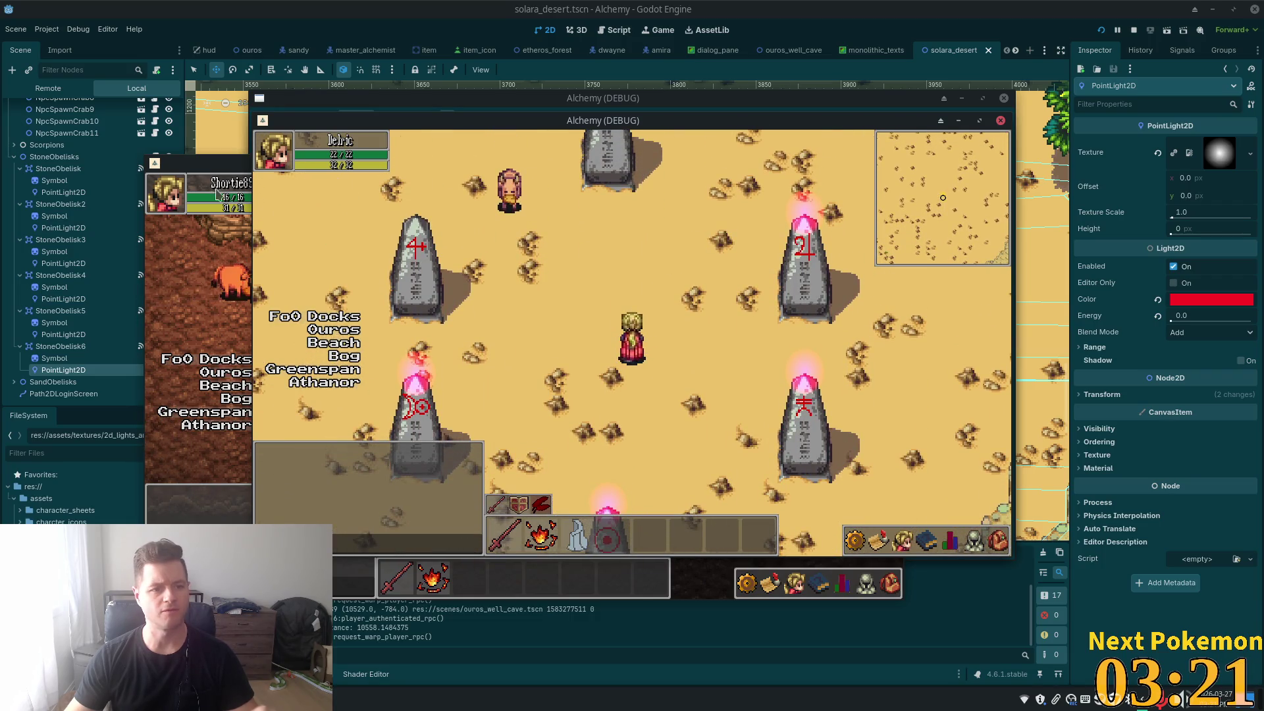
click(324, 7)
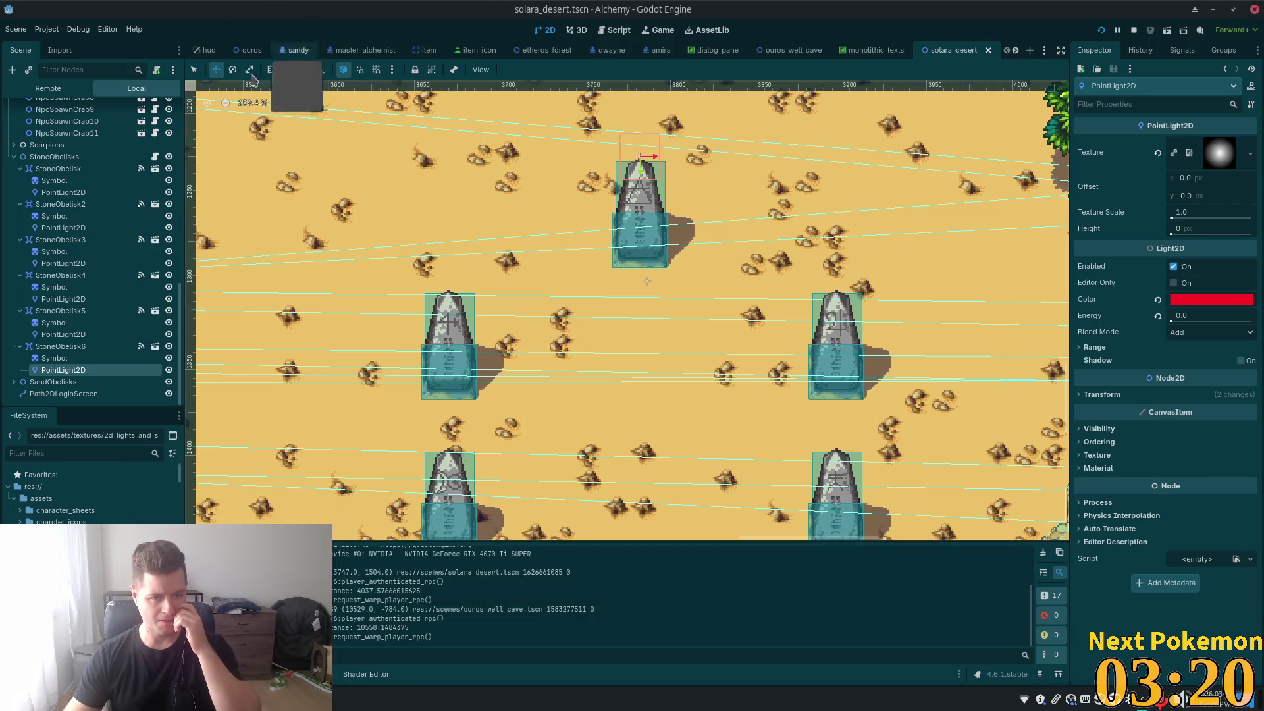
Step: Drag StoneObelisk5's PointLight2D down onto its obelisk, save the desert scene and start a test run
click(46, 239)
click(56, 275)
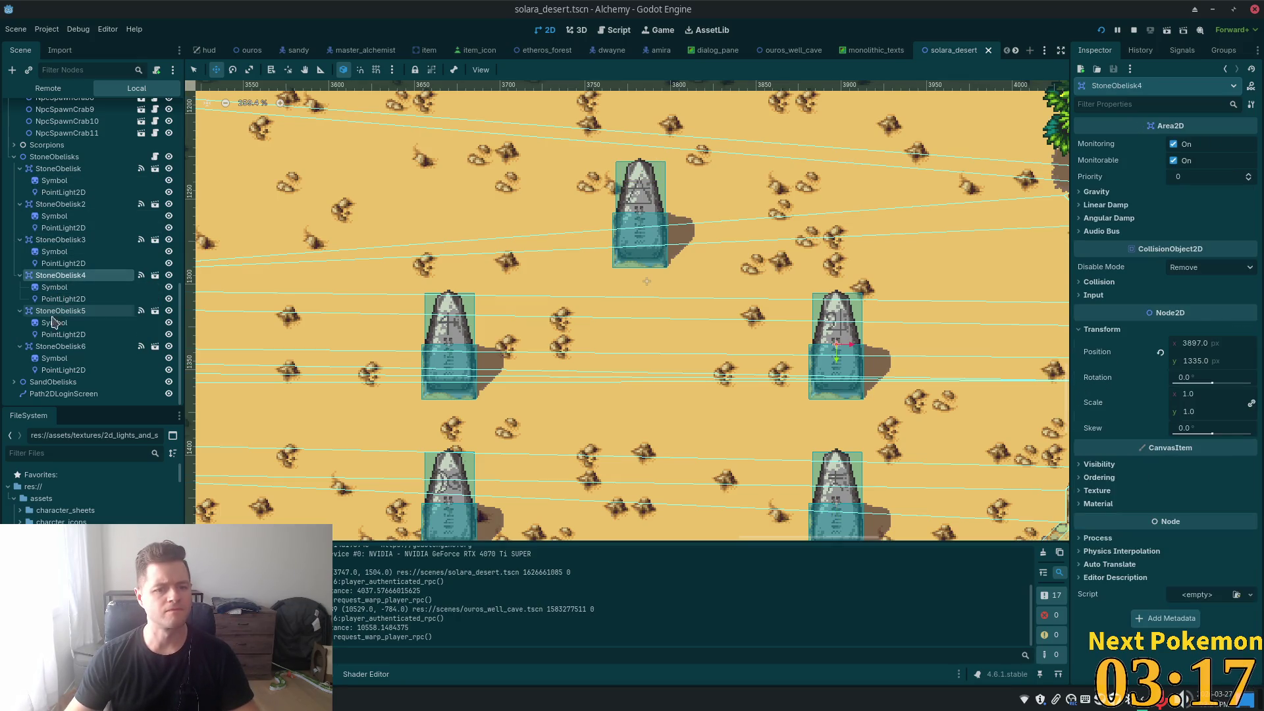
click(56, 334)
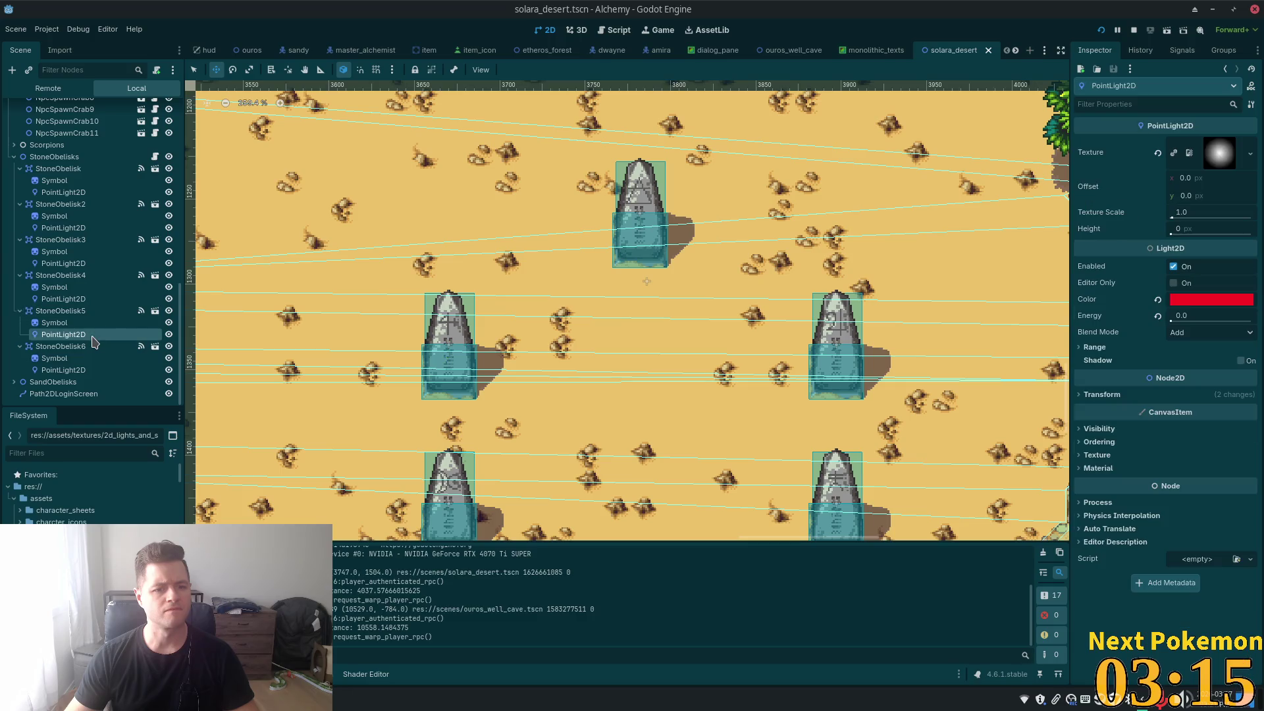
scroll(437, 293, down, 1)
scroll(436, 293, down, 10)
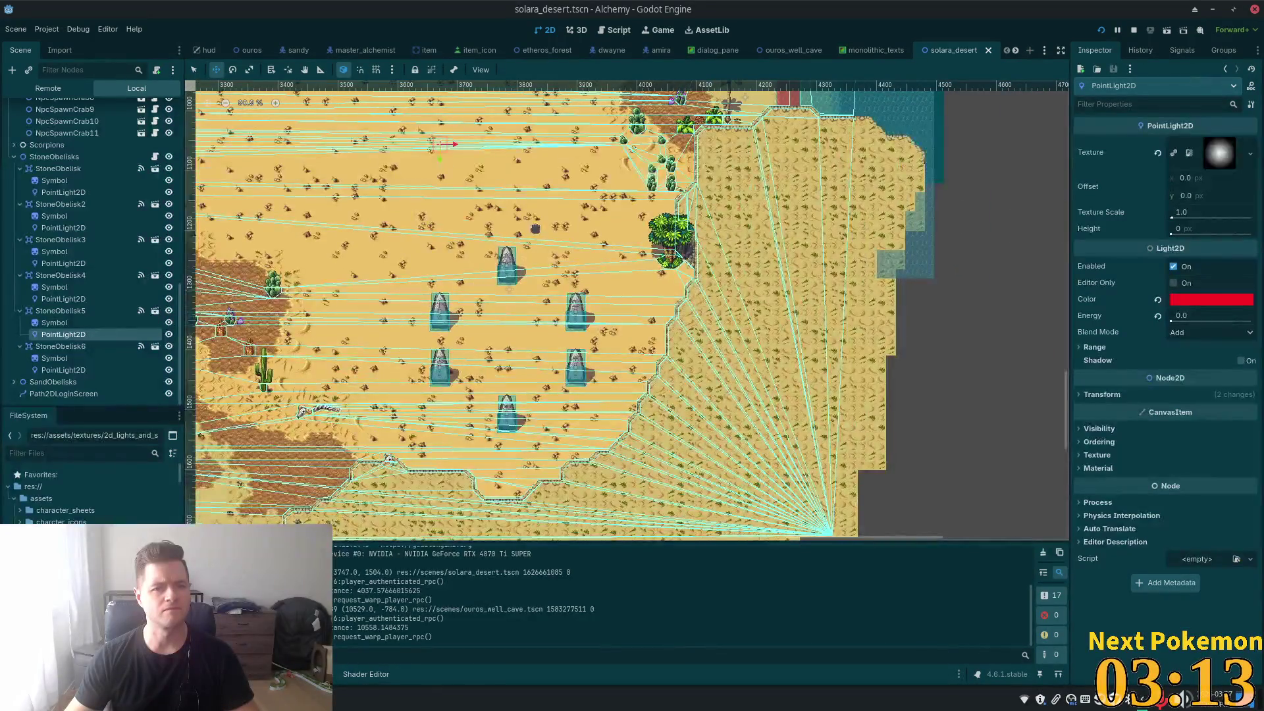
drag(431, 301, 428, 354)
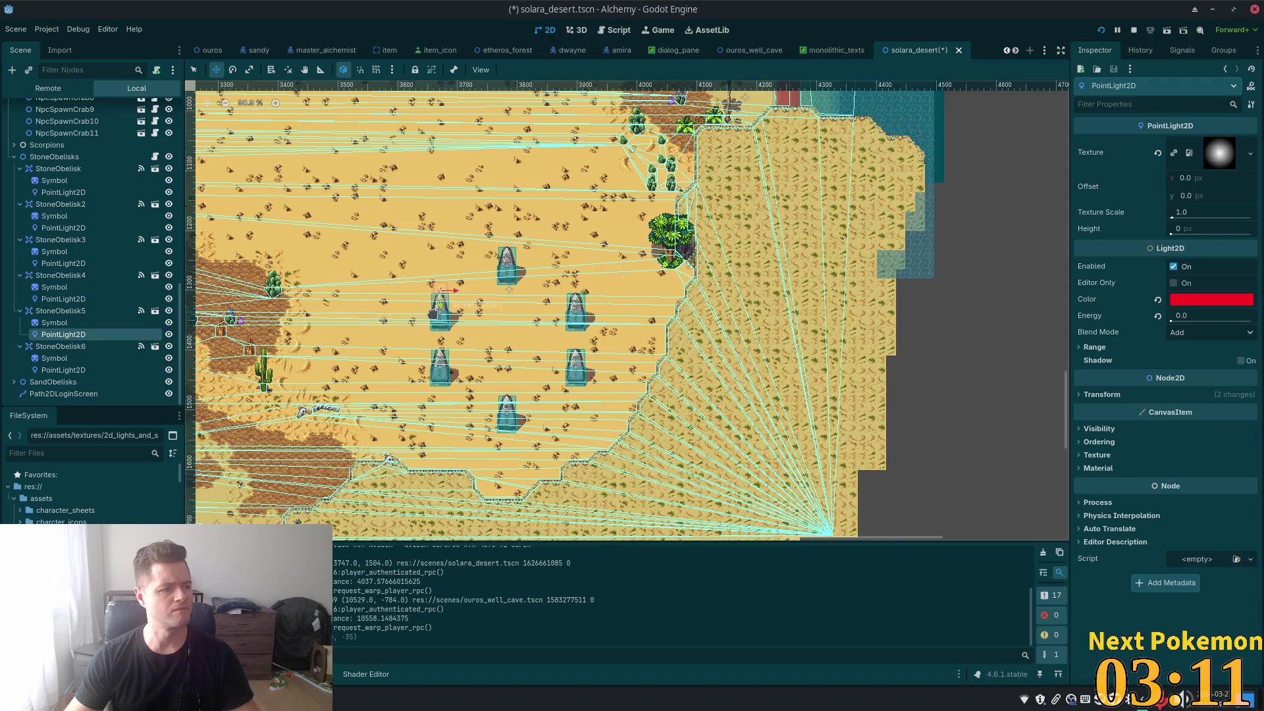
scroll(430, 303, up, 12)
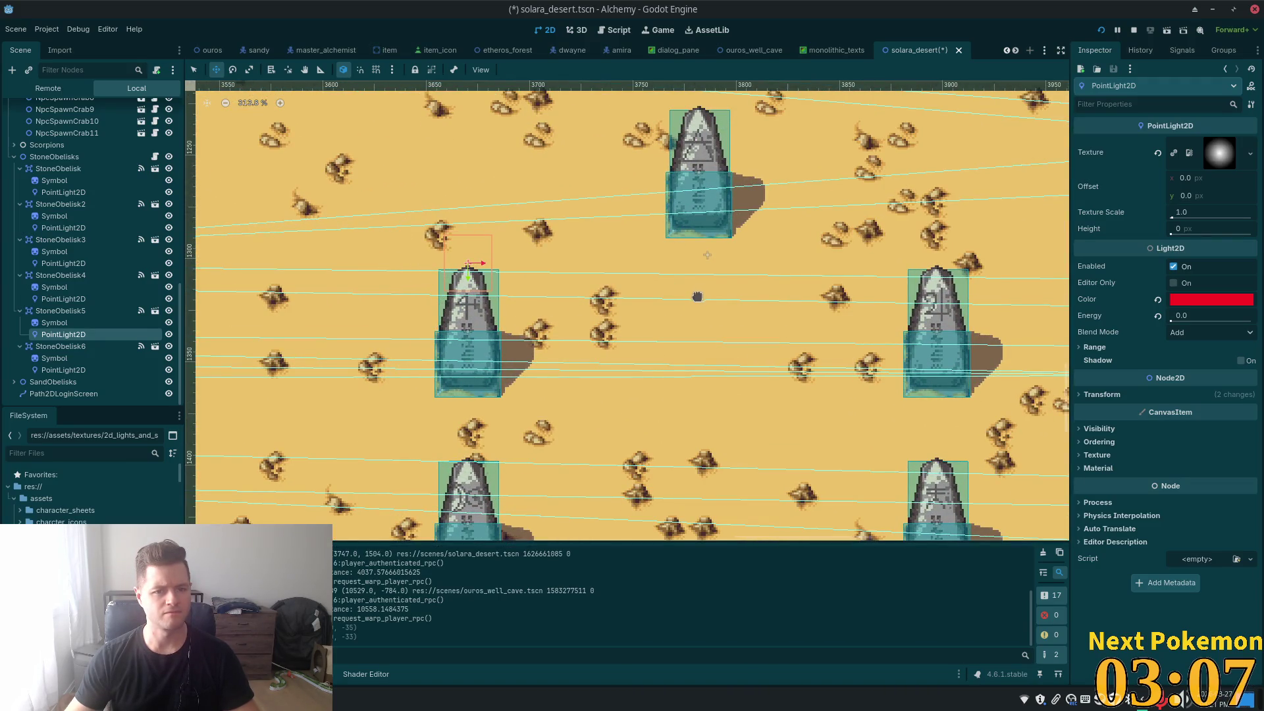
key(ctrl+s)
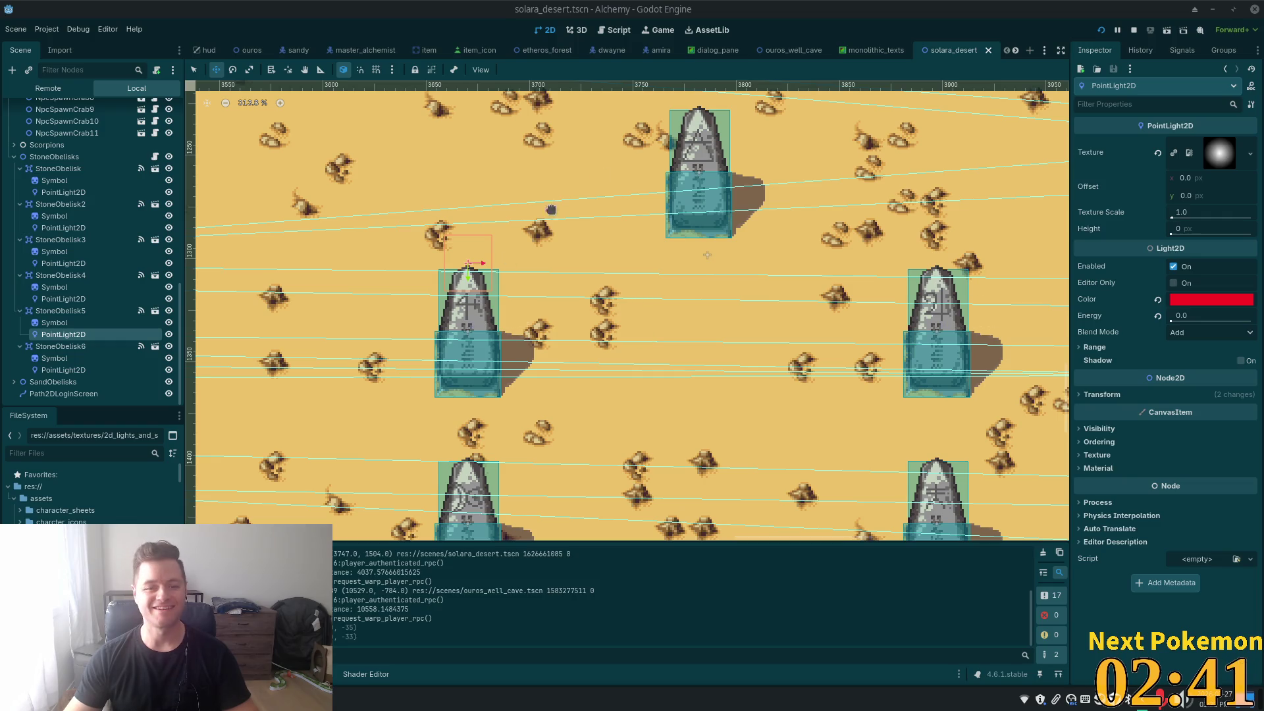
click(1099, 30)
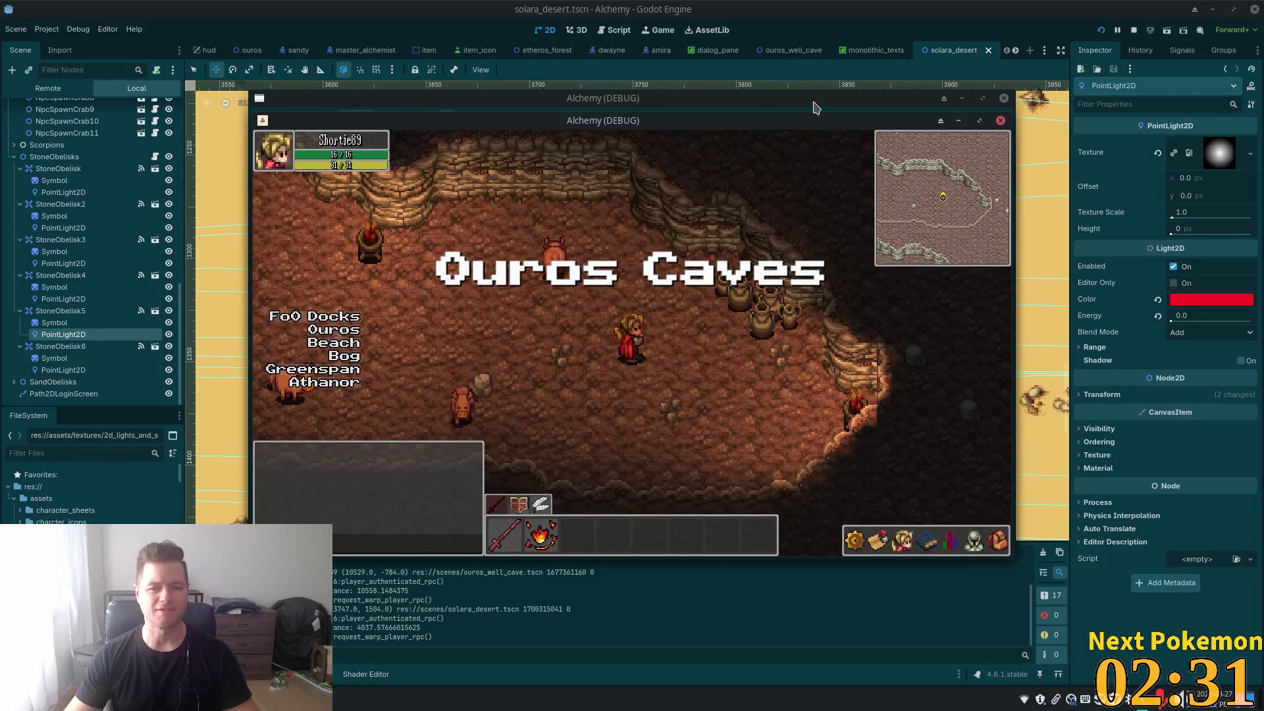
Step: Arrange both Alchemy (DEBUG) windows and walk past the glowing obelisks before returning to the editor
drag(766, 121, 596, 180)
drag(658, 120, 759, 146)
key(Up)
key(Right)
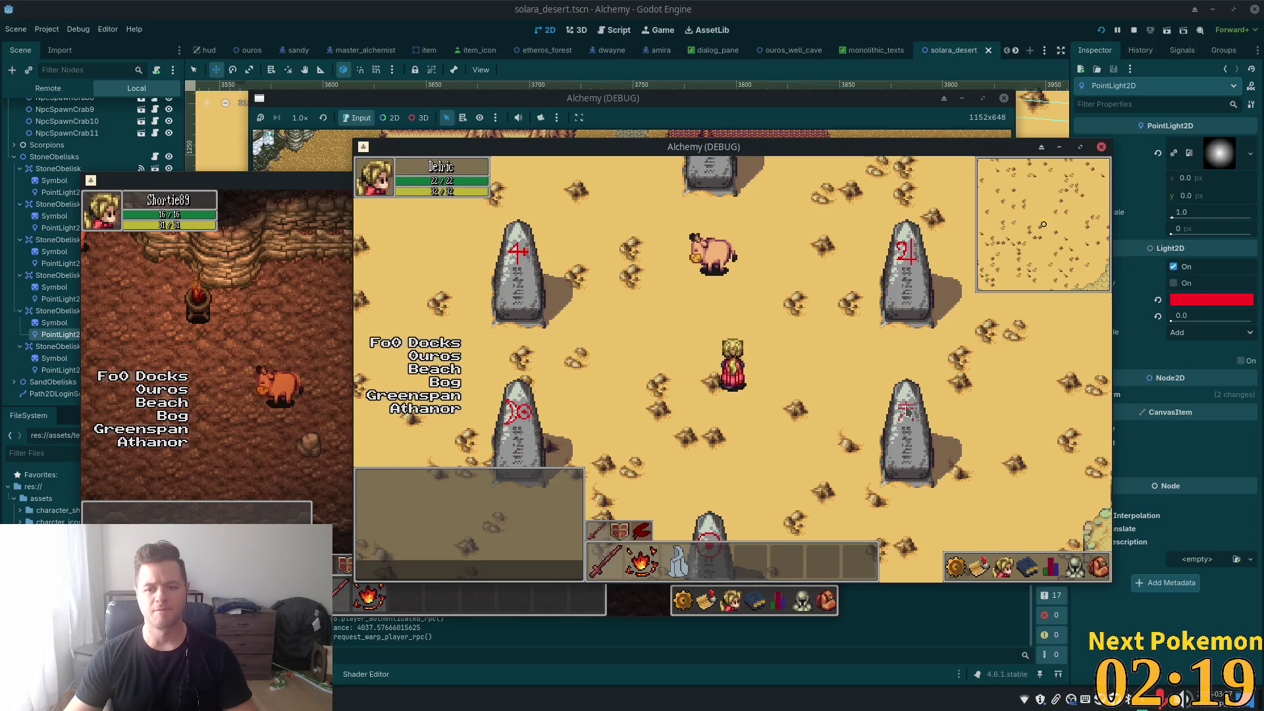
key(Up)
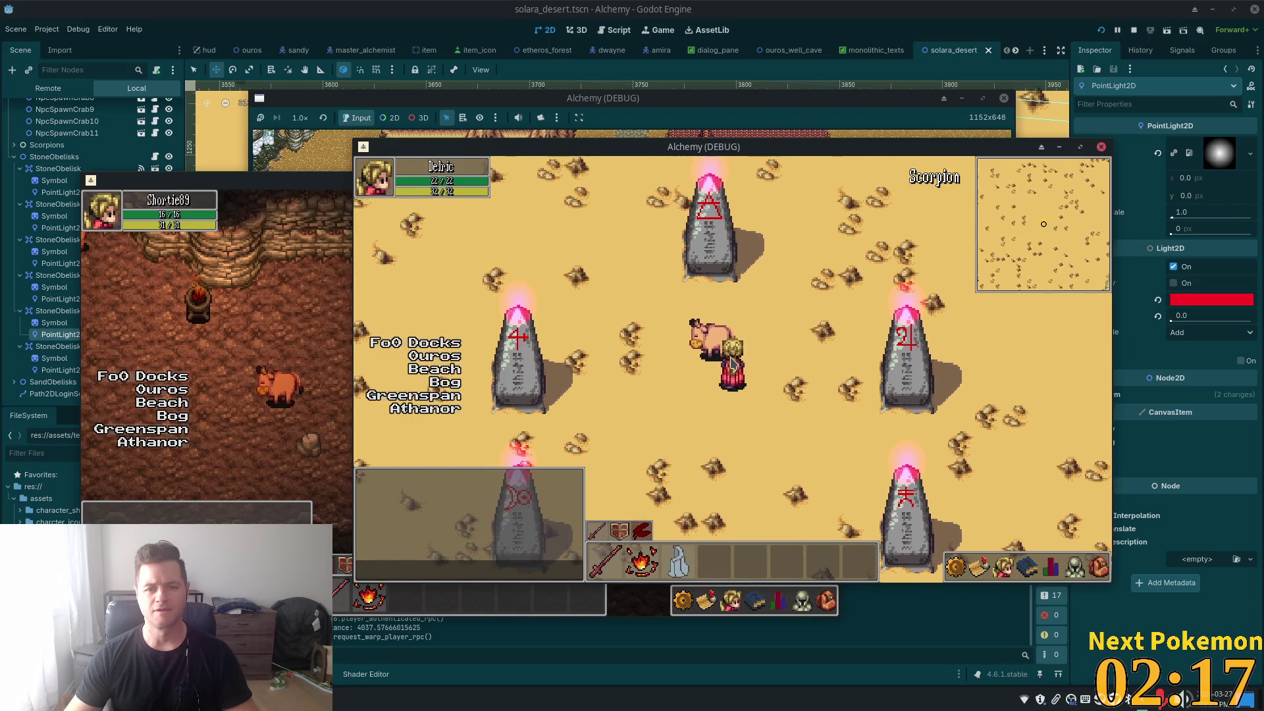
key(Down)
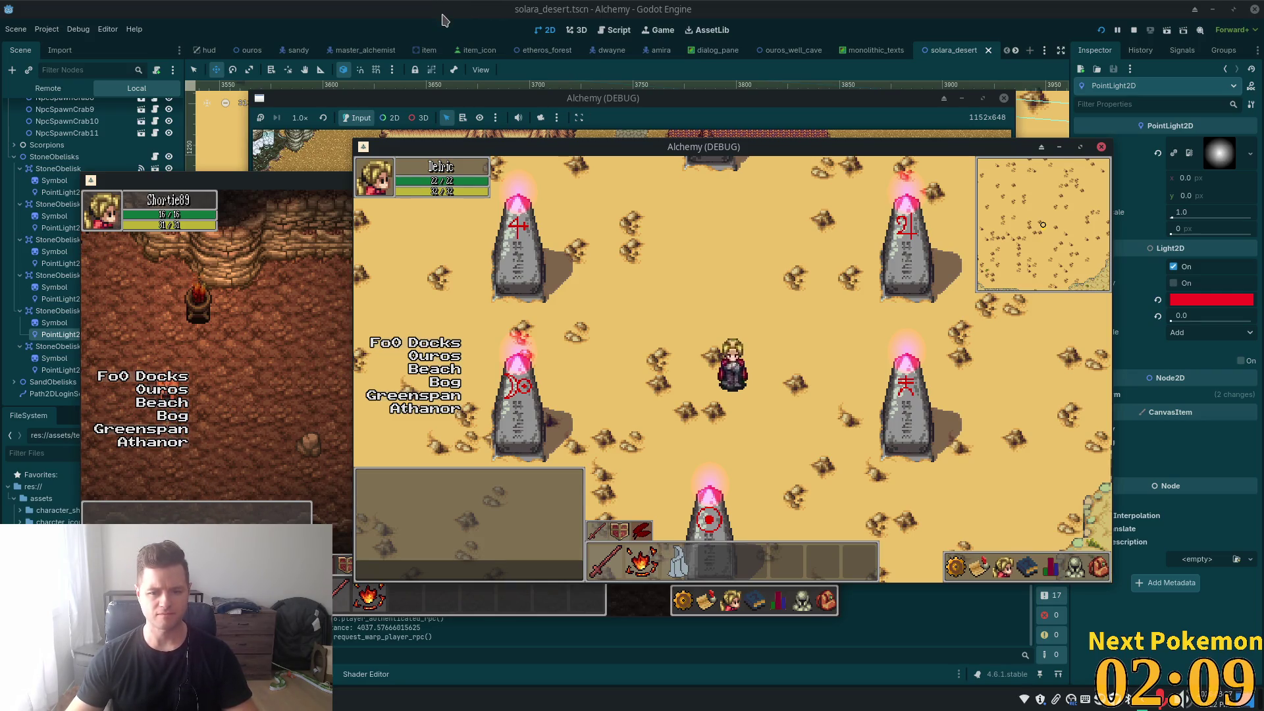
click(442, 19)
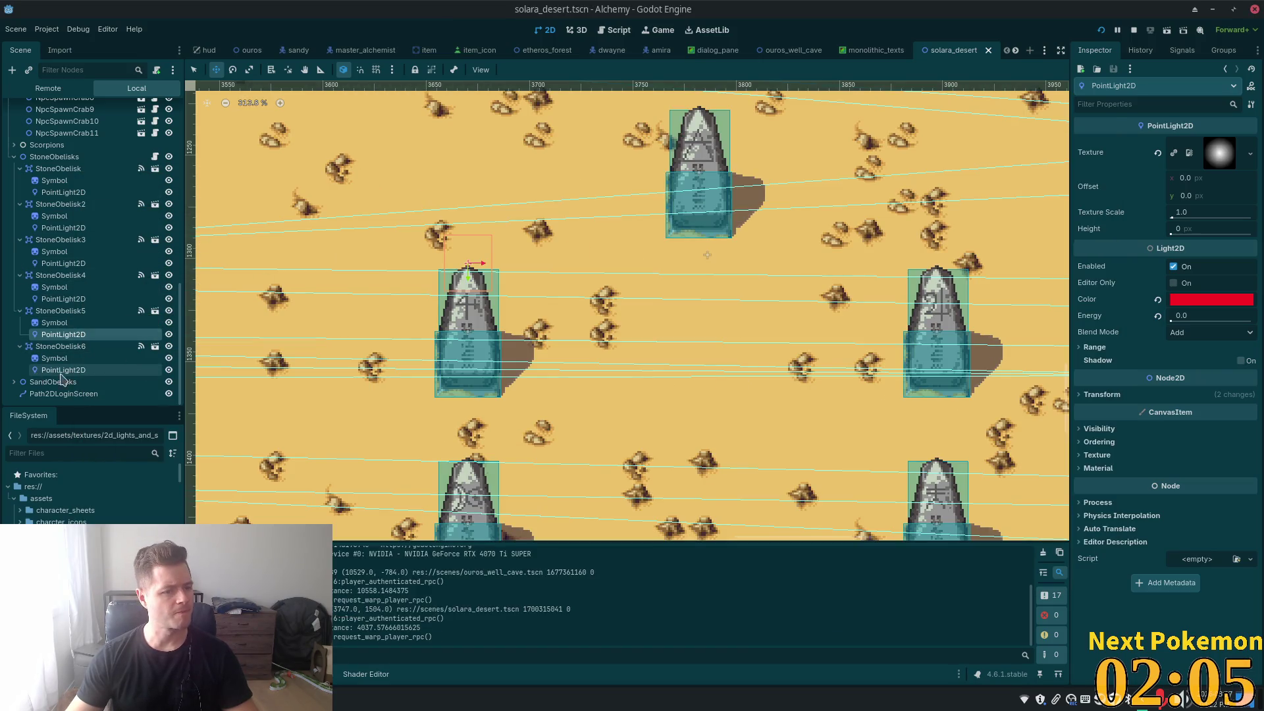
Step: Select Main > Player in the Remote scene tree and scroll through its live Inspector properties
click(53, 89)
scroll(66, 251, down, 1)
click(38, 393)
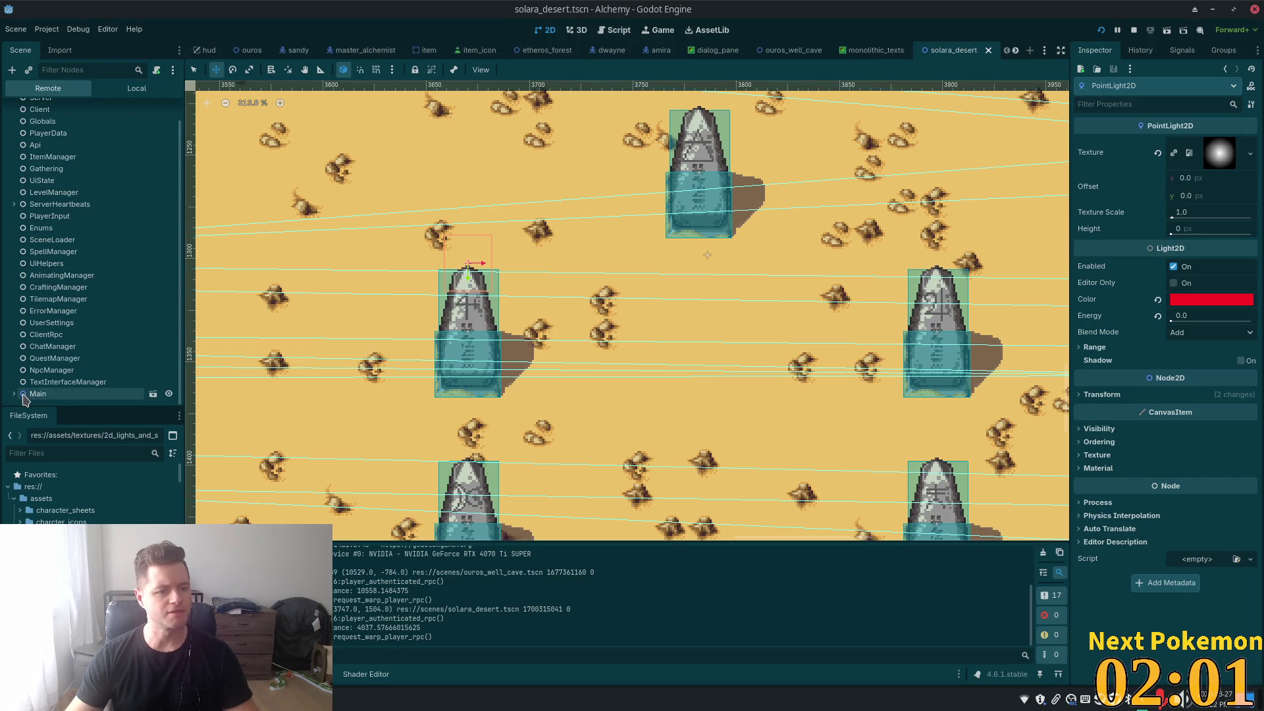
scroll(63, 354, down, 2)
click(51, 360)
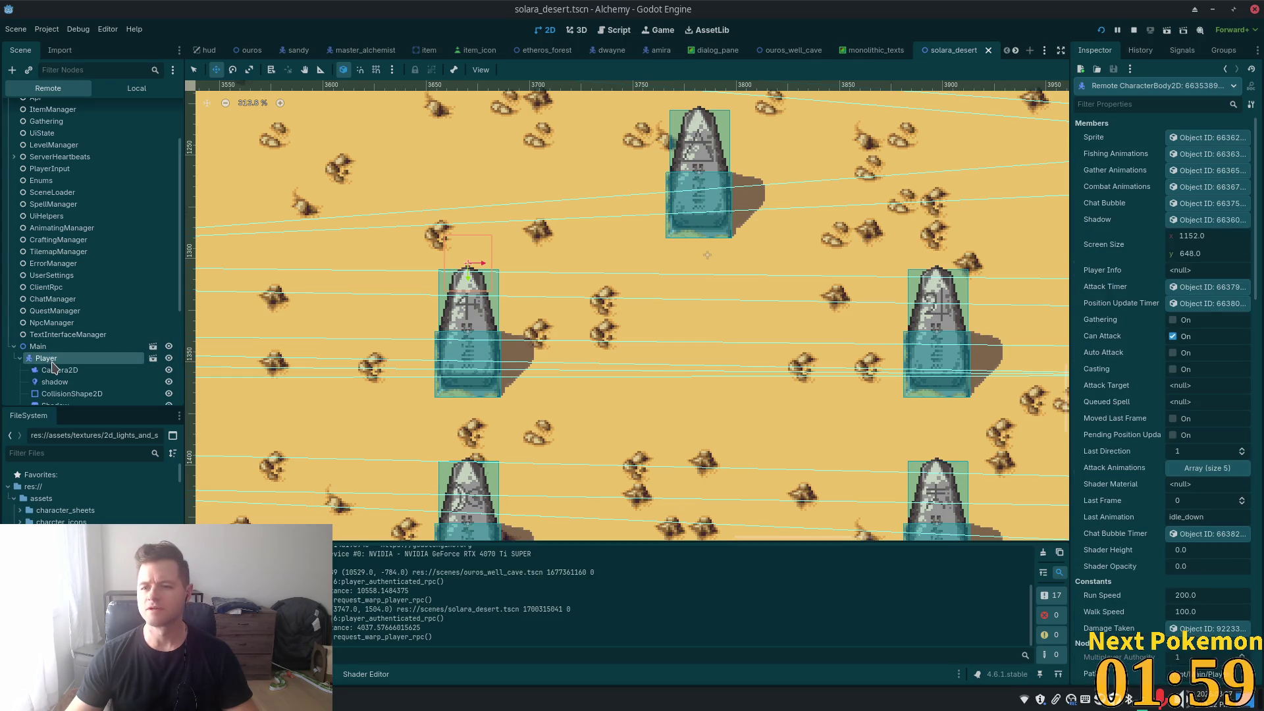
key(alt+Tab)
click(1145, 454)
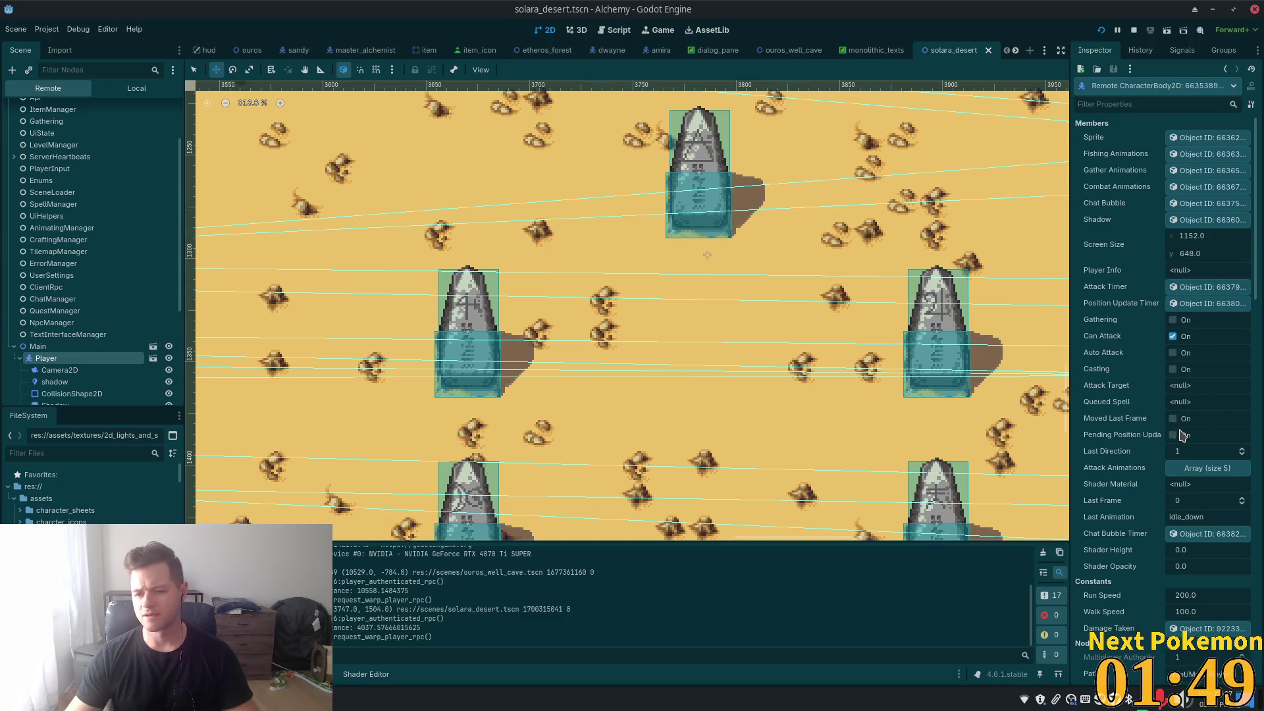
scroll(110, 343, down, 2)
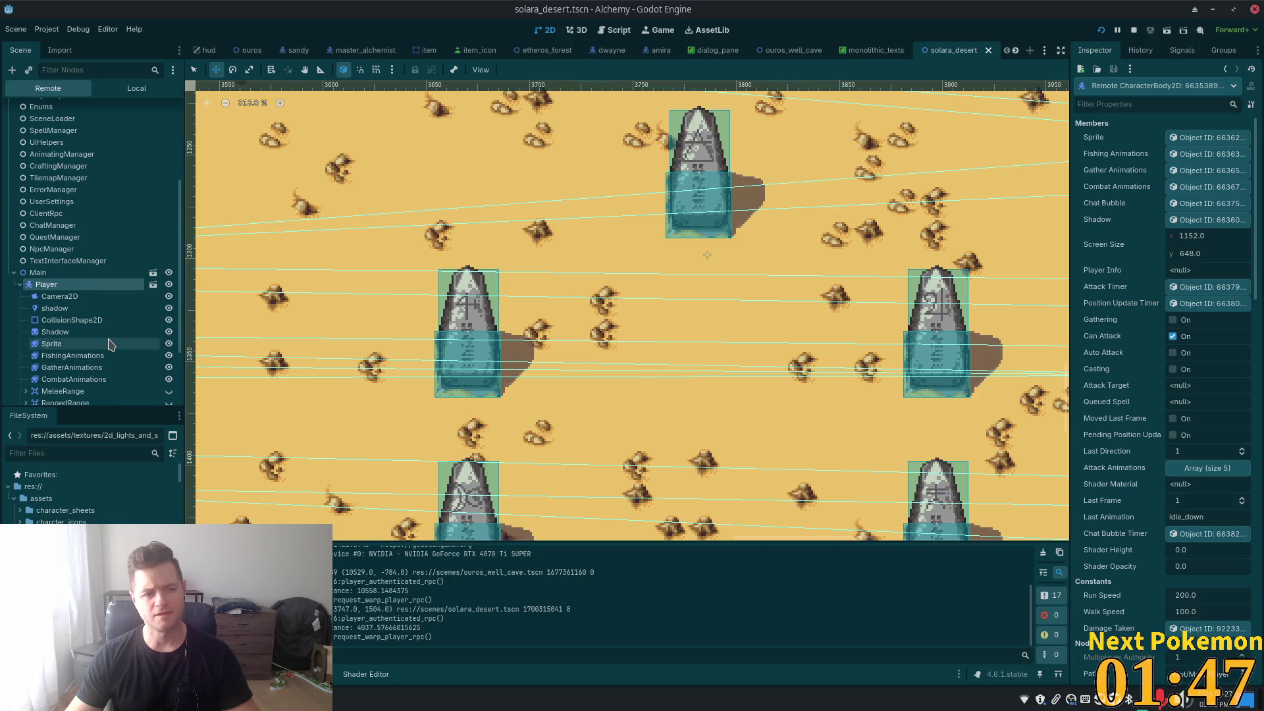
scroll(110, 343, down, 1)
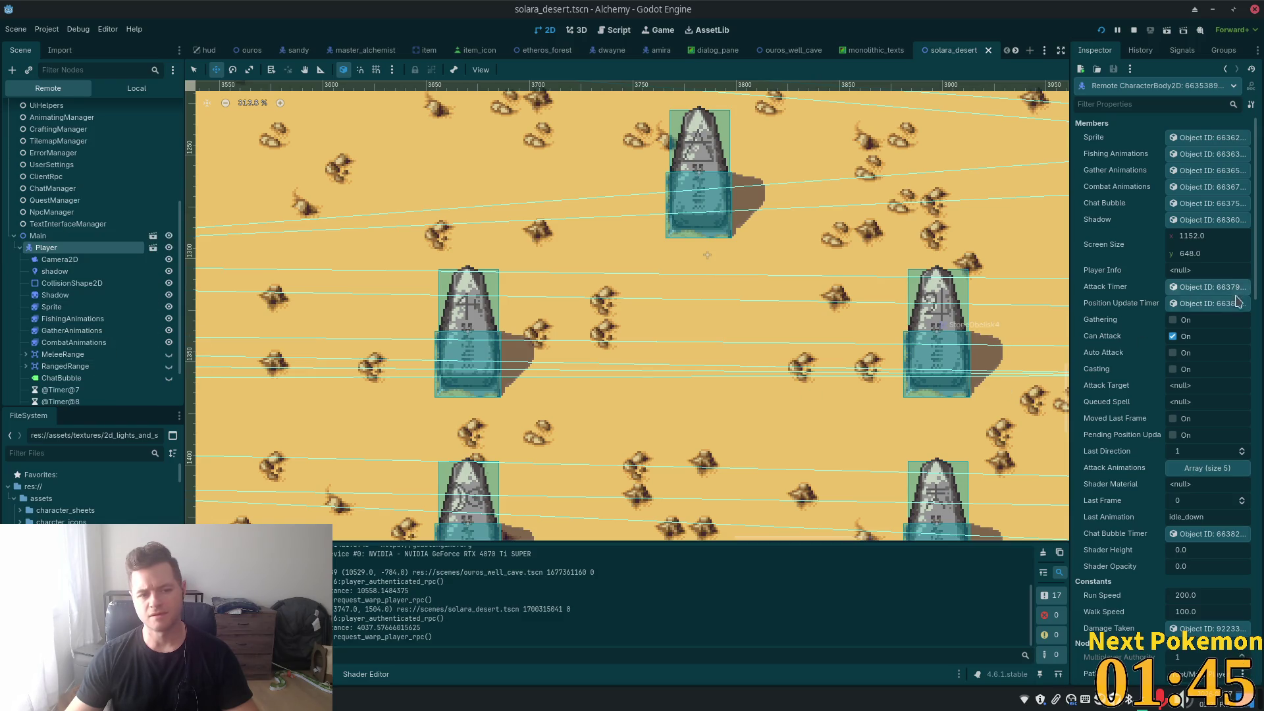
scroll(1229, 319, down, 2)
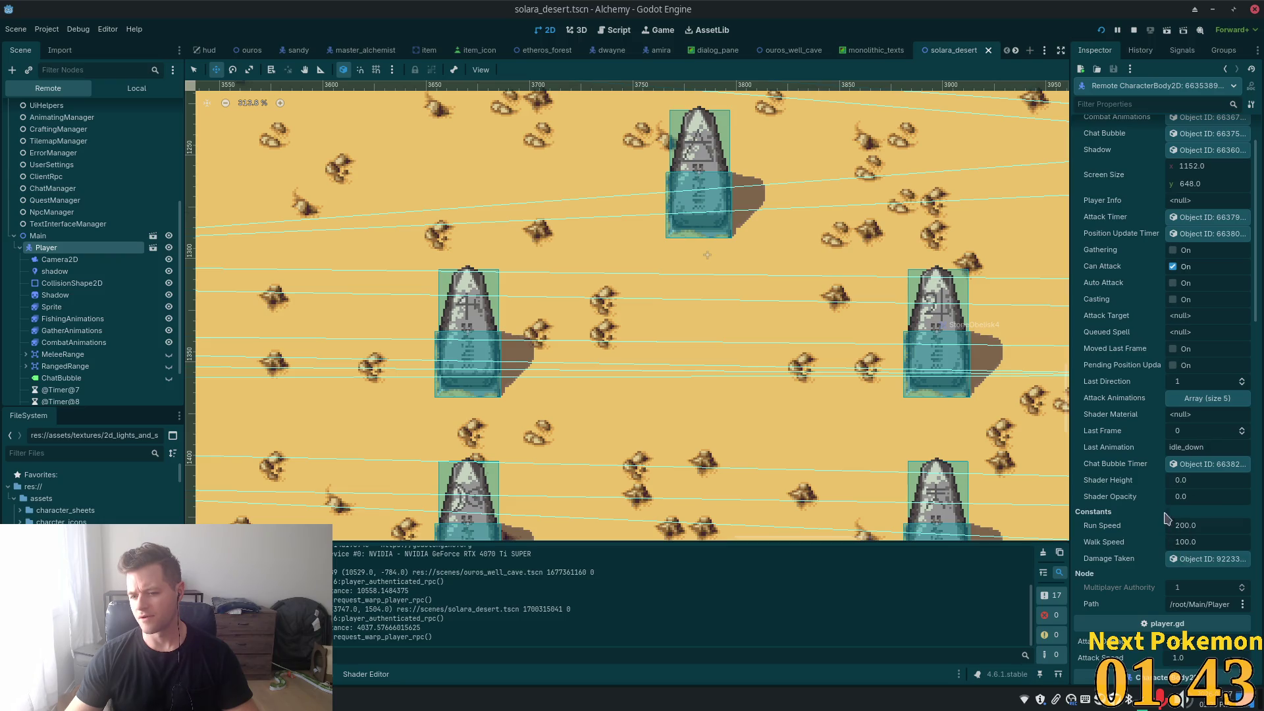
scroll(1172, 408, up, 2)
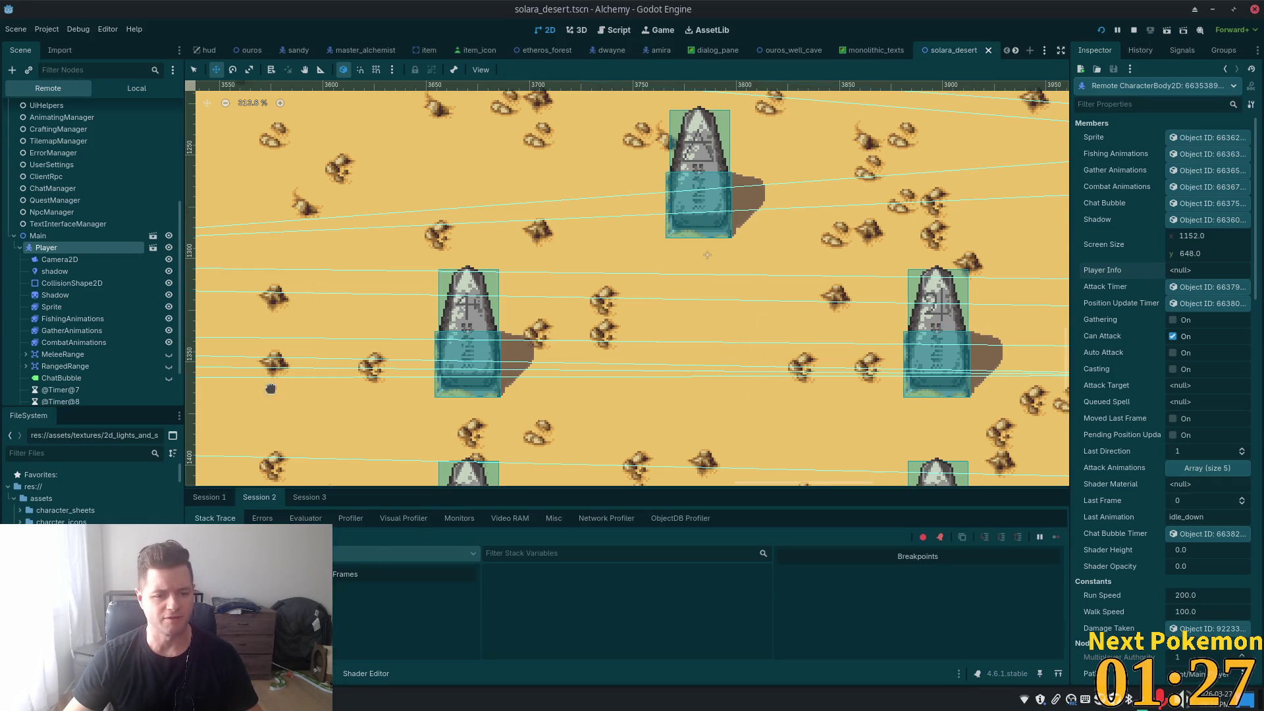
Step: Switch to the second debug session and inspect the player's live Camera2D settings
click(298, 500)
click(270, 500)
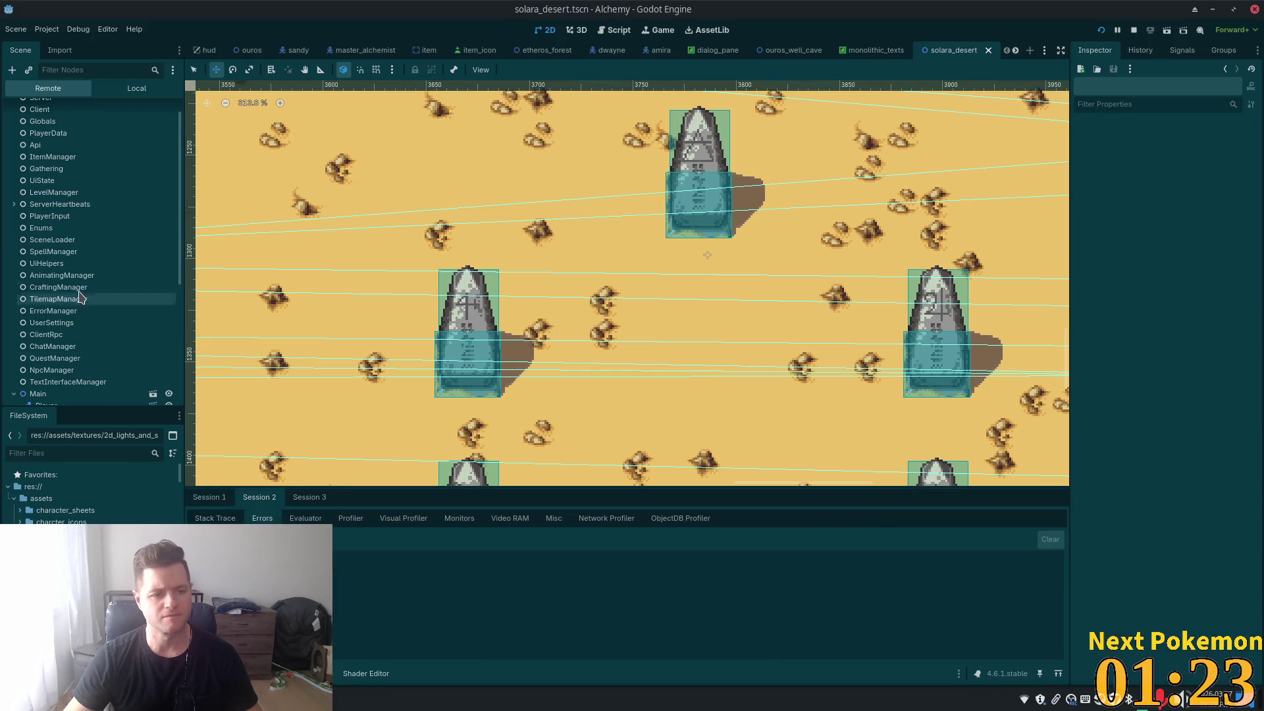
click(54, 269)
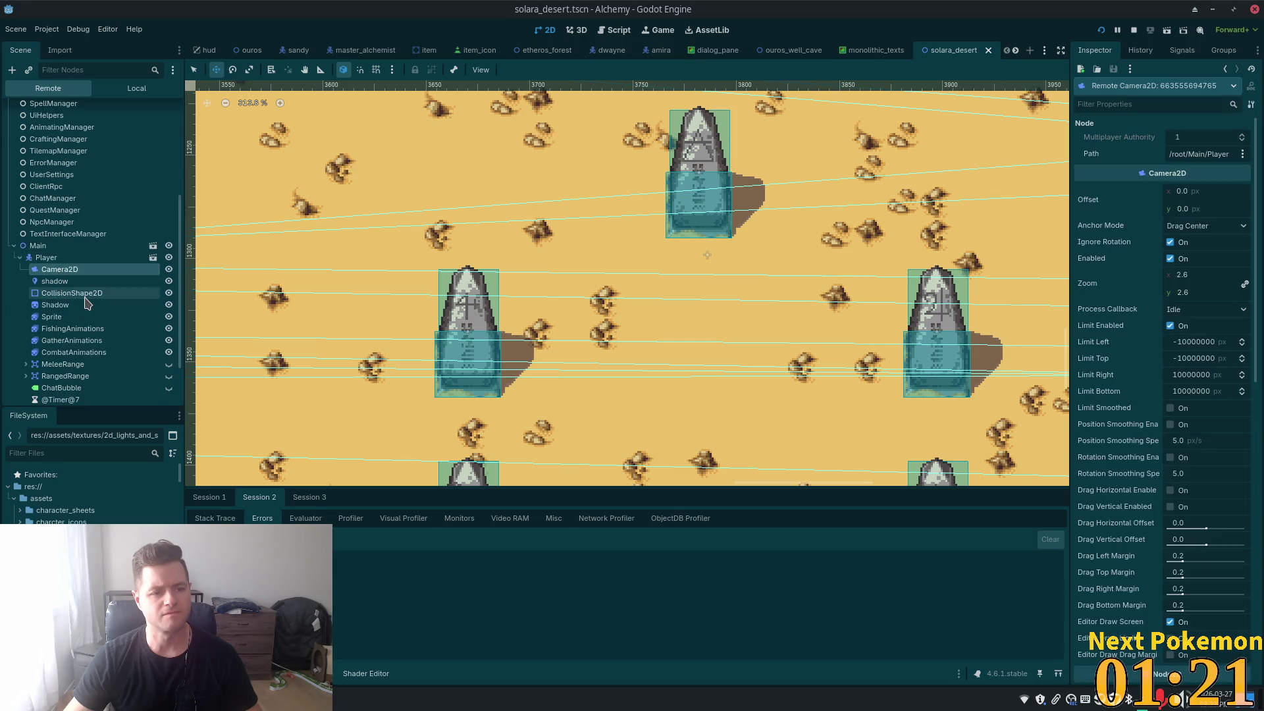
scroll(86, 303, down, 2)
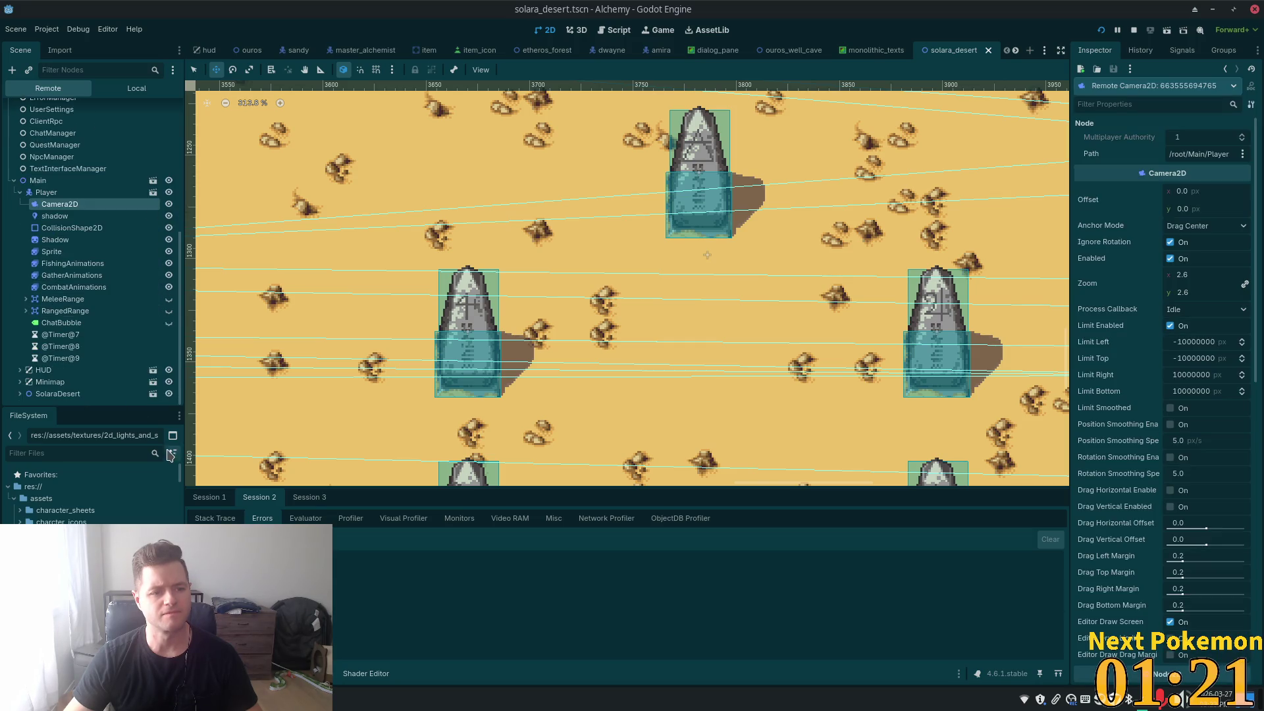
click(20, 192)
click(41, 393)
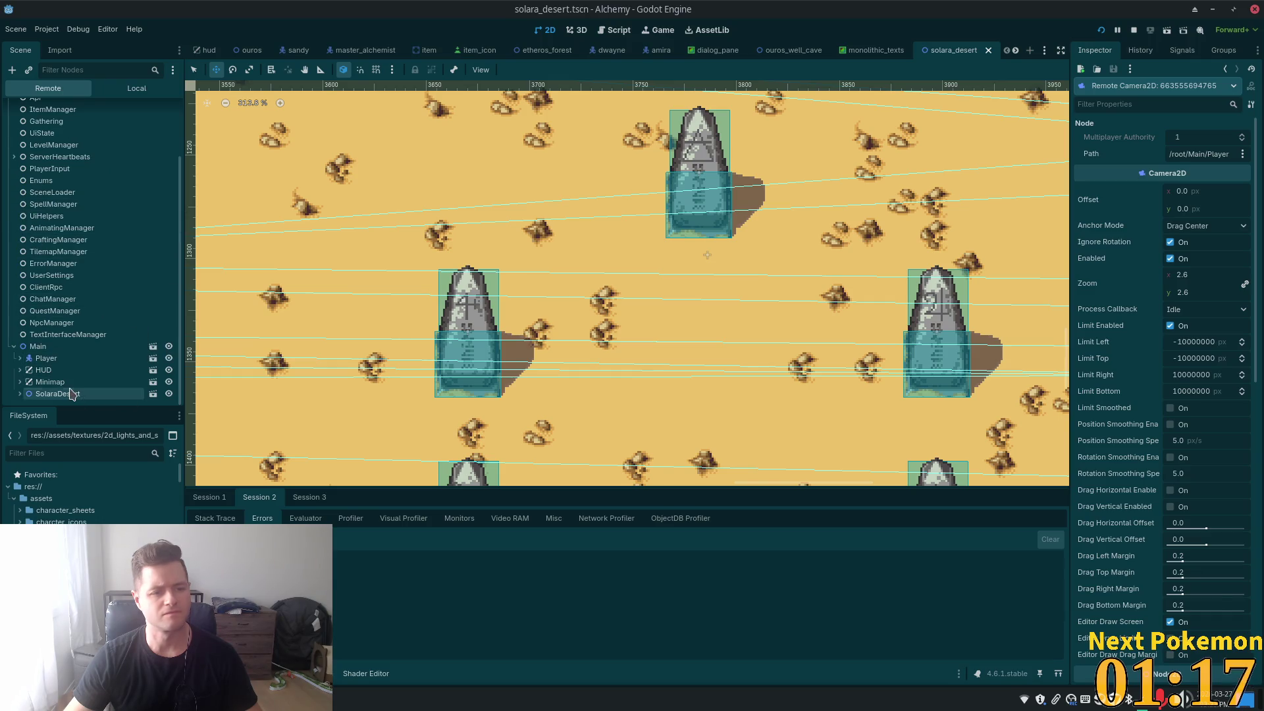
scroll(38, 388, down, 10)
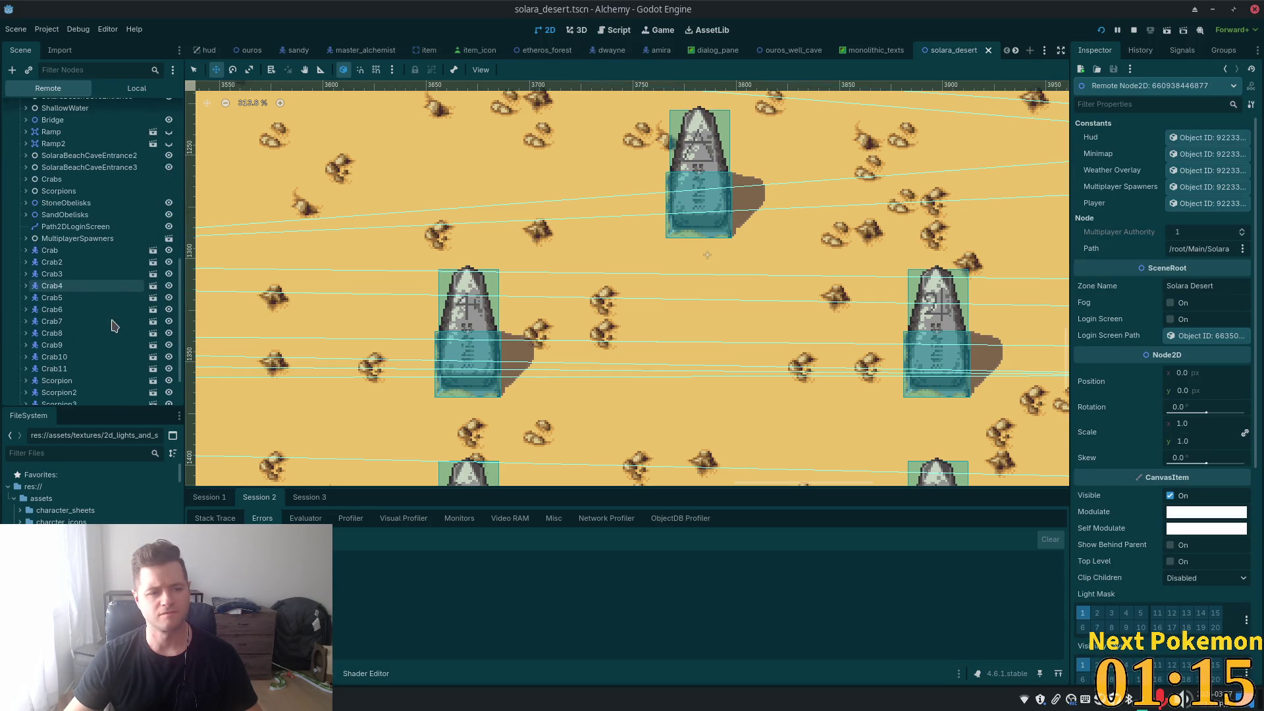
scroll(28, 331, up, 5)
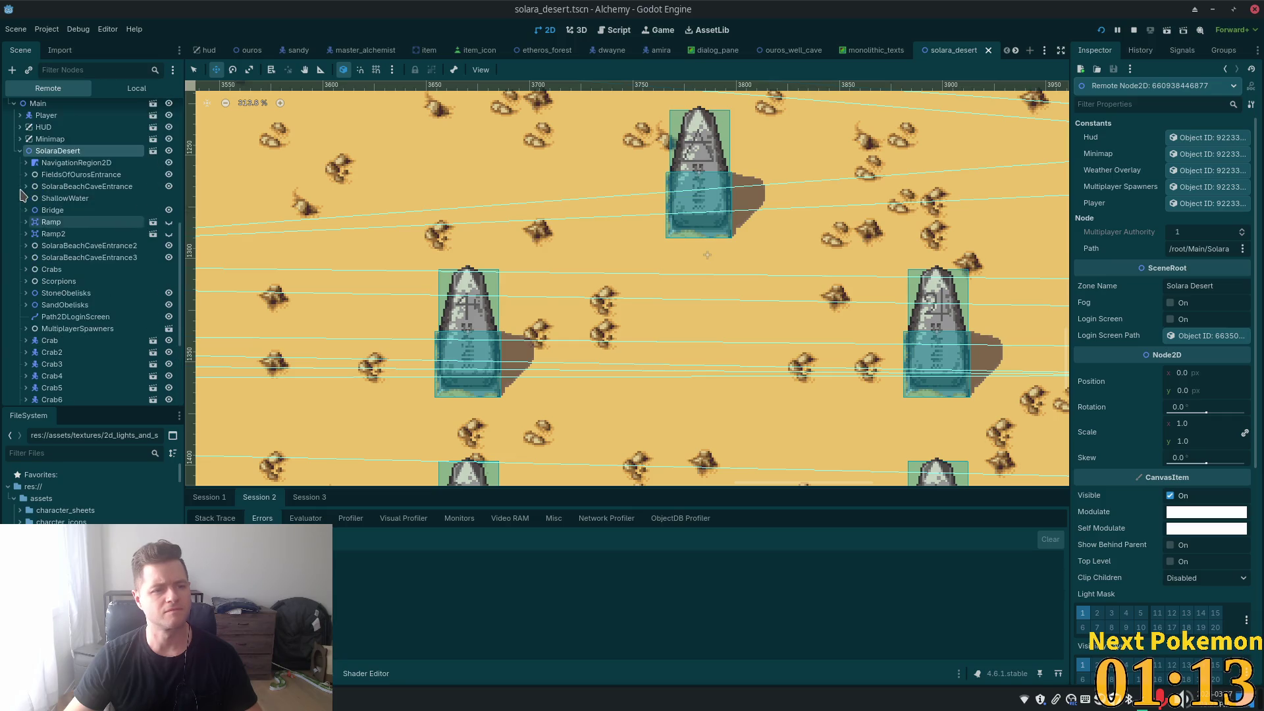
click(26, 292)
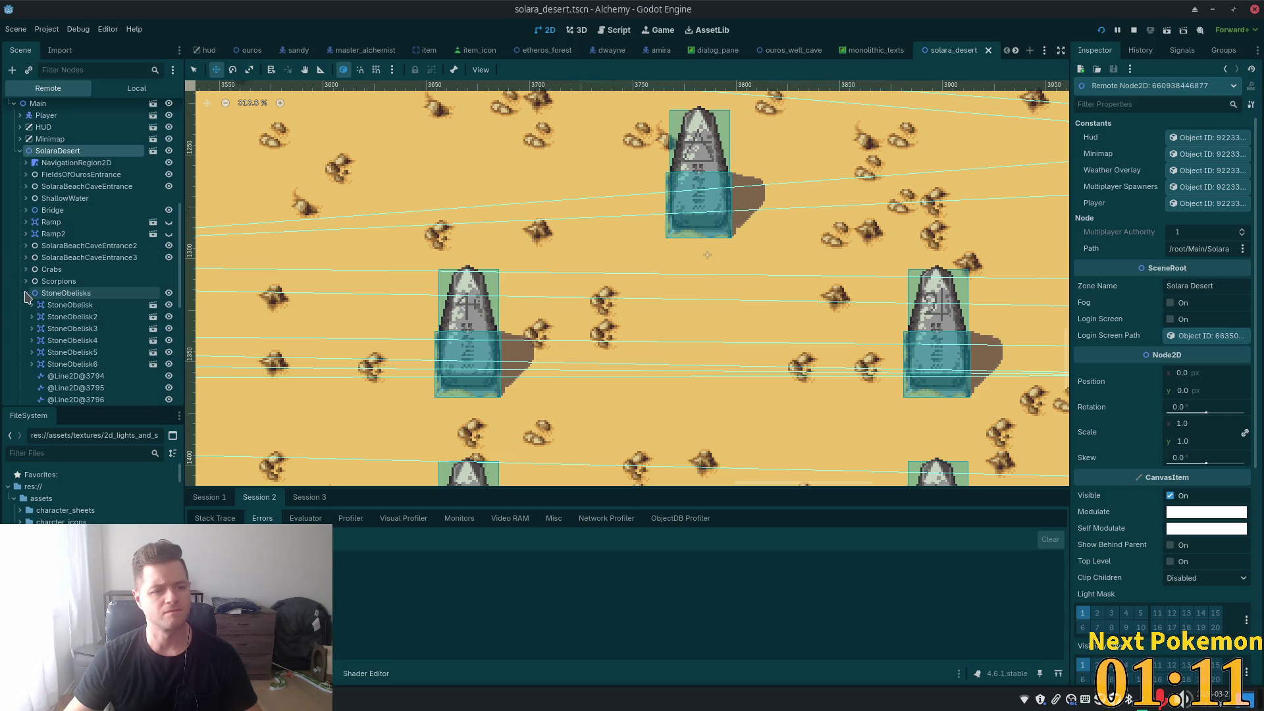
scroll(83, 283, down, 2)
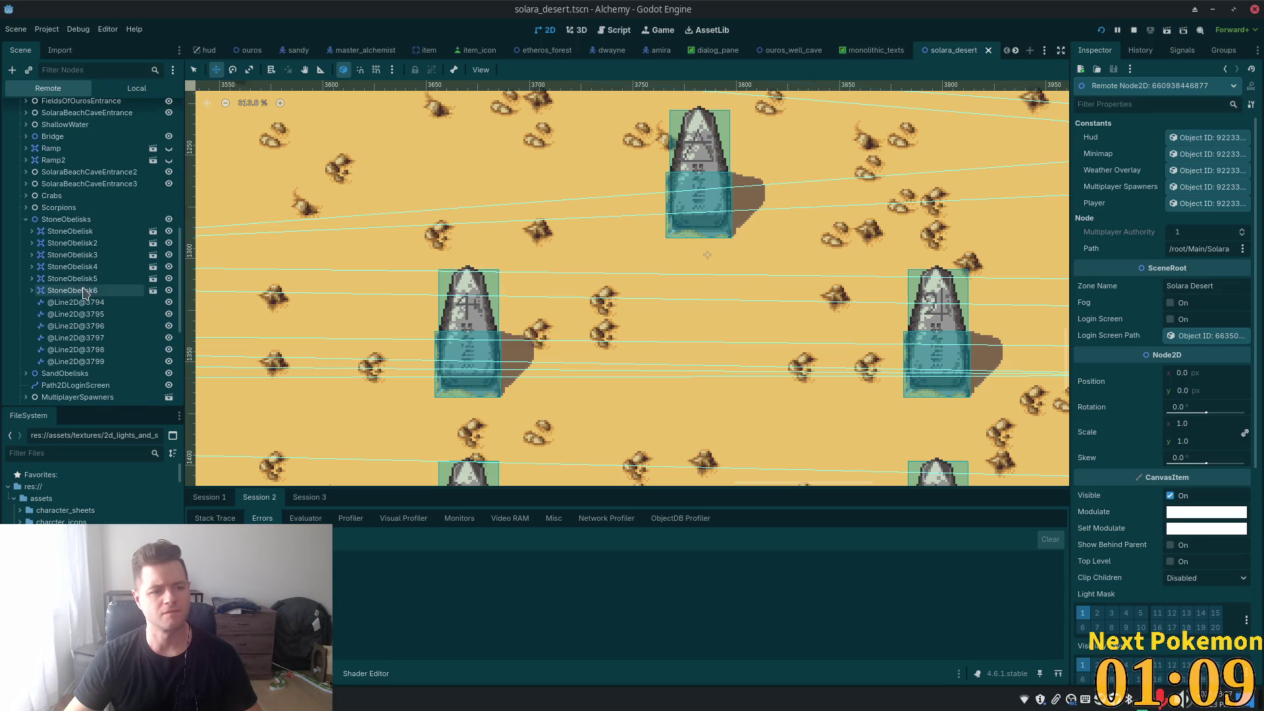
click(73, 306)
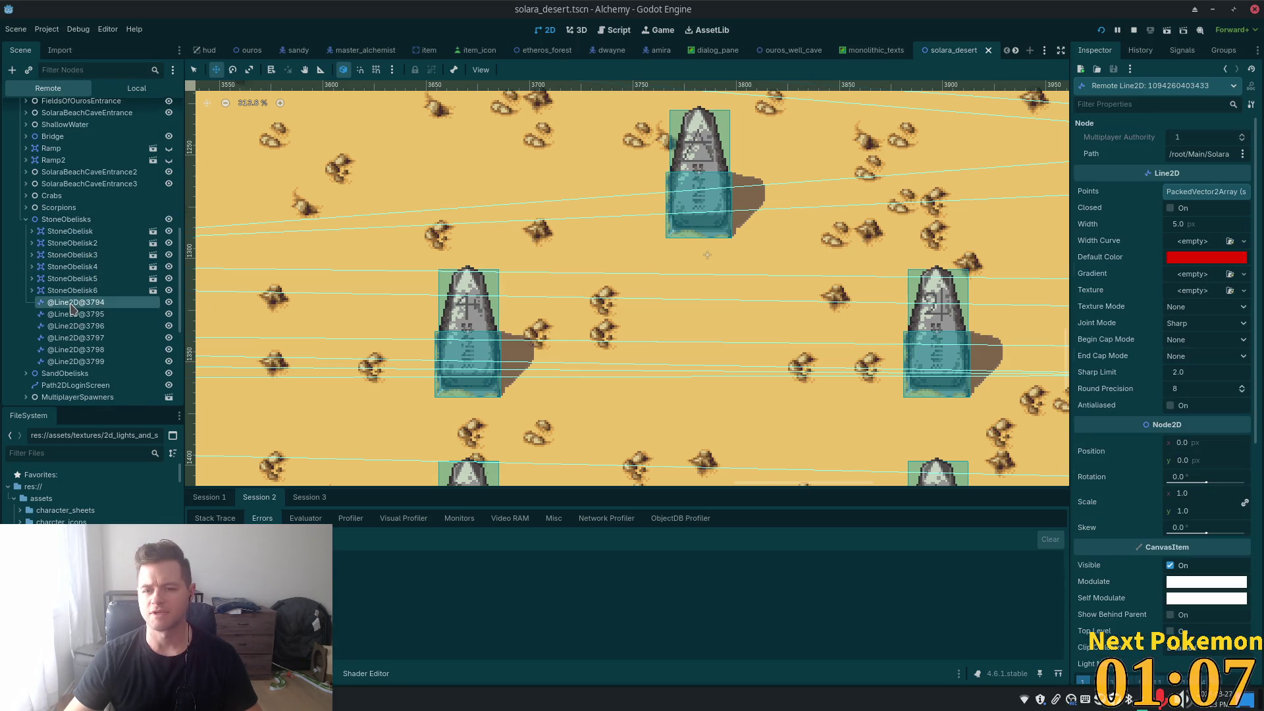
Step: Expand the beam's Points to show (3782, 1473) and (3670, 1396), and choose the Select tool
scroll(480, 283, down, 10)
scroll(480, 288, down, 9)
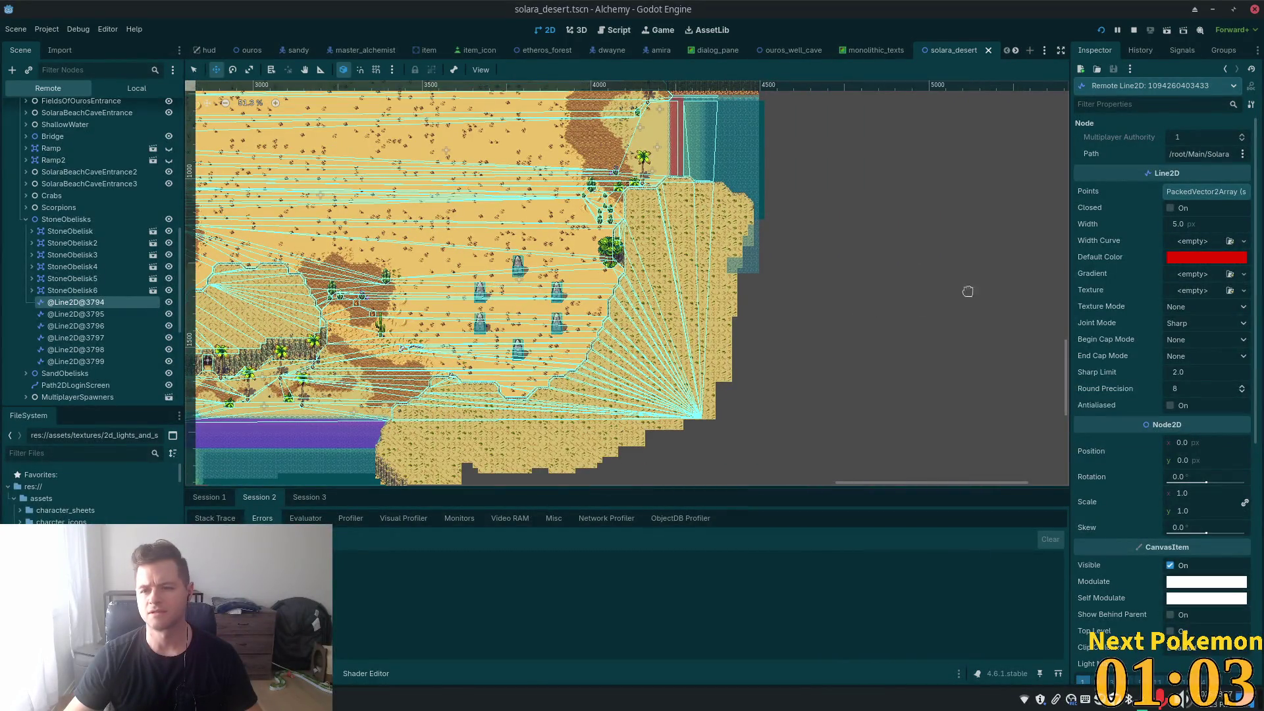
click(1204, 193)
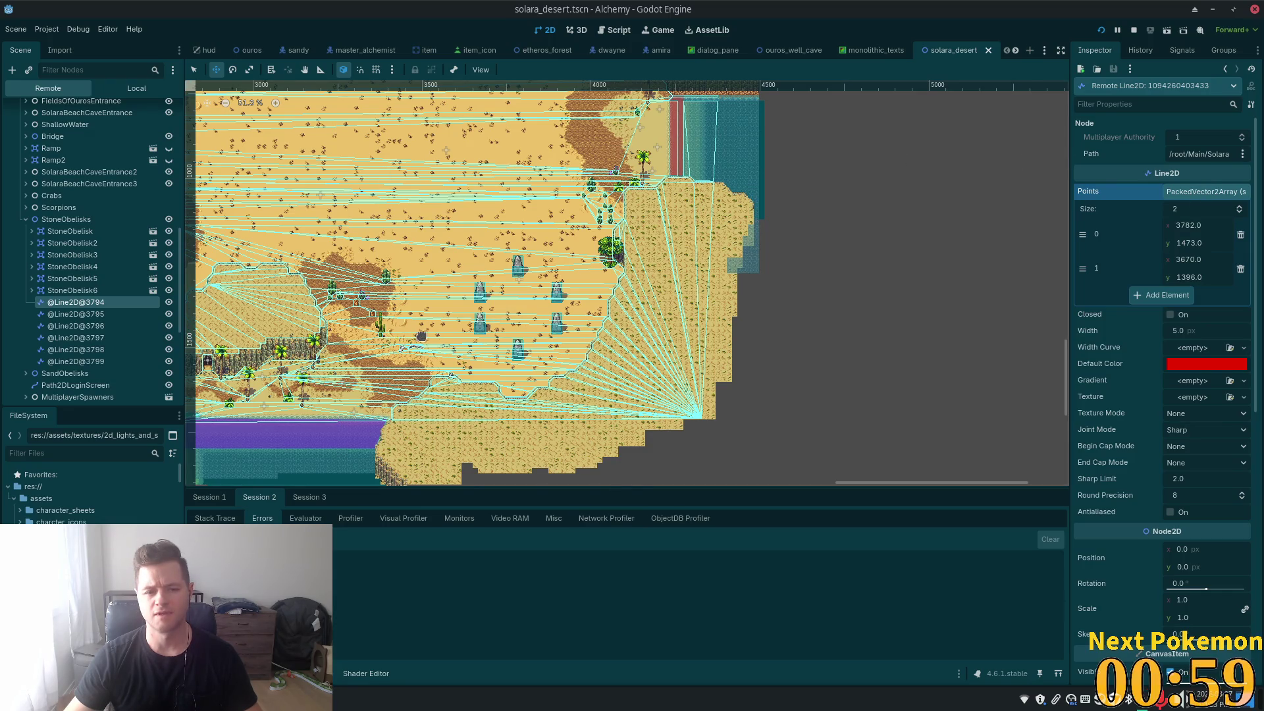
scroll(395, 339, up, 6)
scroll(602, 261, up, 1)
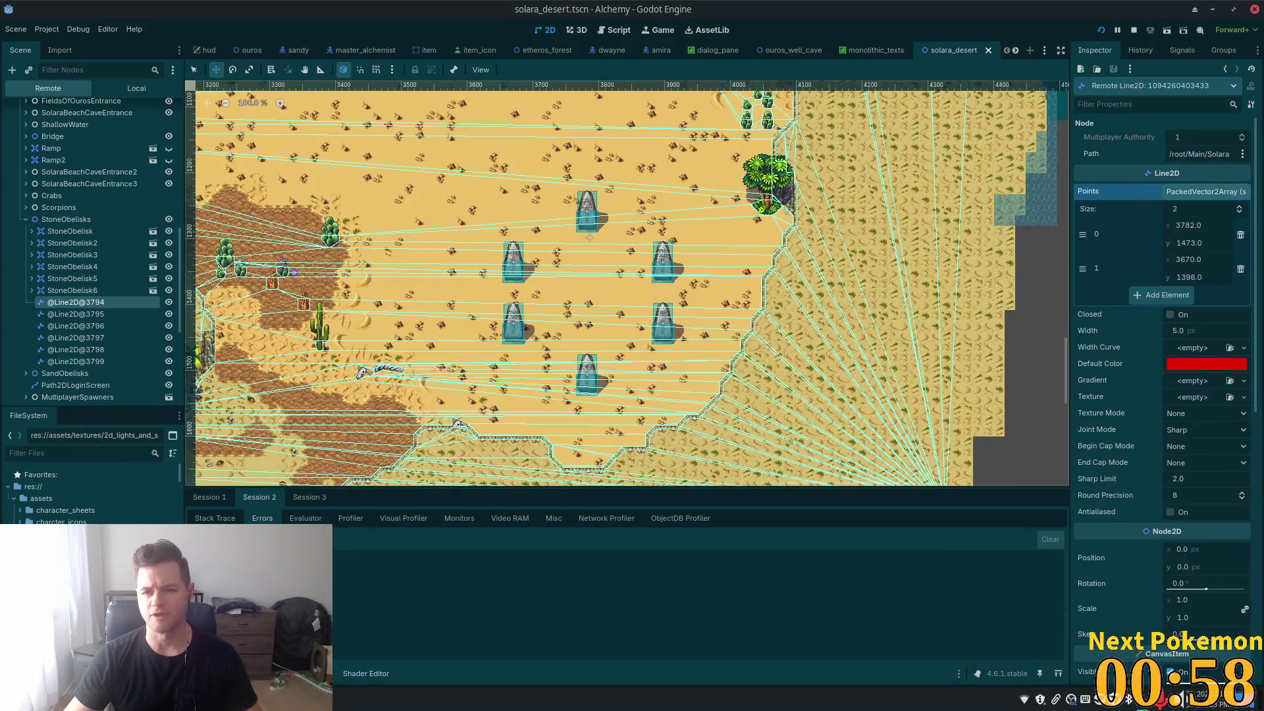
scroll(689, 220, up, 2)
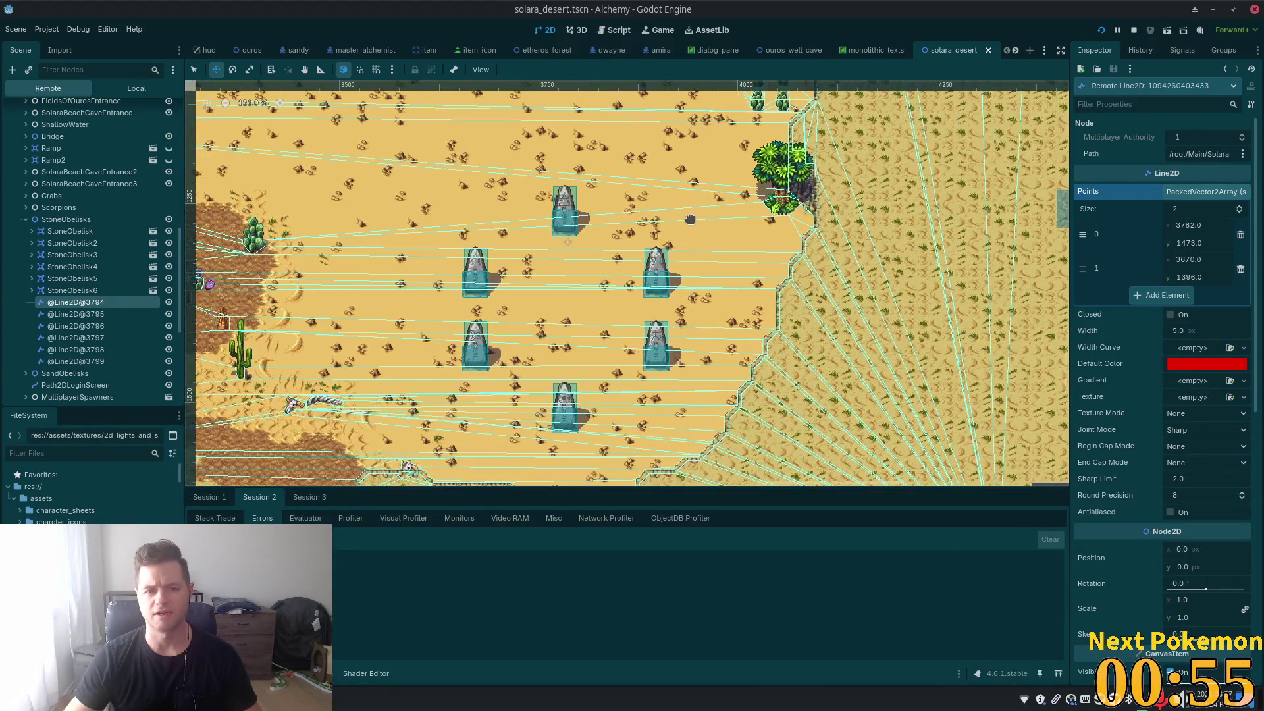
scroll(668, 222, up, 1)
scroll(635, 219, down, 1)
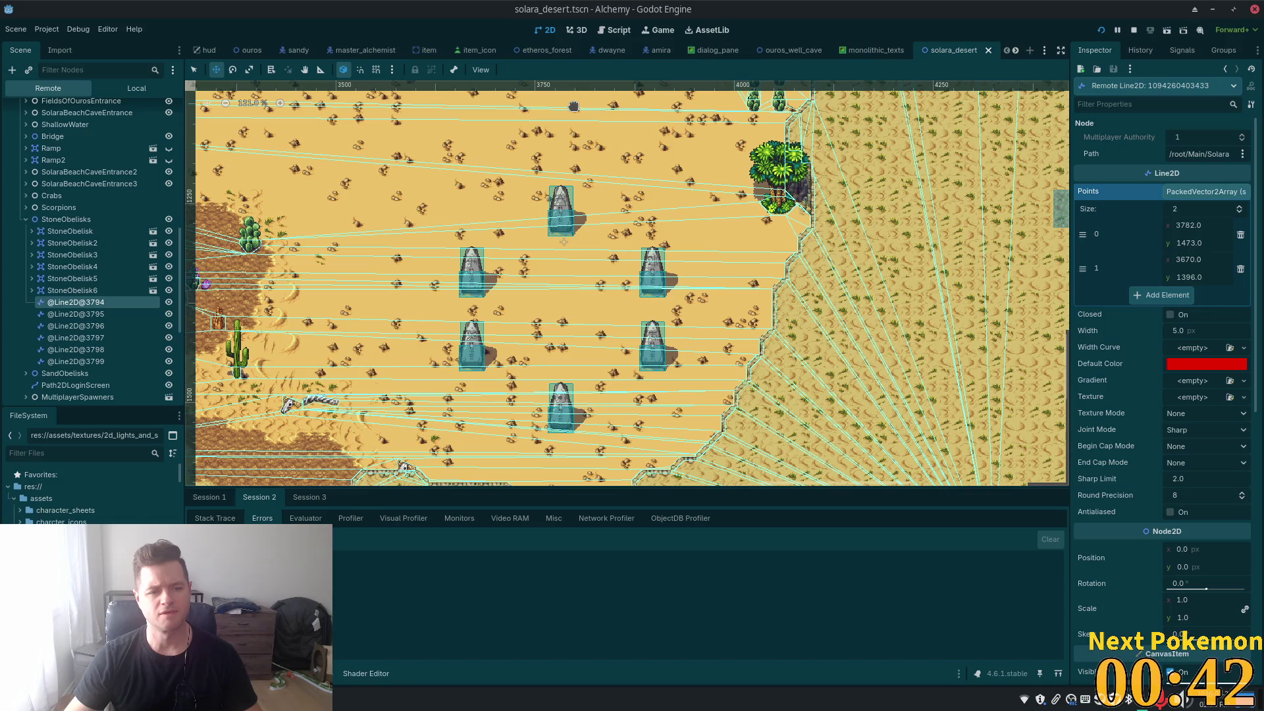
click(193, 69)
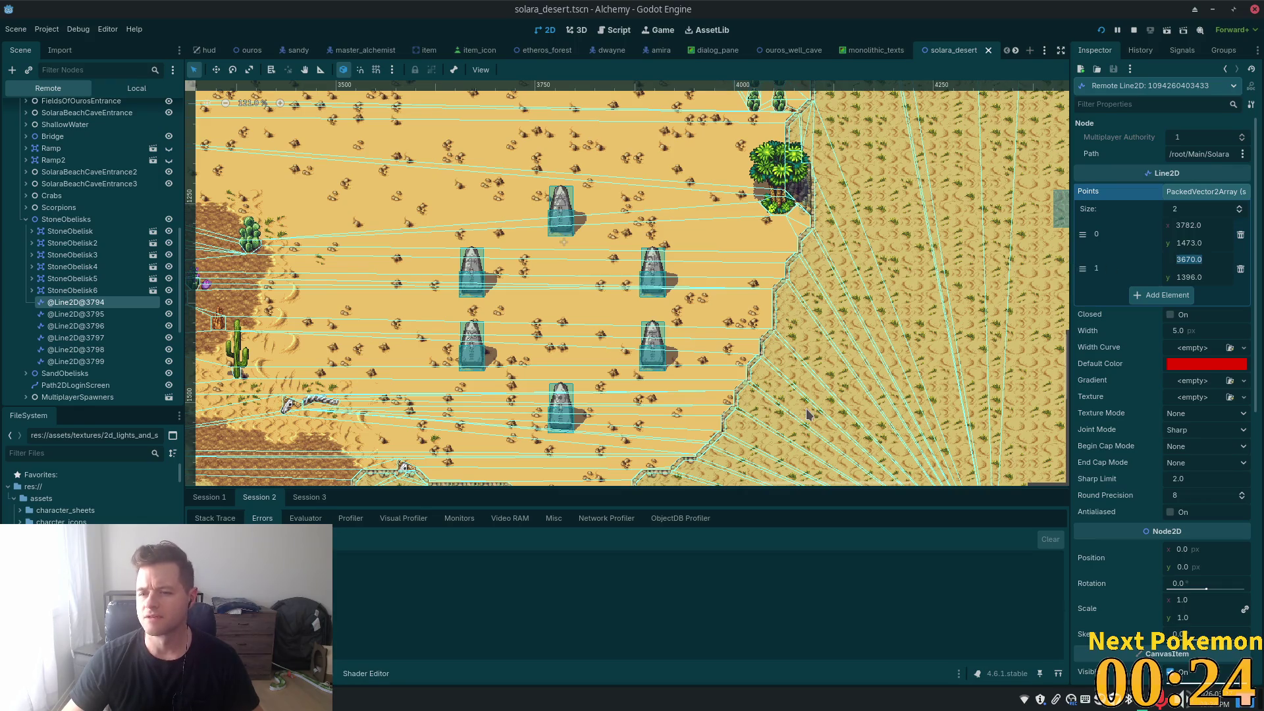
scroll(705, 380, up, 3)
scroll(525, 325, up, 1)
drag(524, 325, 689, 289)
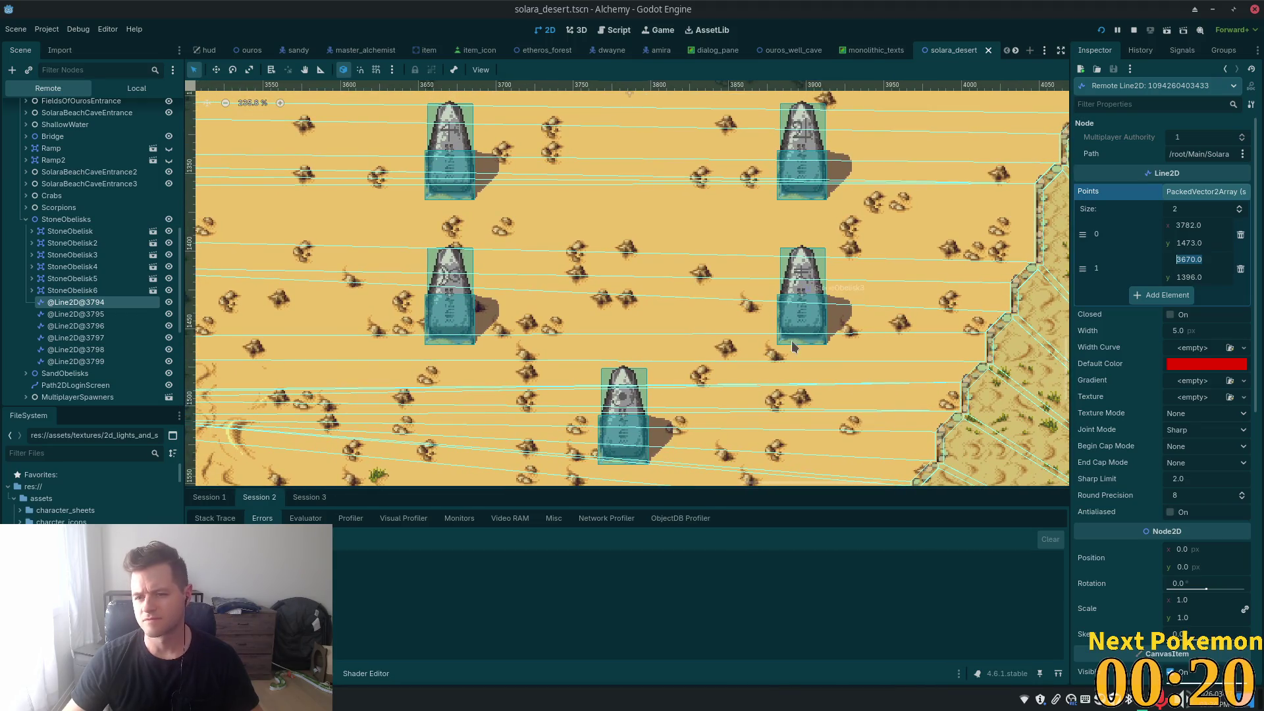
scroll(672, 368, up, 5)
scroll(603, 388, up, 1)
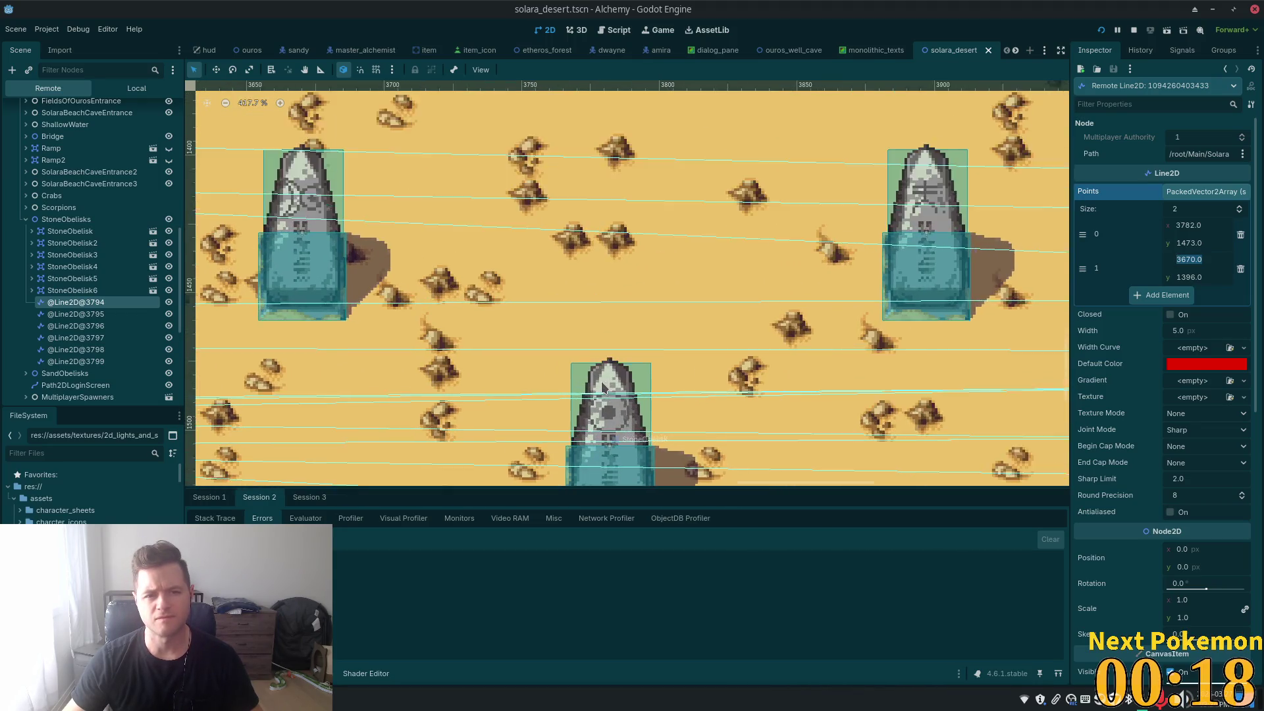
scroll(603, 387, up, 11)
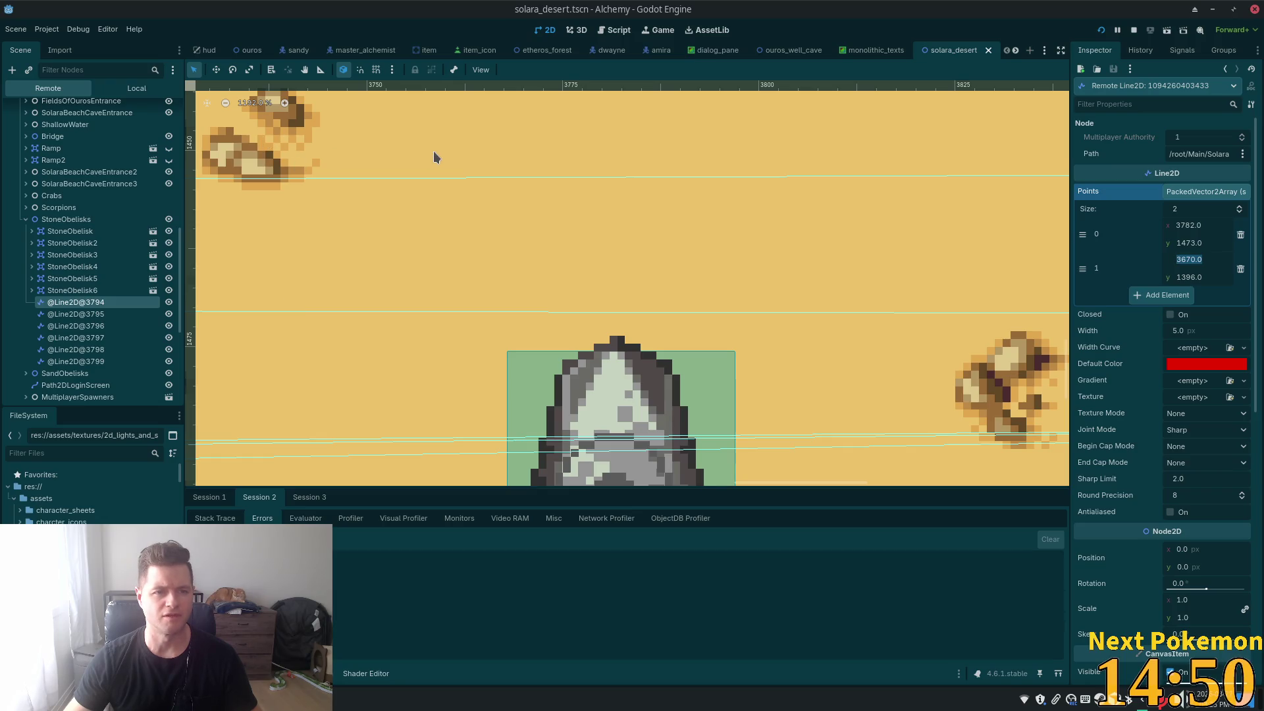
scroll(433, 156, up, 10)
scroll(556, 310, left, 10)
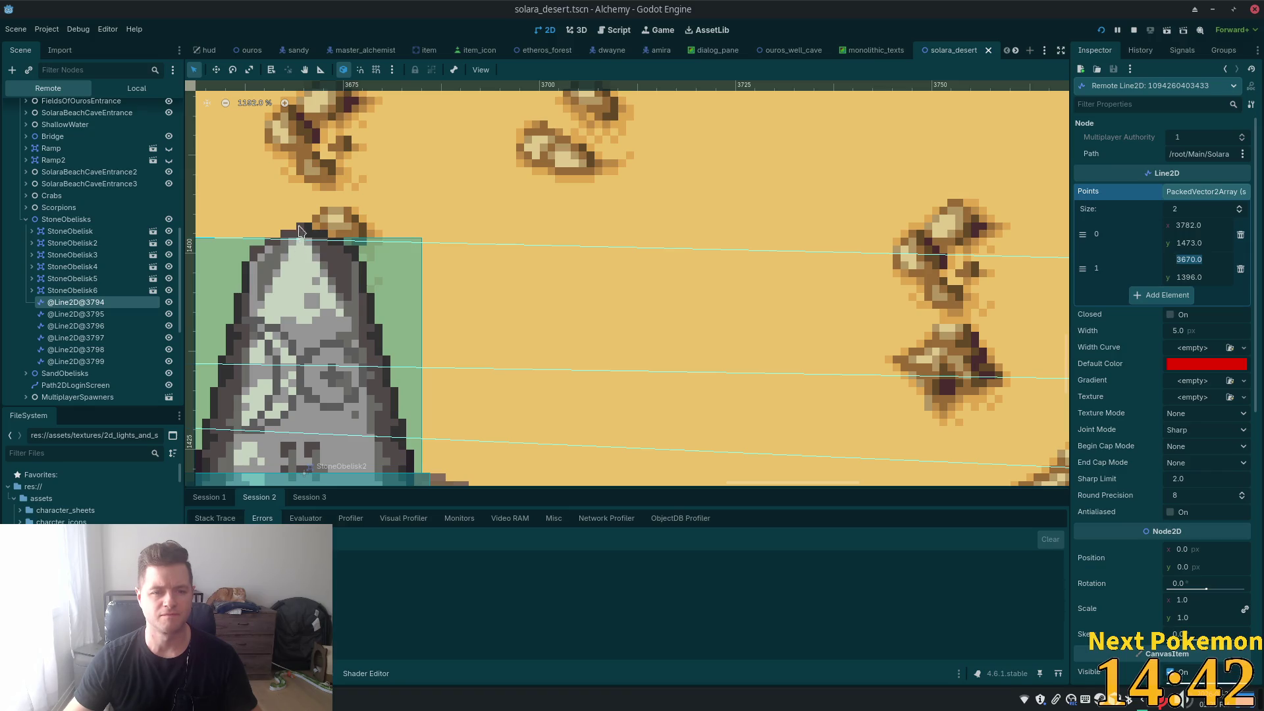
scroll(299, 230, down, 6)
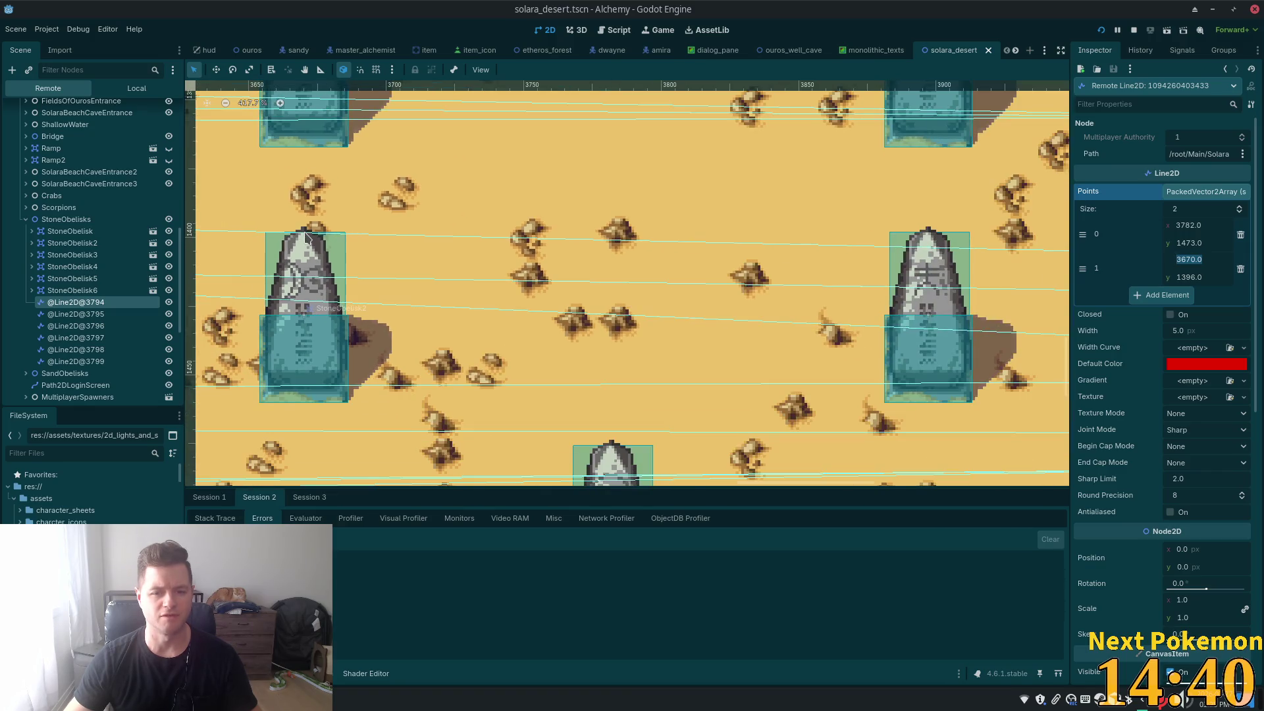
scroll(516, 169, down, 1)
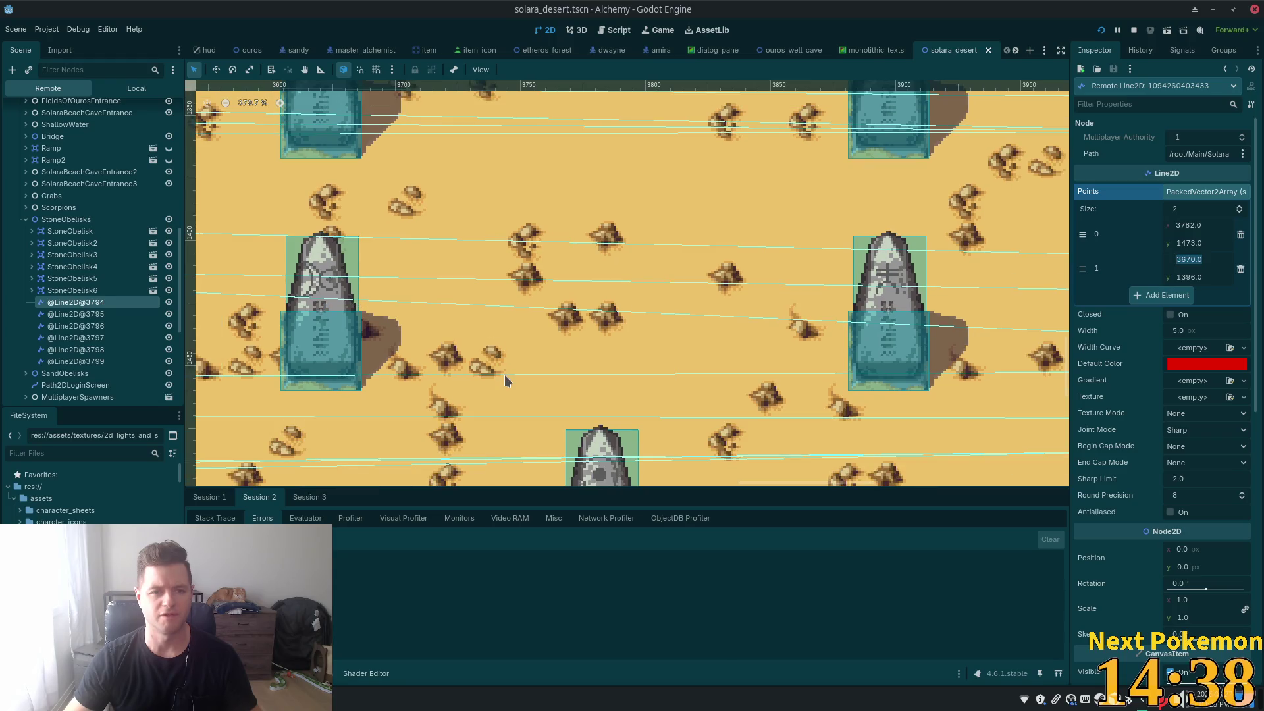
scroll(468, 226, up, 3)
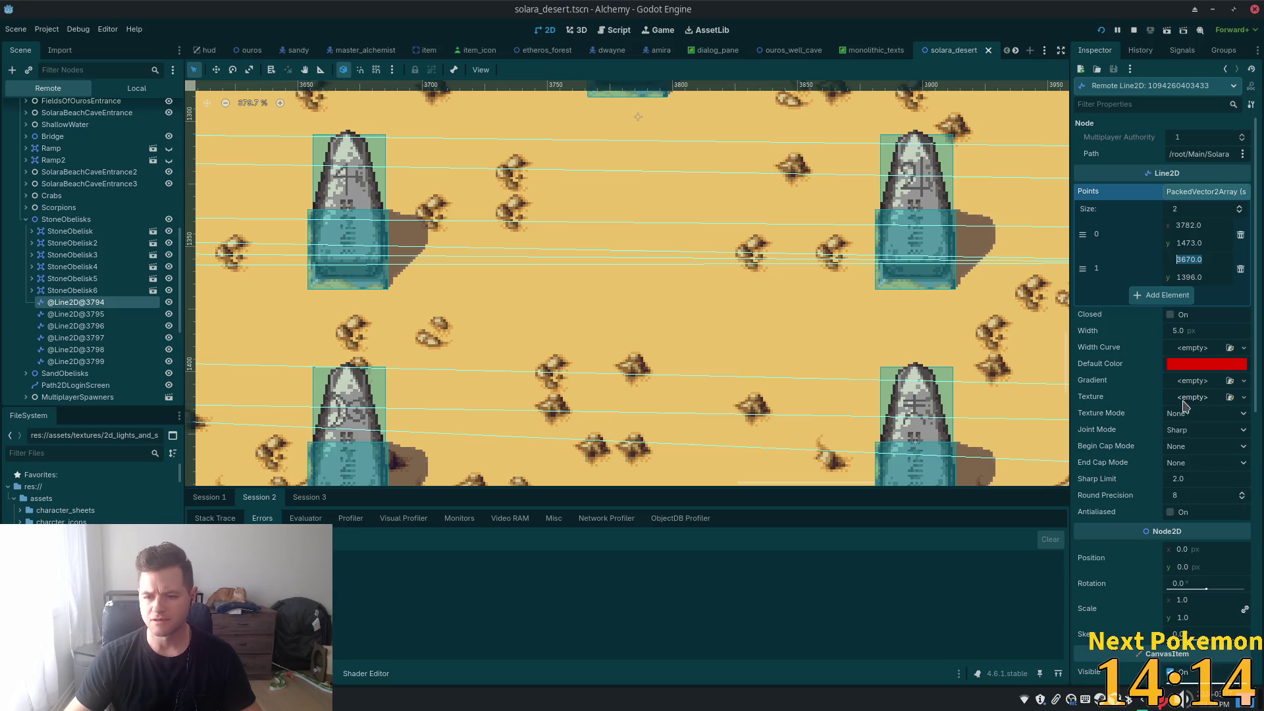
scroll(1181, 452, down, 5)
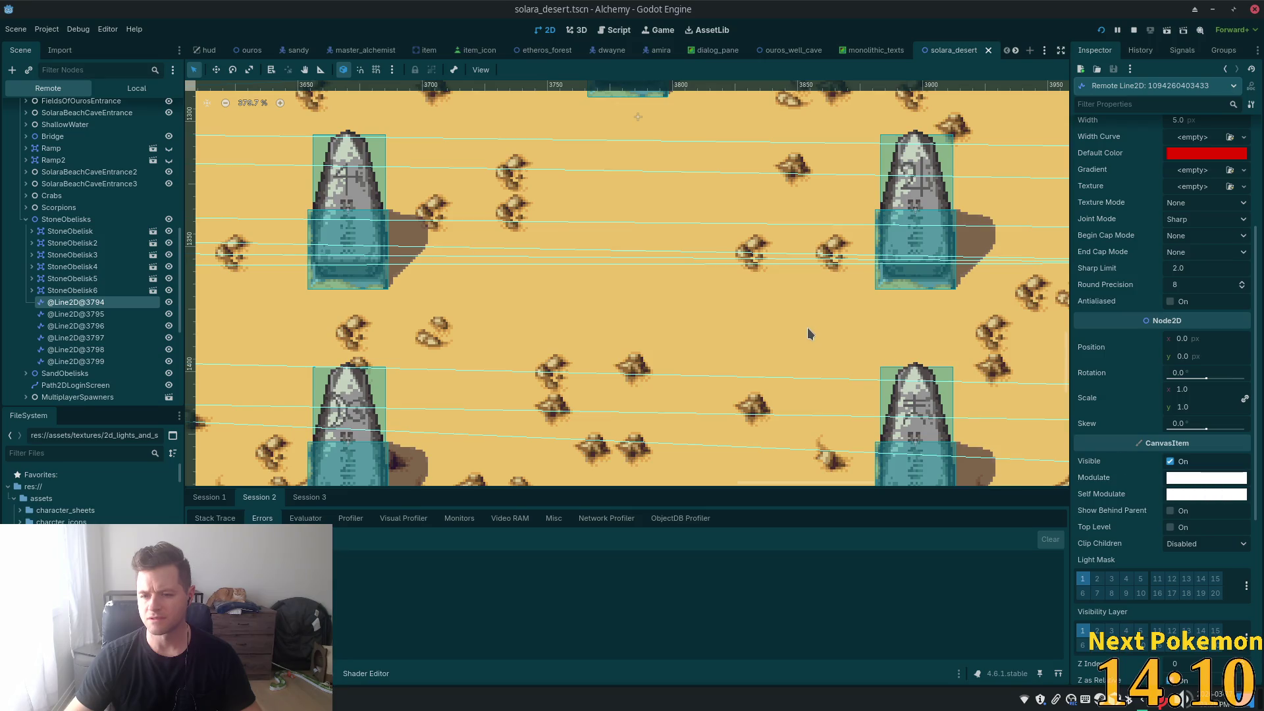
scroll(808, 333, down, 2)
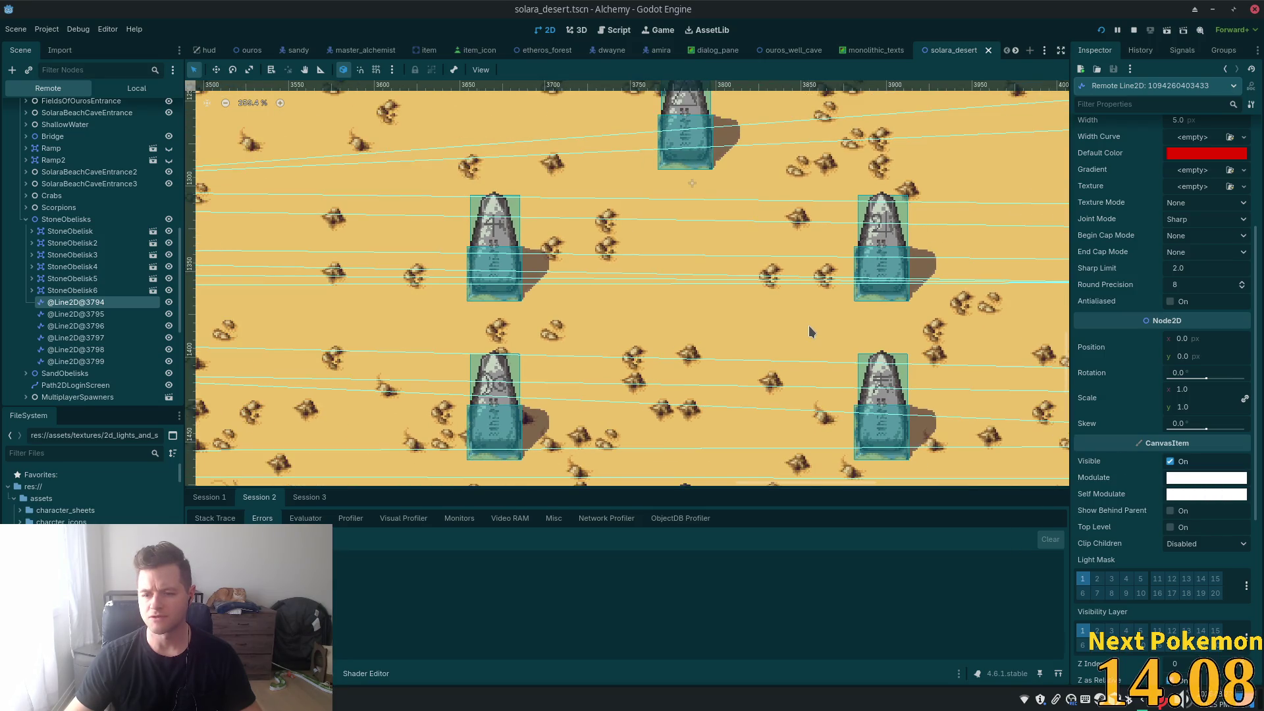
scroll(1171, 460, down, 5)
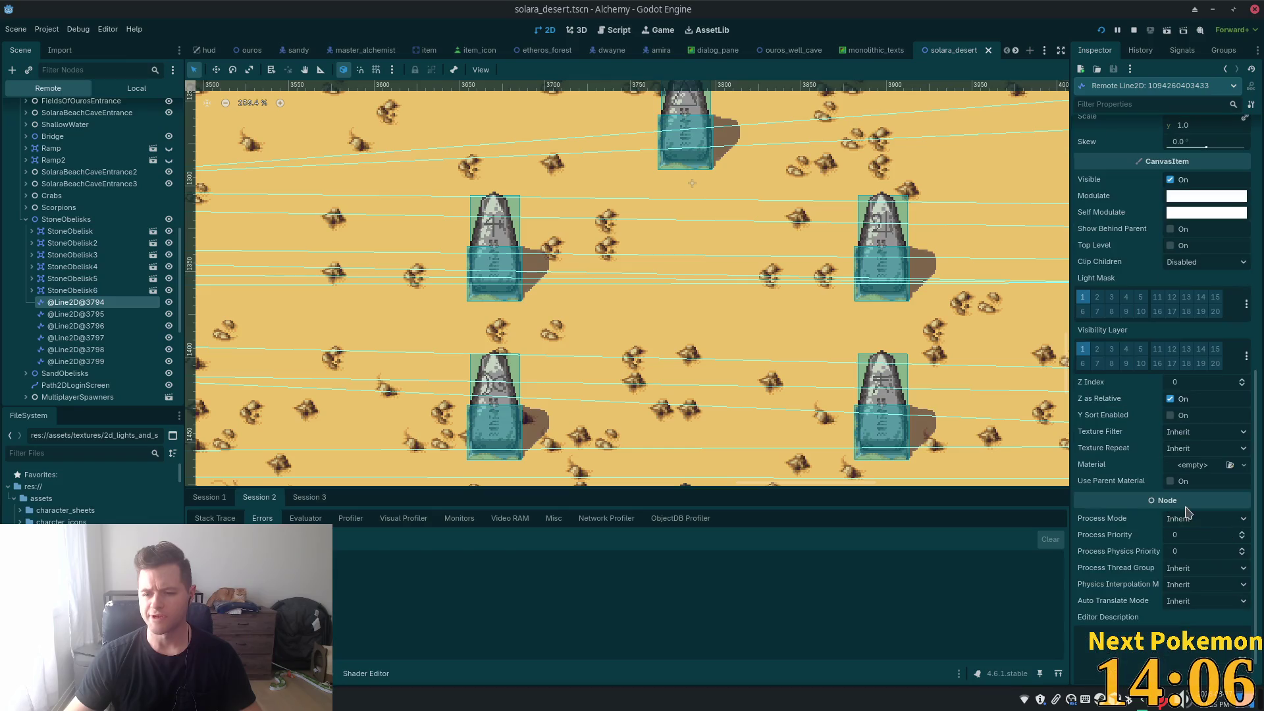
click(1195, 381)
text(12)
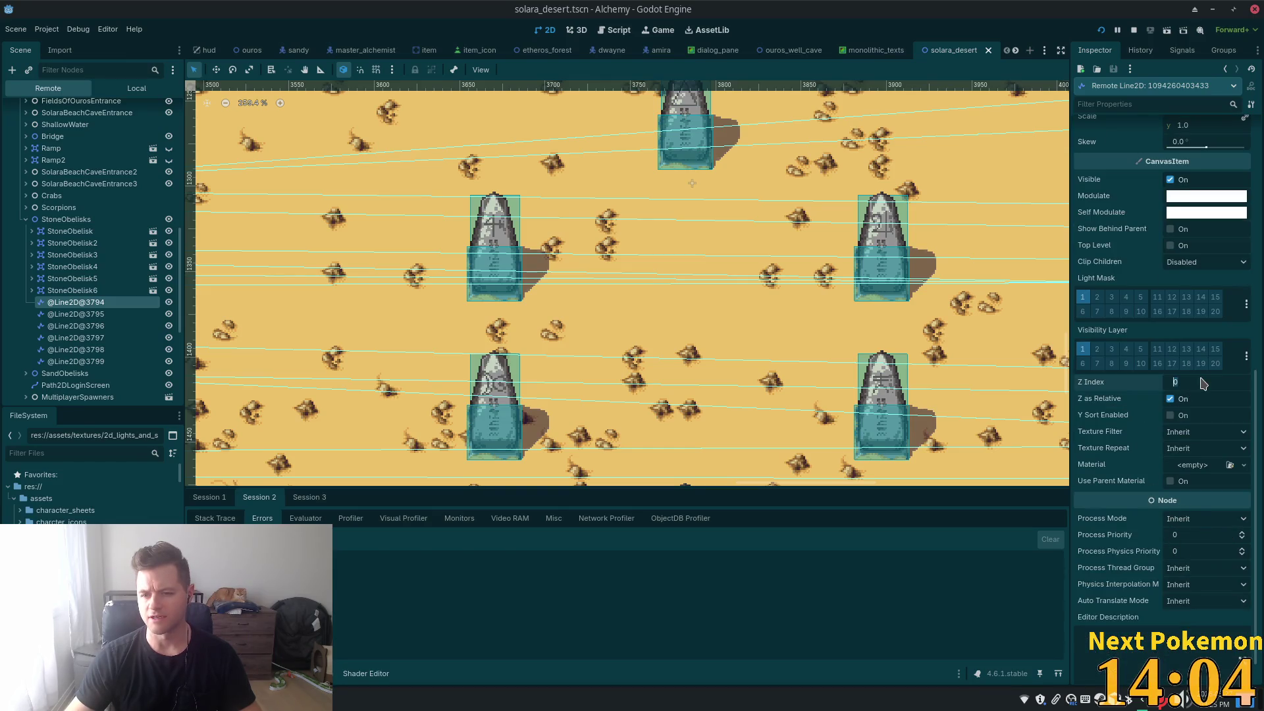
key(Tab)
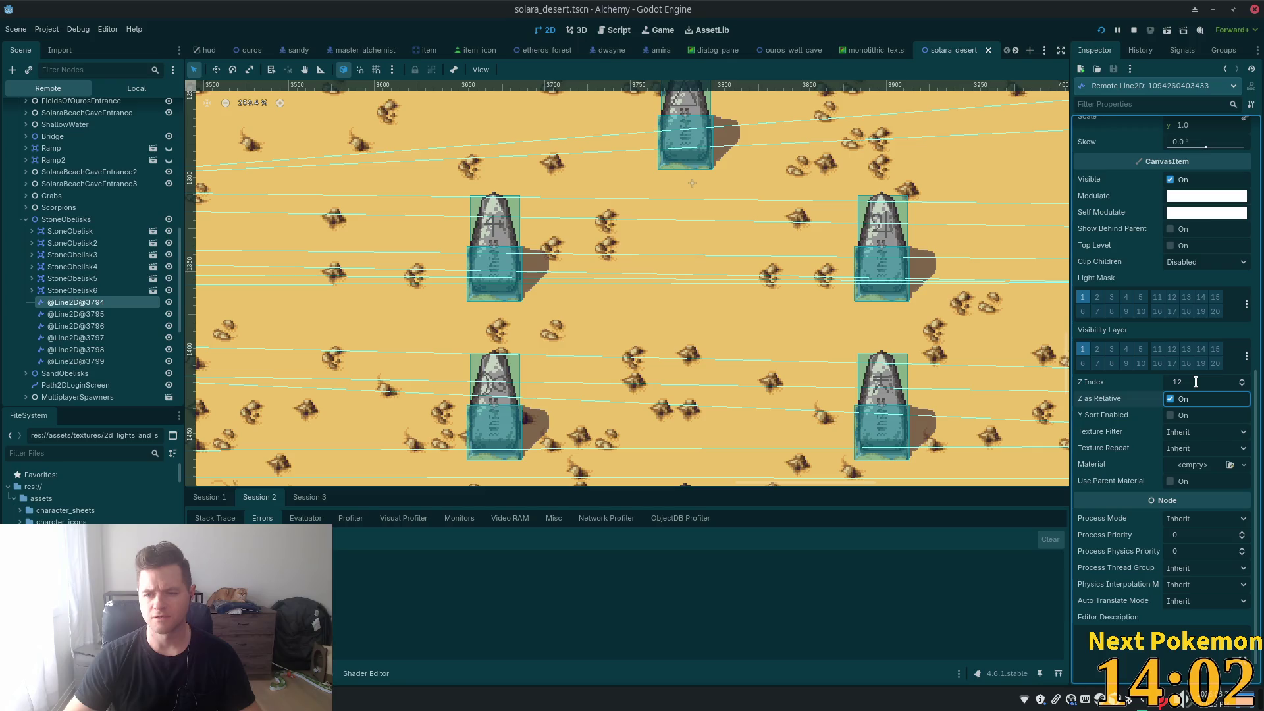
click(1196, 383)
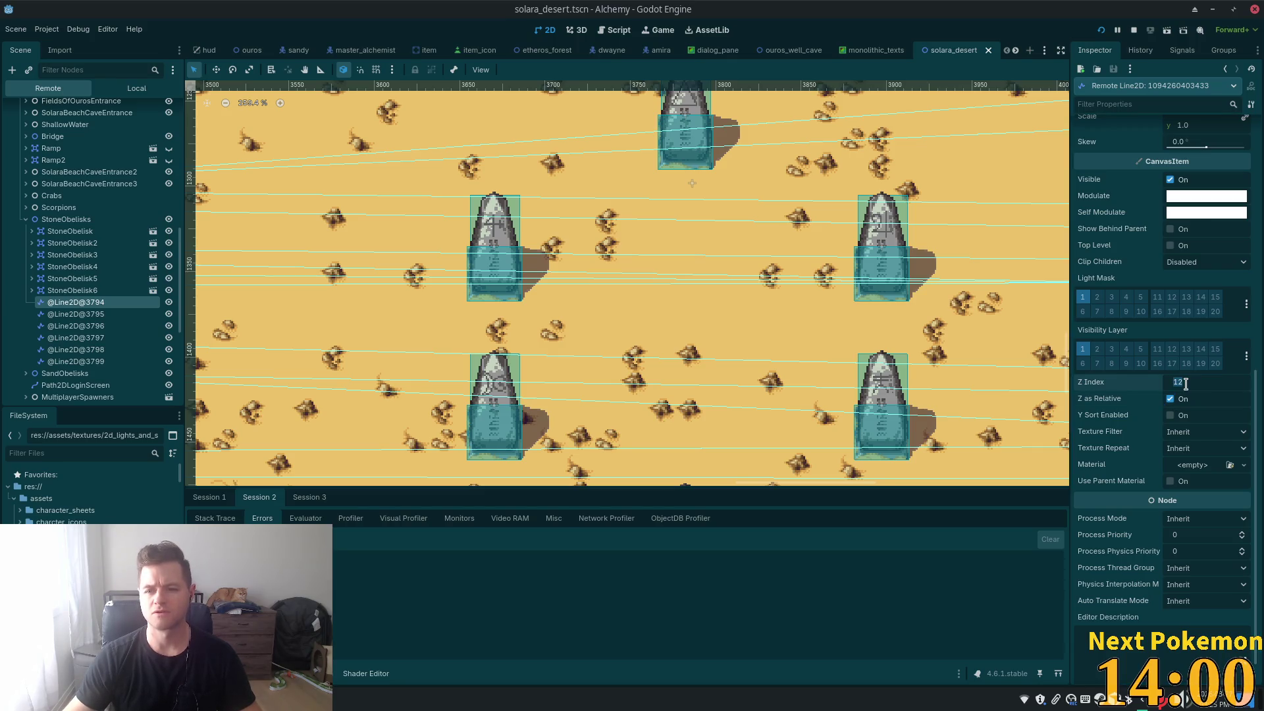
text(20)
key(Return)
scroll(712, 286, down, 2)
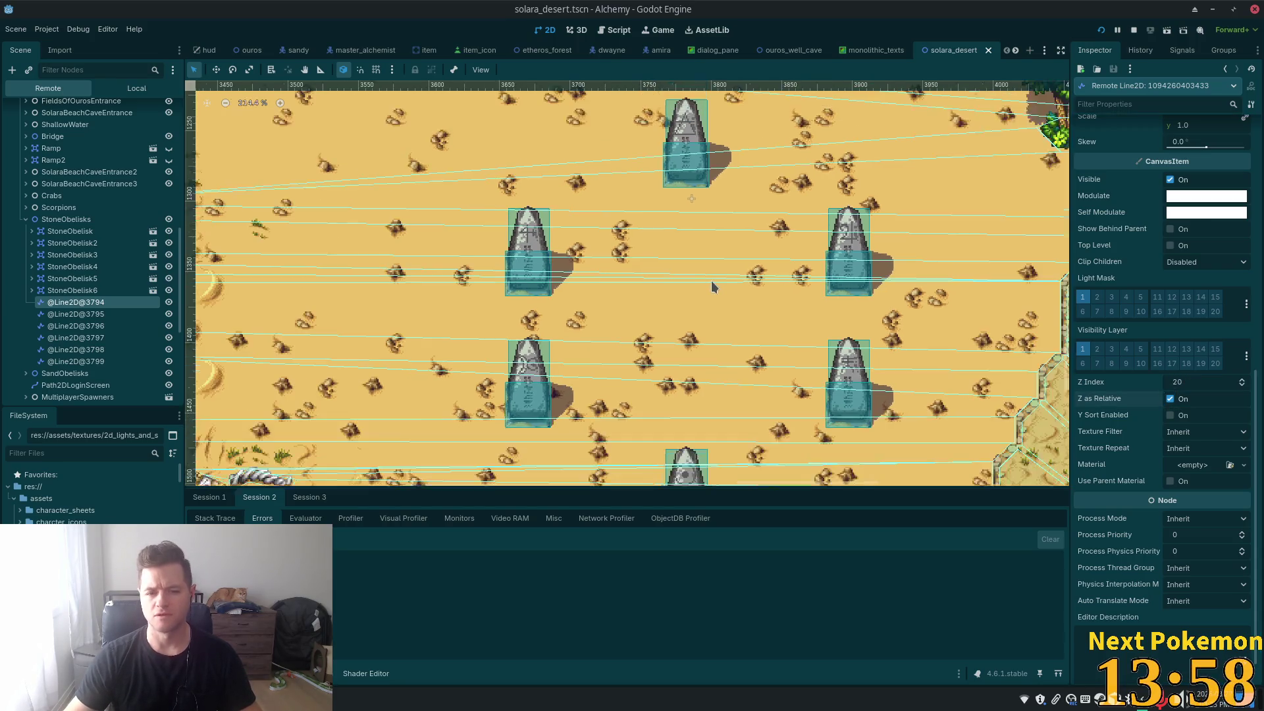
Step: Zoom out and pan across the whole desert map, then choose the Move tool
scroll(712, 286, down, 10)
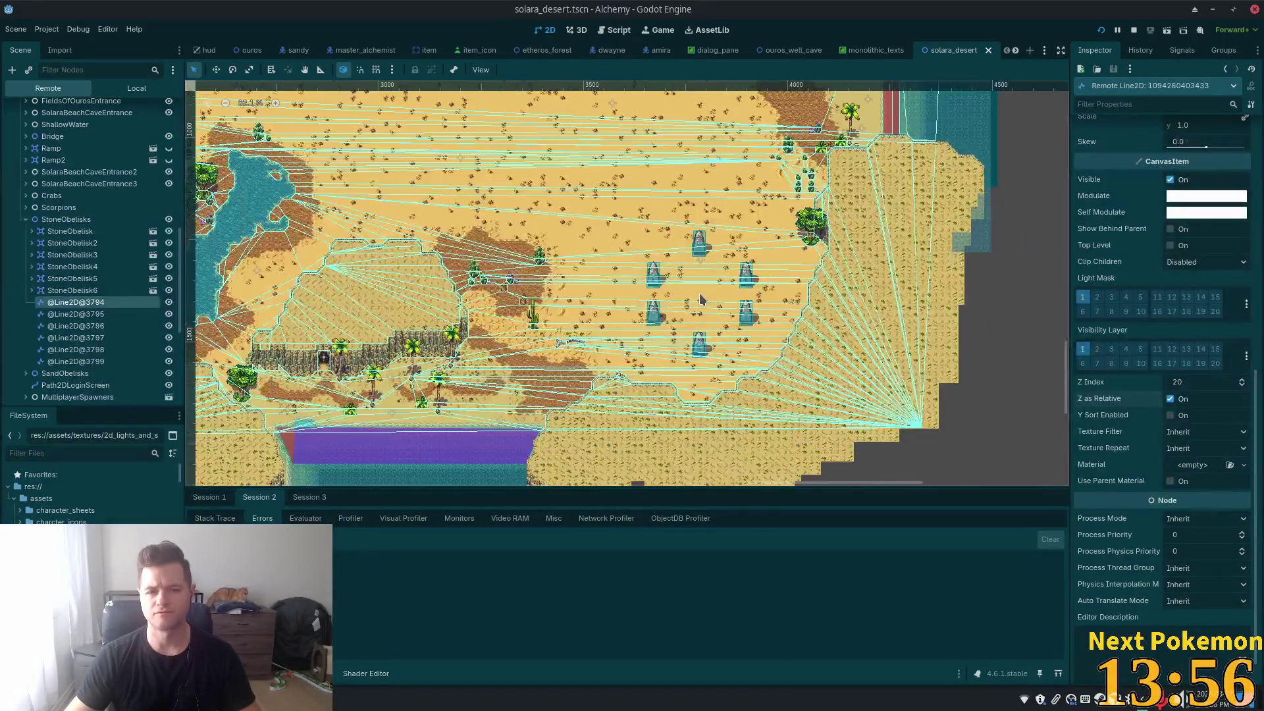
scroll(701, 299, down, 18)
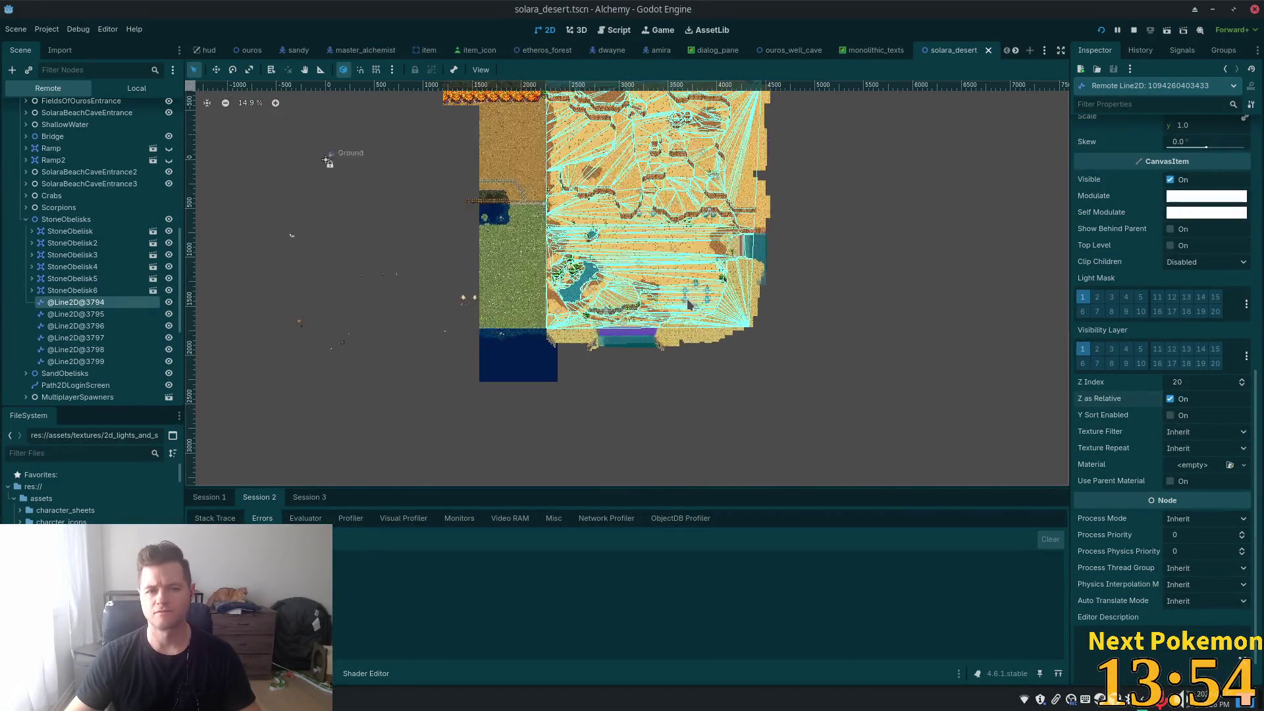
scroll(688, 303, down, 1)
drag(366, 183, 514, 275)
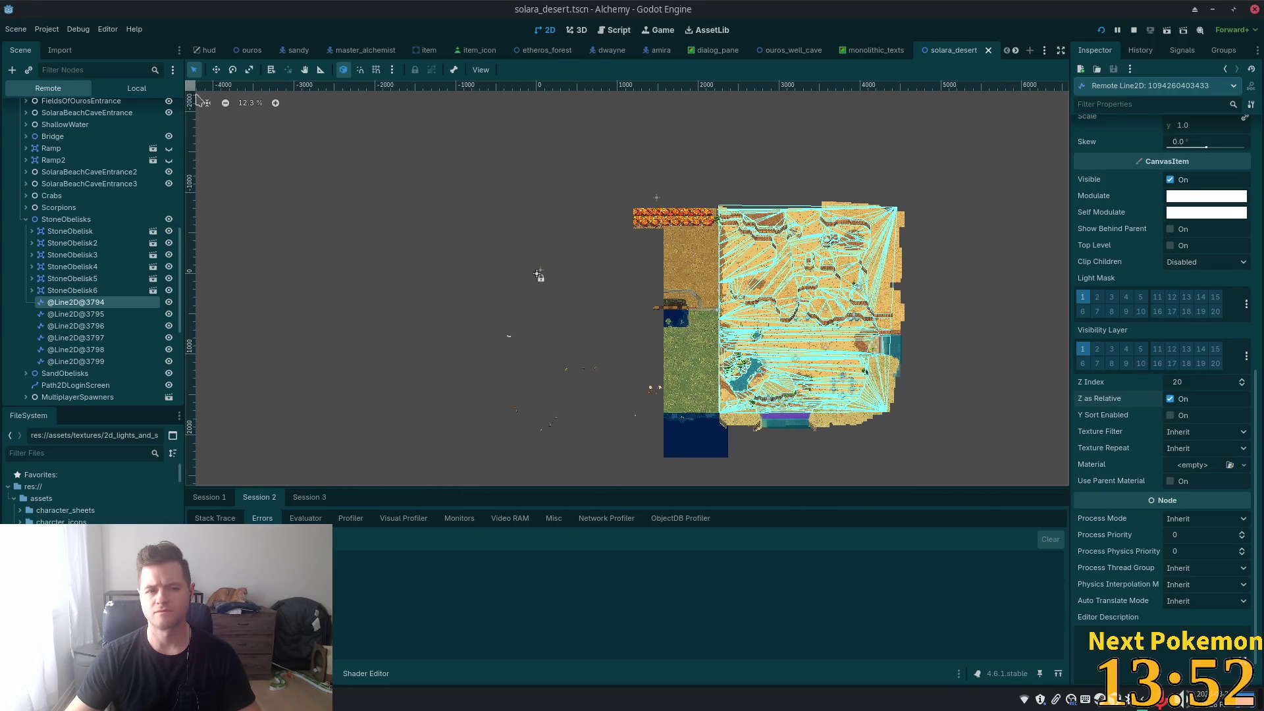
click(216, 70)
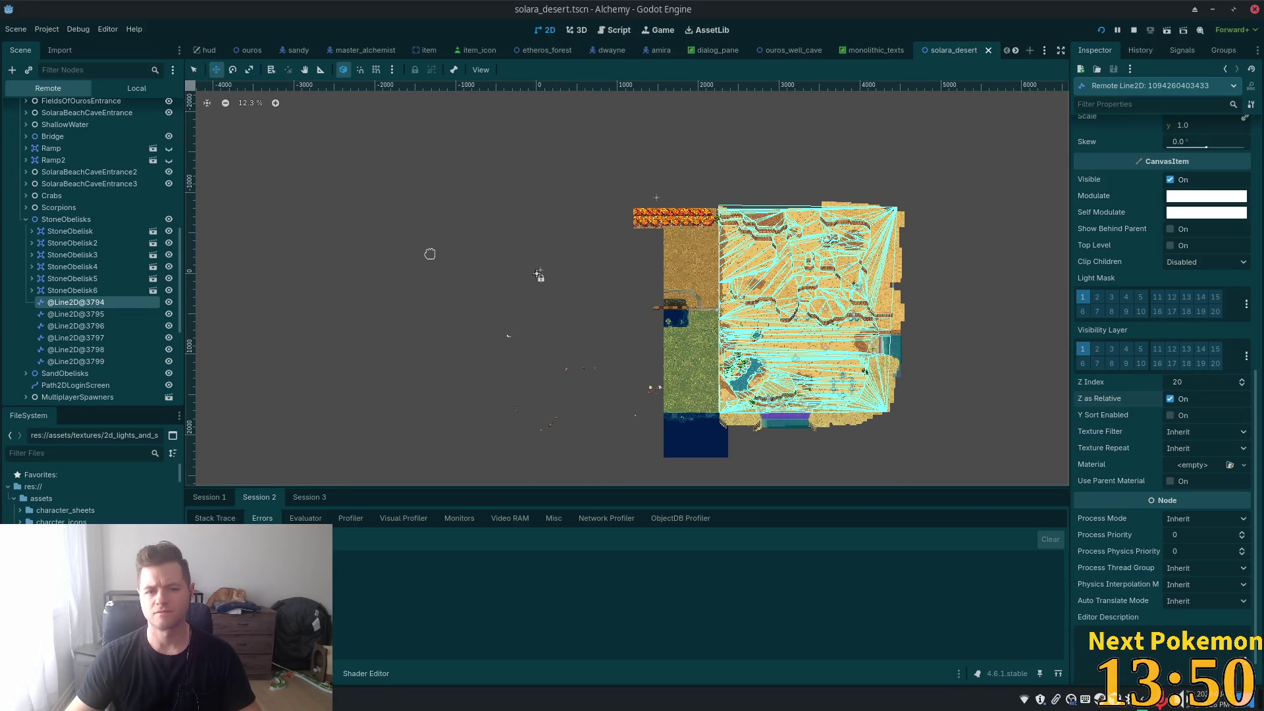
scroll(430, 254, up, 5)
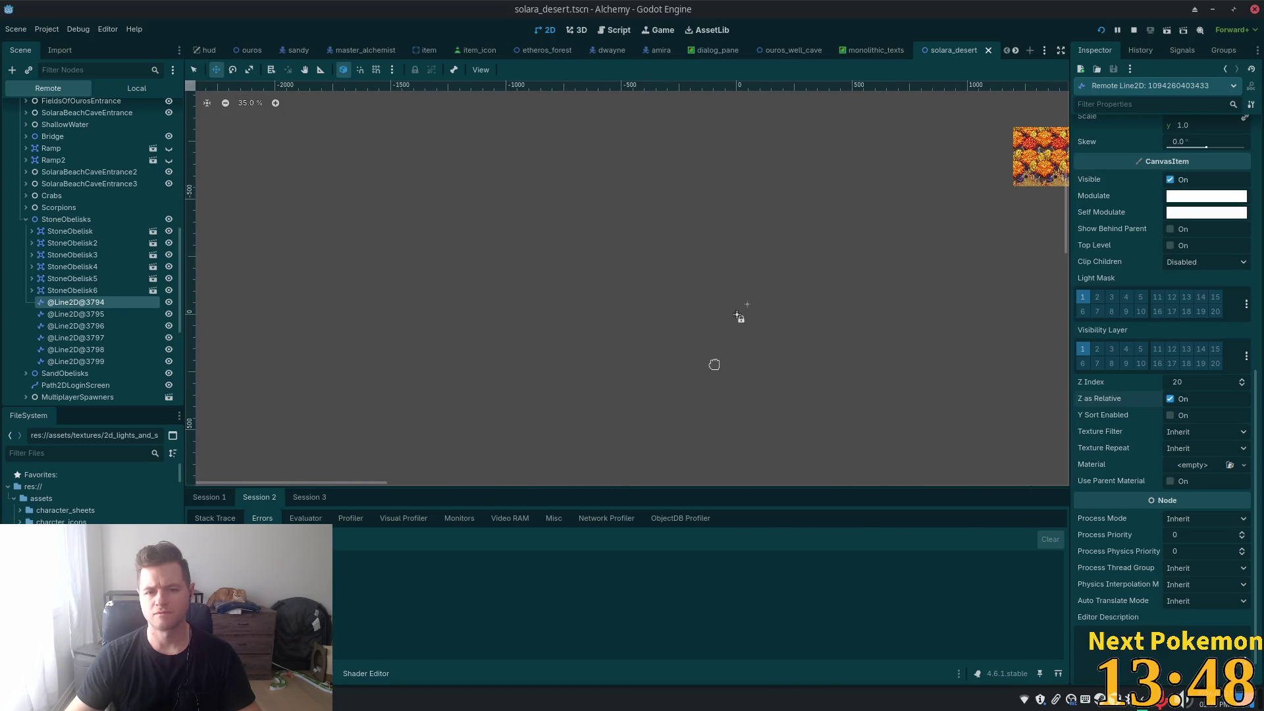
Step: Zoom and pan the map from the whole-map view toward the desert obelisk area
scroll(739, 317, down, 6)
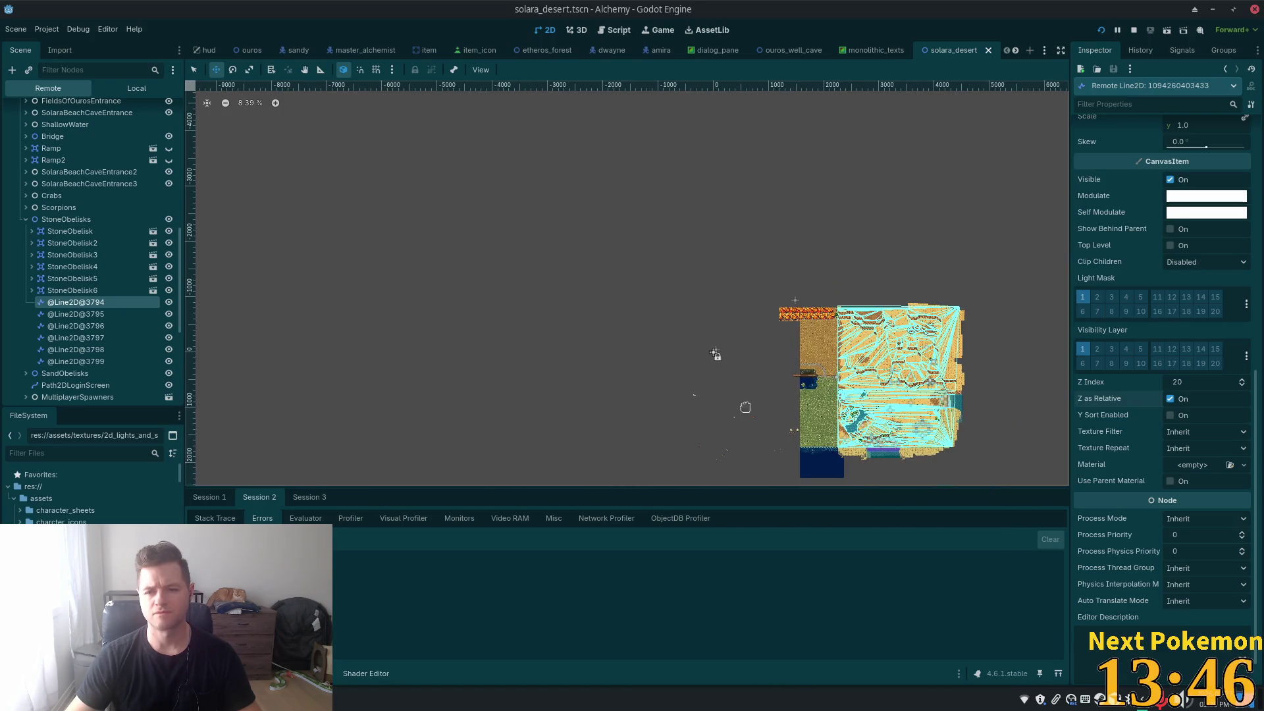
scroll(1140, 464, up, 5)
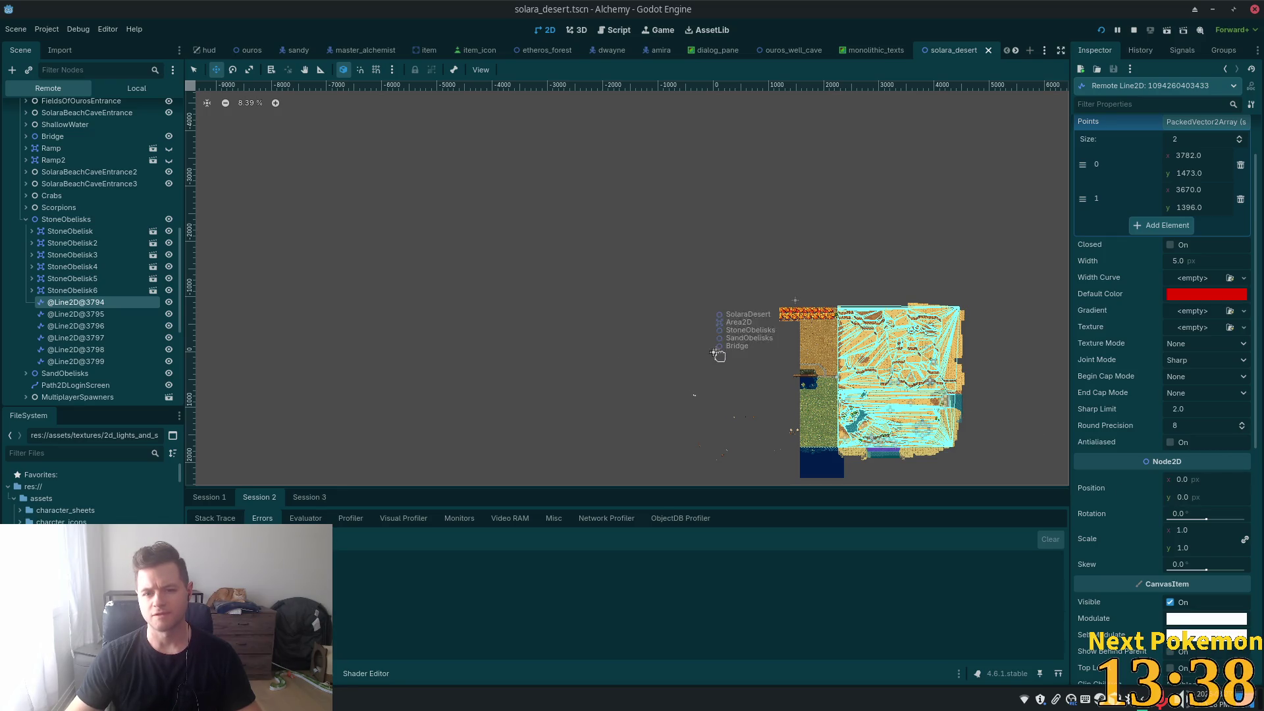
scroll(714, 354, up, 2)
scroll(715, 353, up, 1)
drag(705, 353, 471, 234)
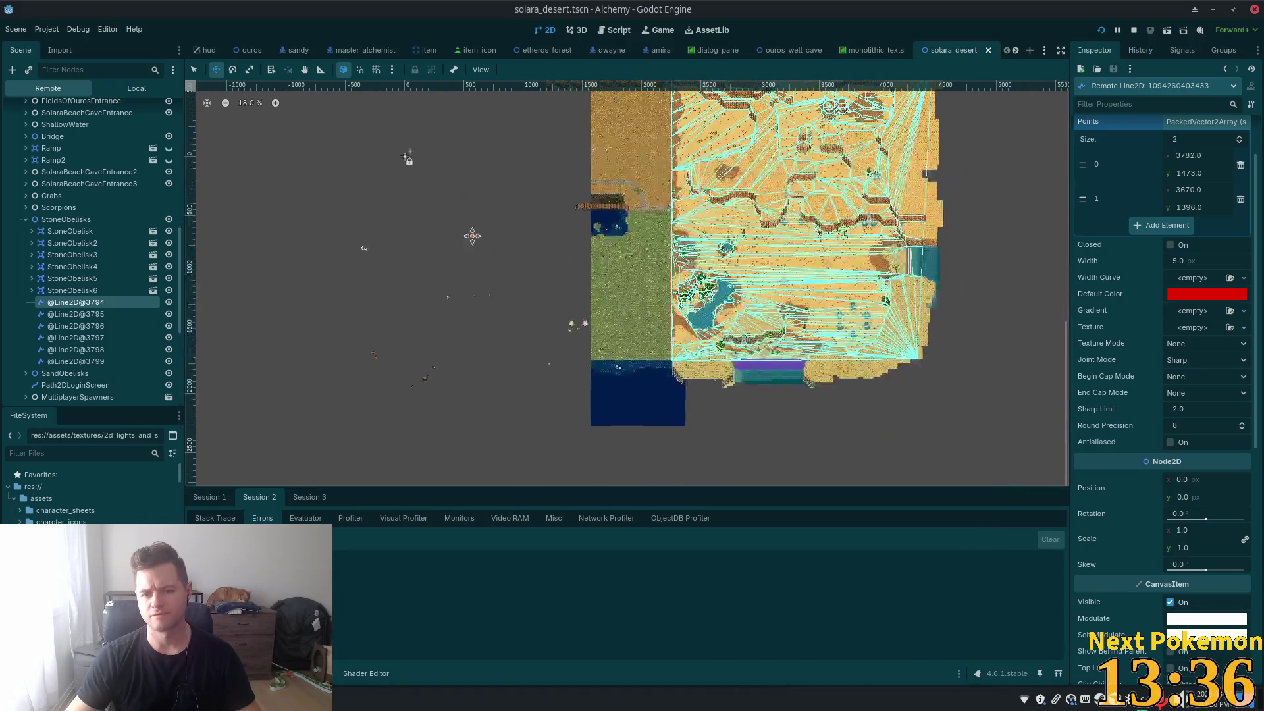
scroll(933, 264, up, 2)
scroll(933, 264, up, 1)
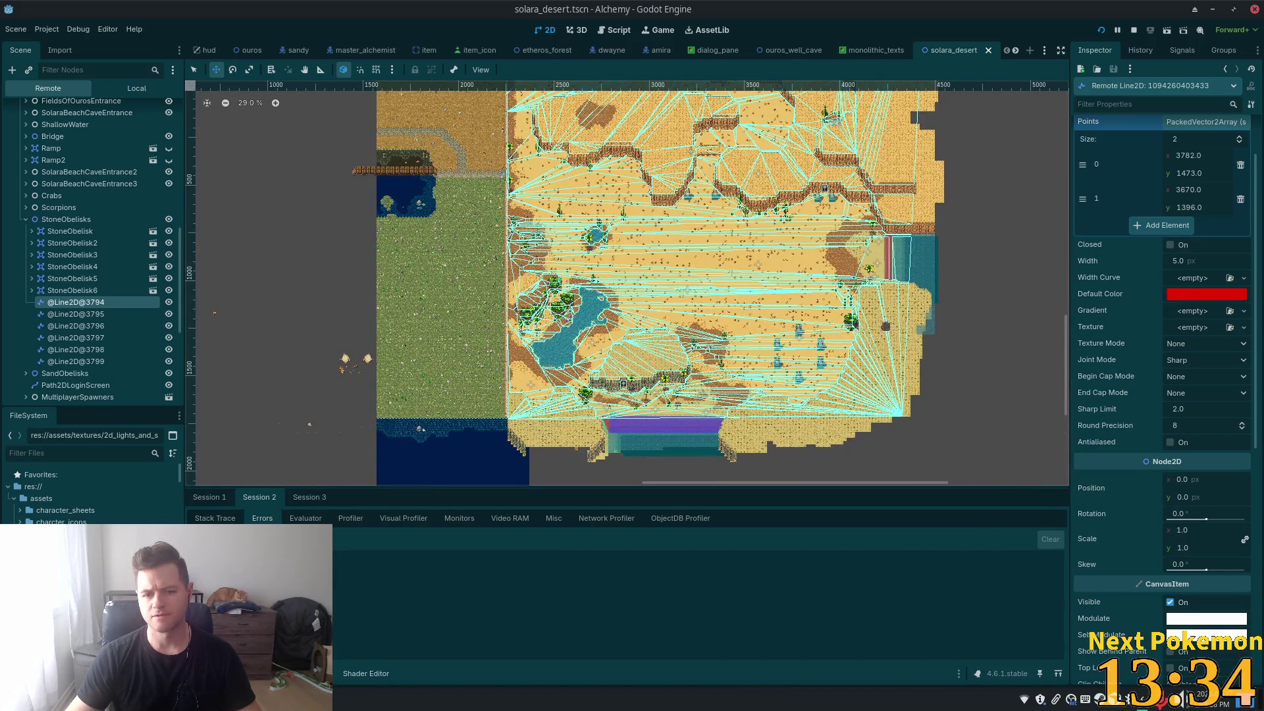
scroll(833, 342, up, 5)
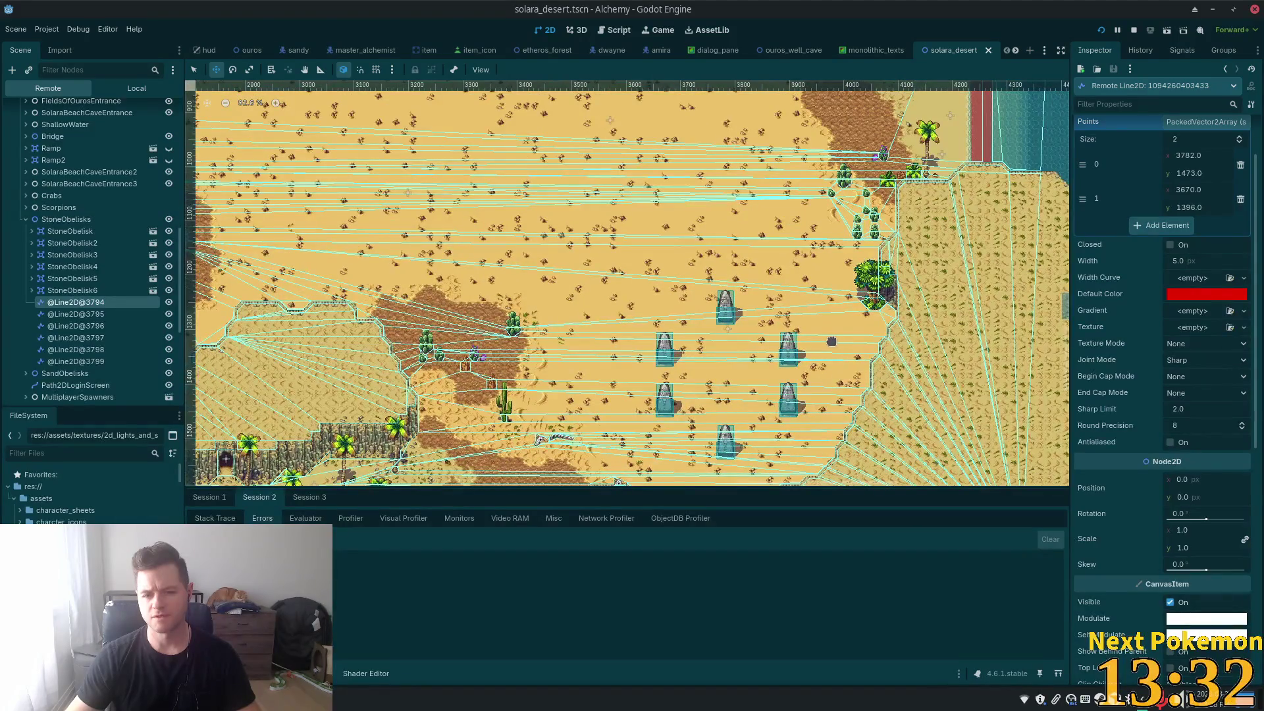
Step: Zoom in to about 161% on the StoneObelisks cluster, then list the running game windows
scroll(831, 341, down, 4)
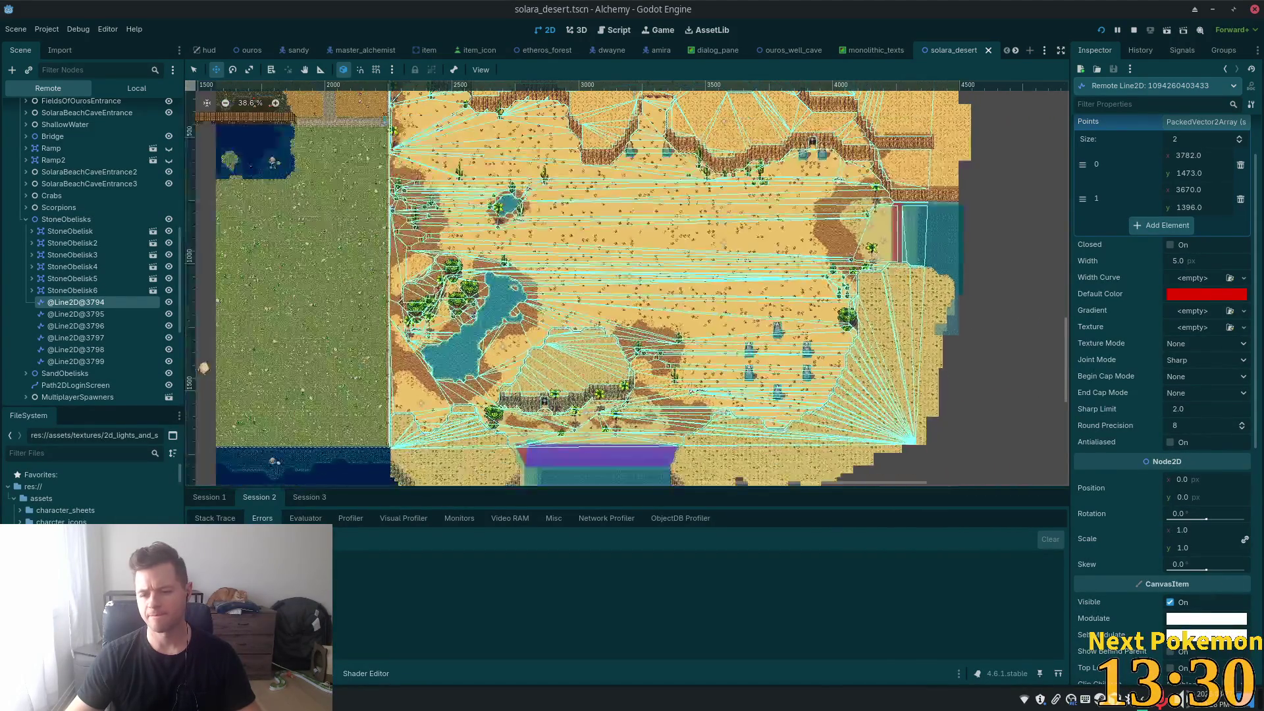
scroll(1094, 536, down, 2)
scroll(1098, 538, up, 4)
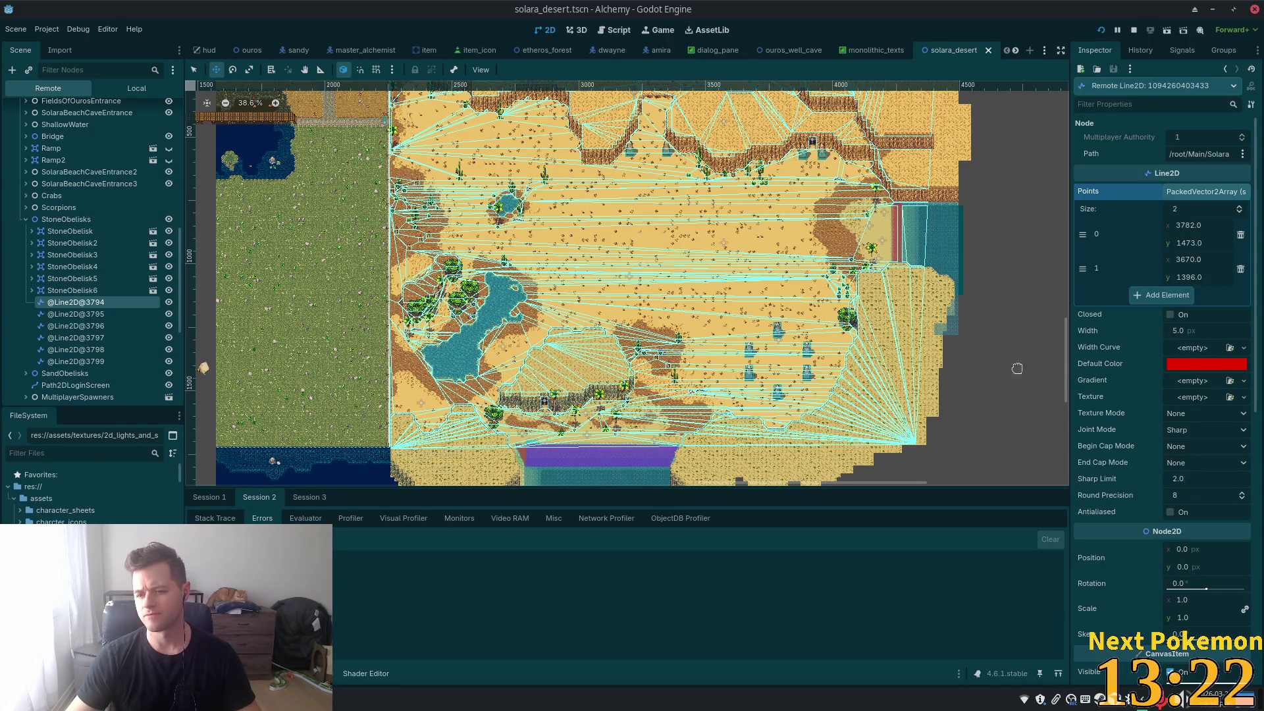
scroll(839, 382, up, 2)
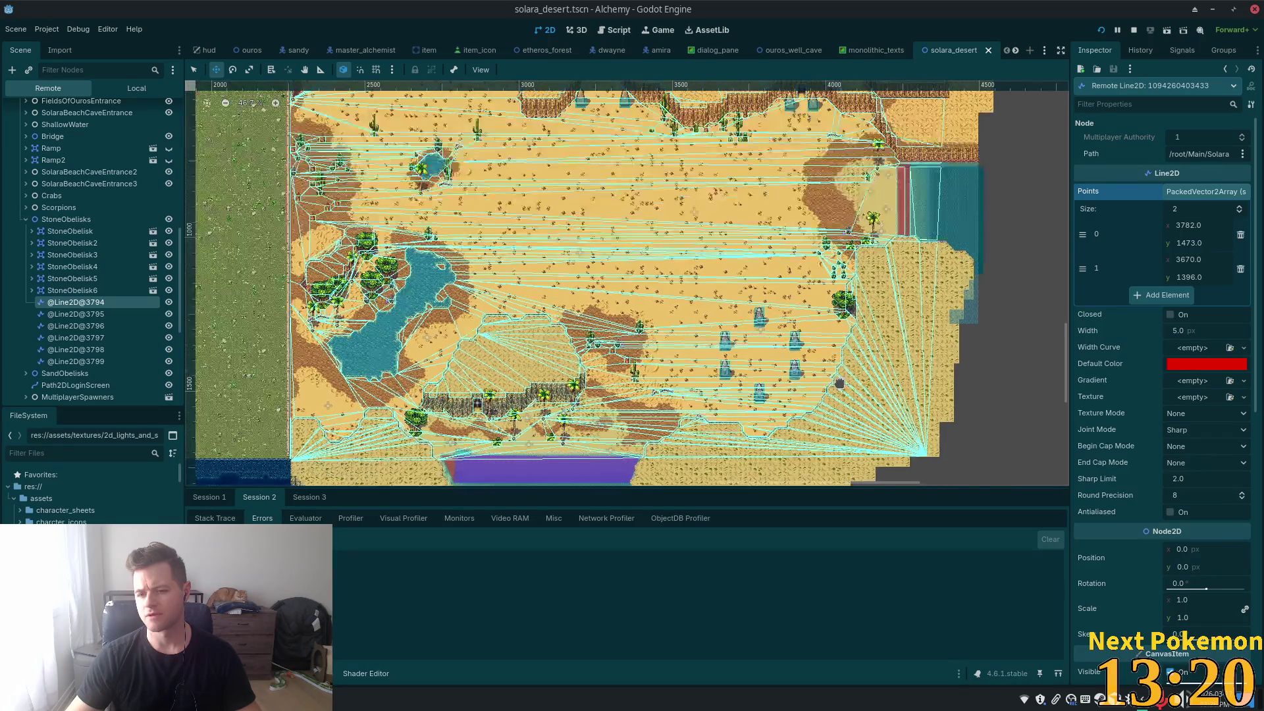
scroll(839, 382, up, 5)
scroll(839, 383, up, 1)
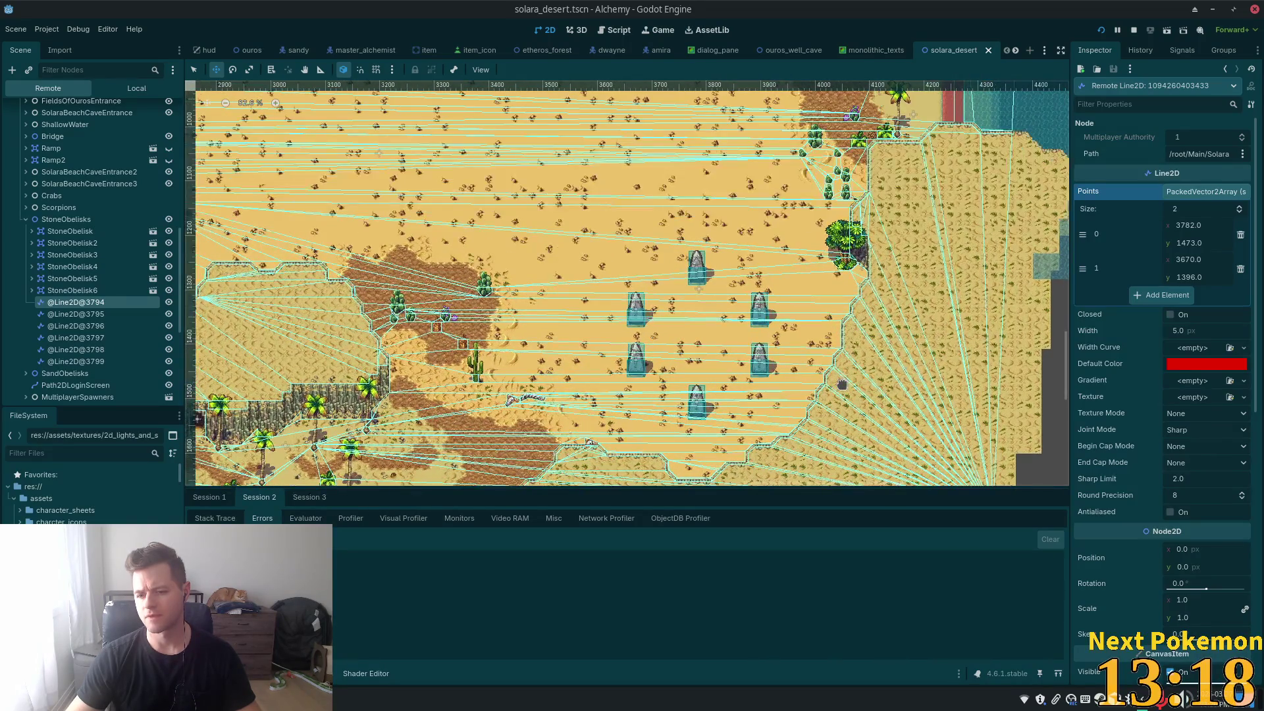
scroll(842, 383, up, 1)
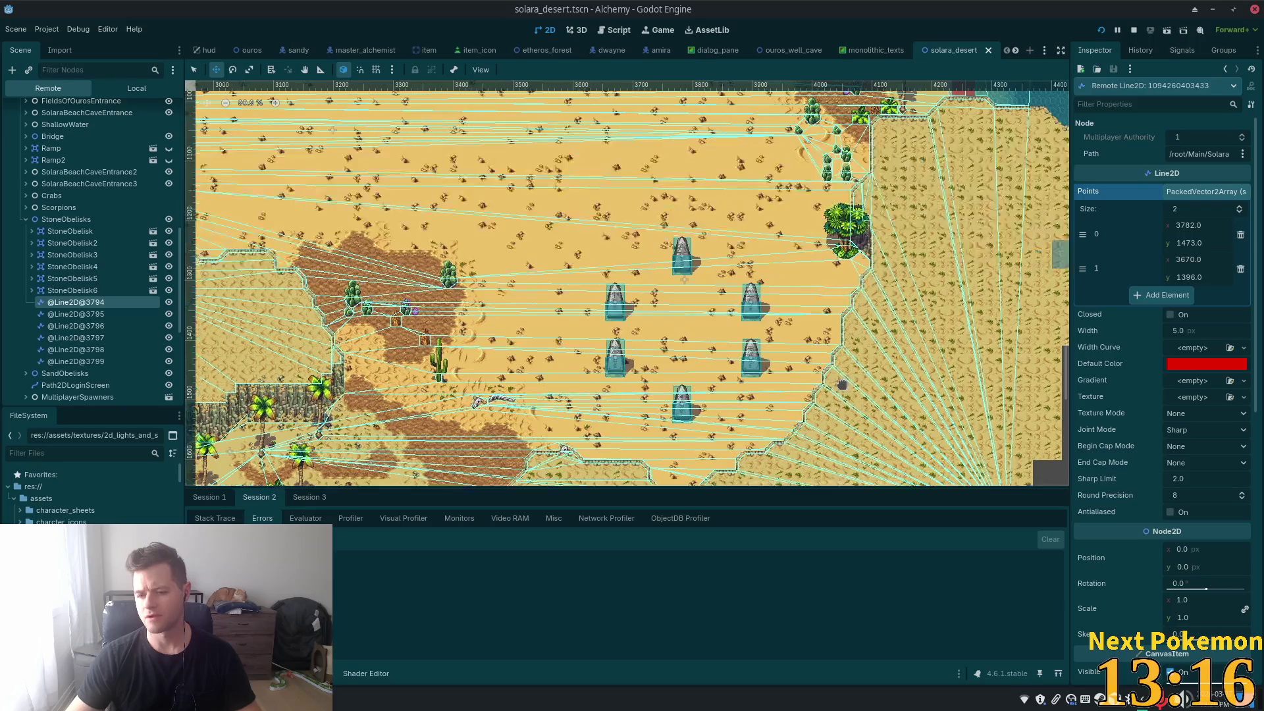
scroll(842, 383, up, 1)
scroll(842, 384, up, 4)
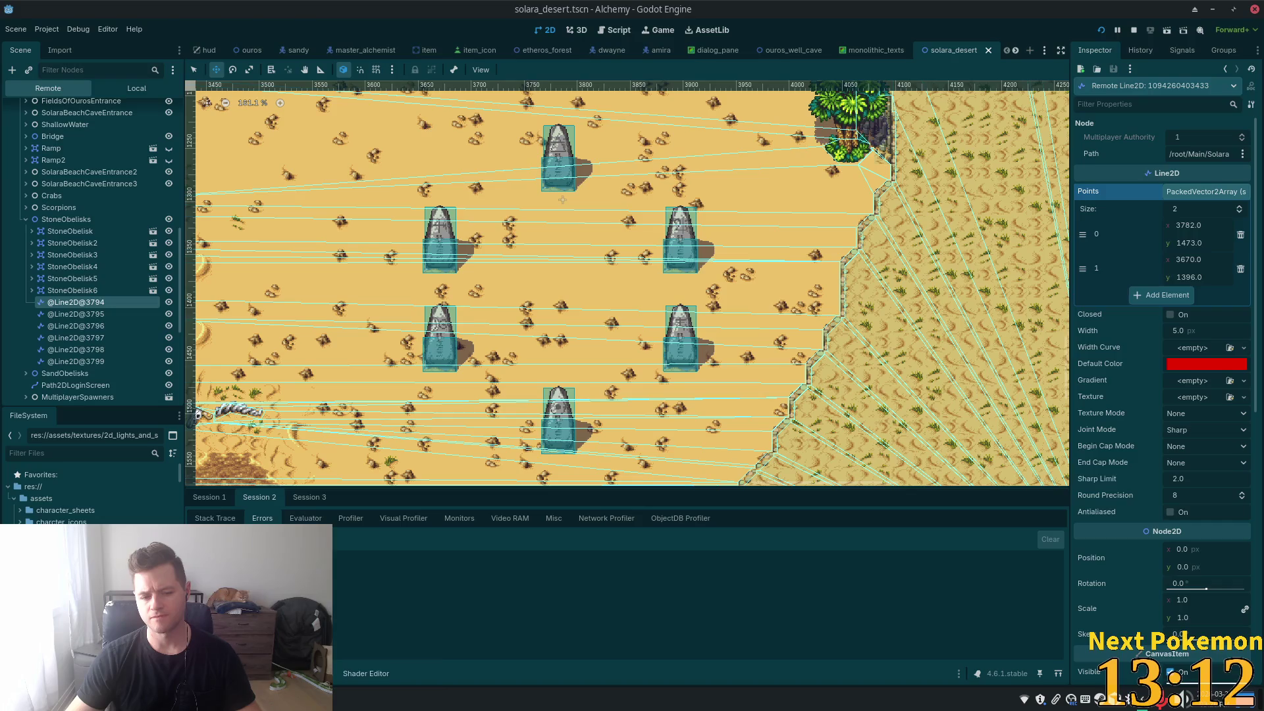
mouse_move(356, 699)
click(368, 648)
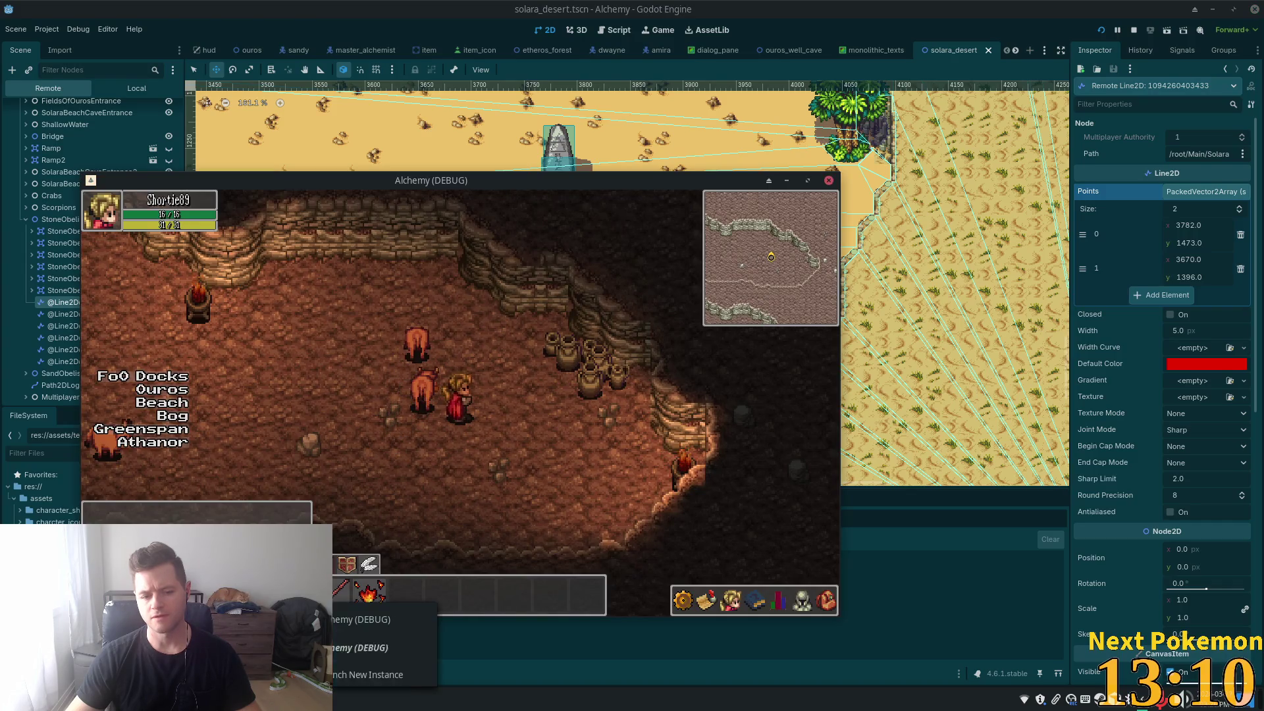
Step: View the red beam in the desert game instance, then give the beam Line2D the point-light texture
click(368, 620)
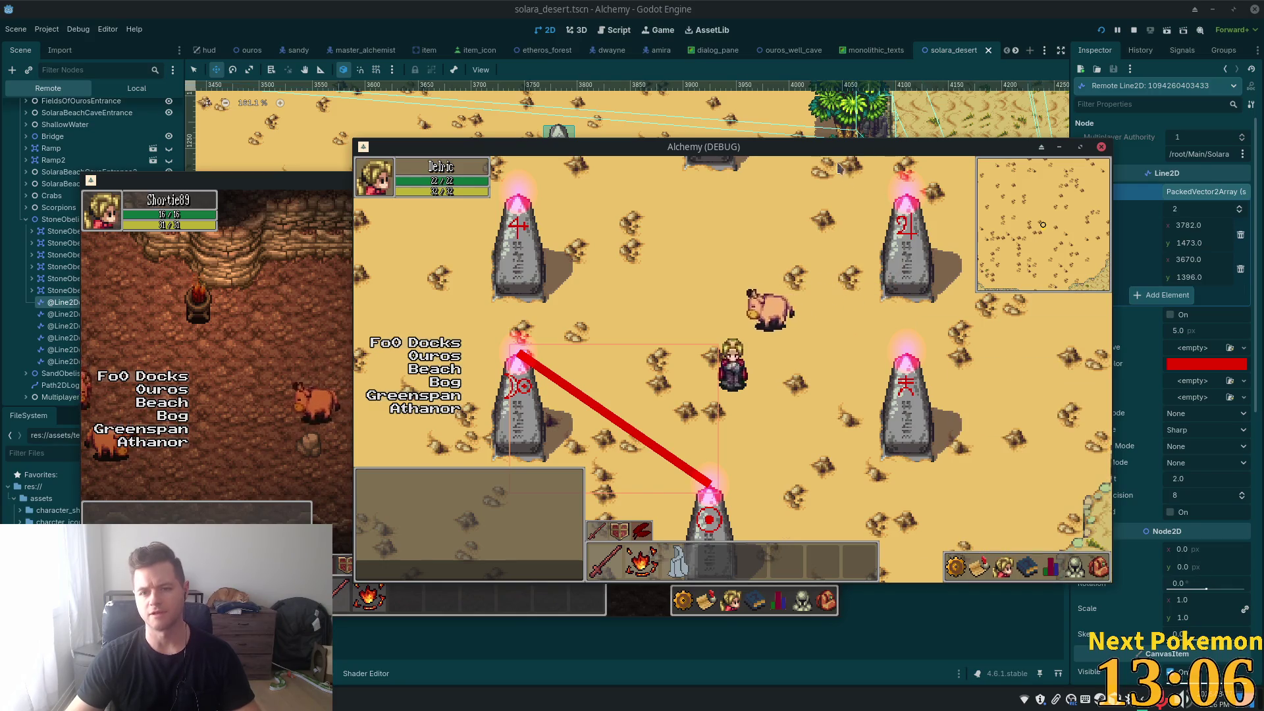
drag(836, 146, 698, 145)
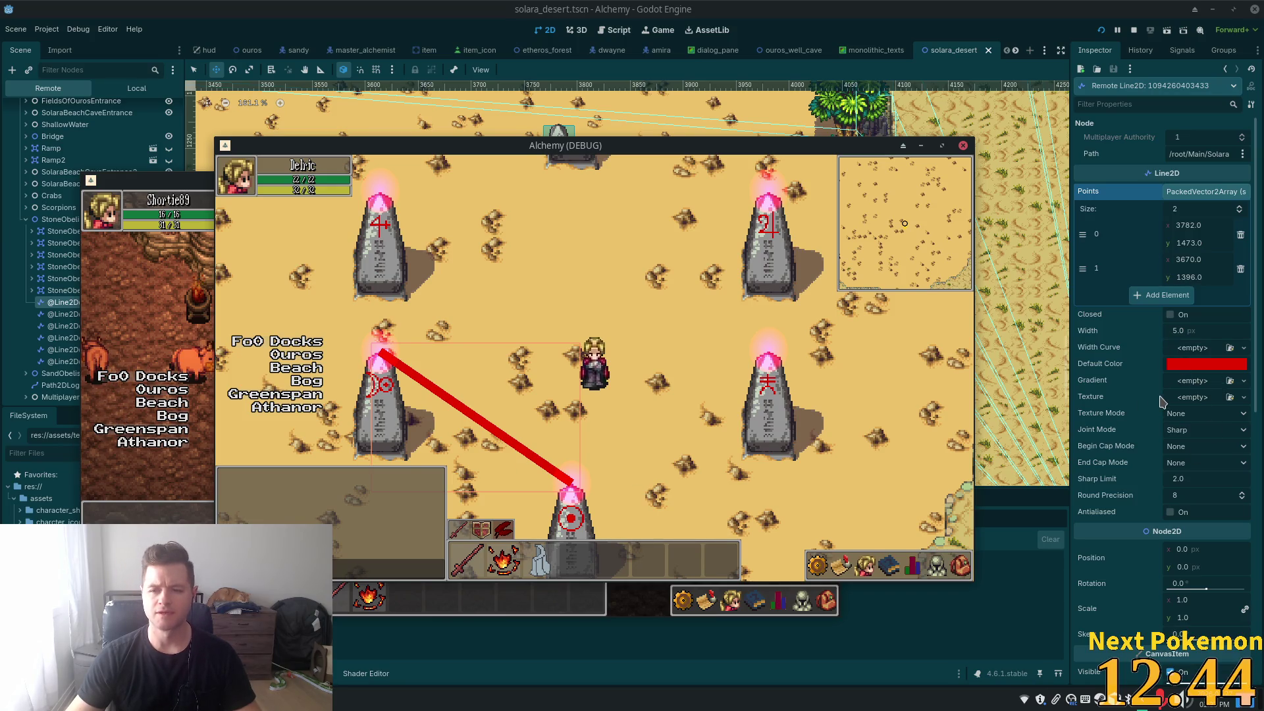
key(alt+Tab)
mouse_move(506, 592)
mouse_down()
mouse_move(1211, 398)
mouse_move(1193, 396)
mouse_up()
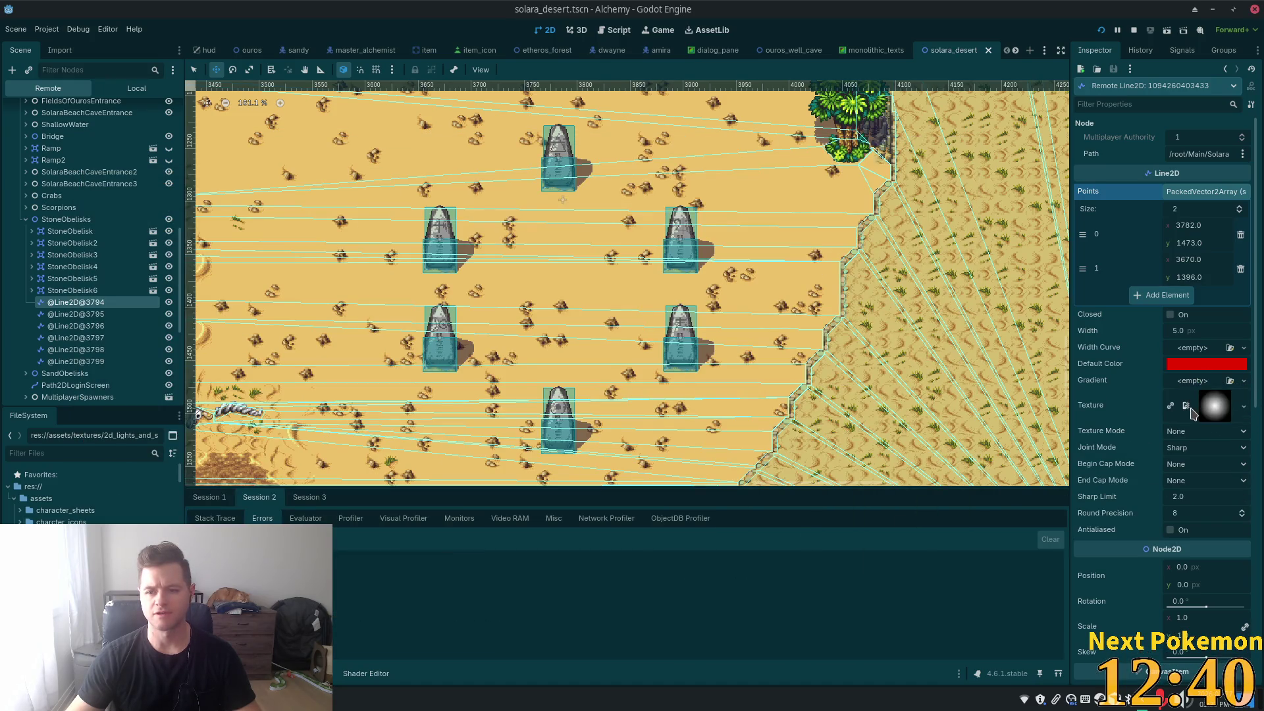
Step: Check the blackened beam in the game and clear the beam Line2D's Texture property
key(alt+Tab)
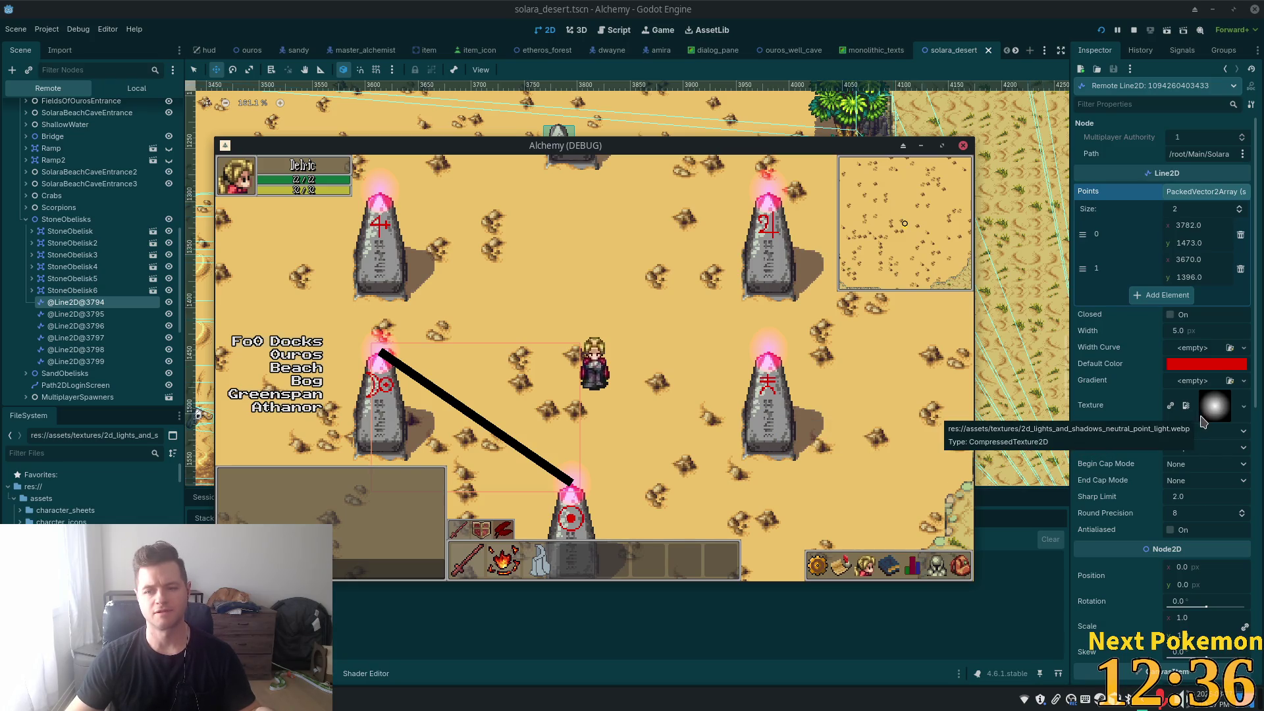
click(1151, 420)
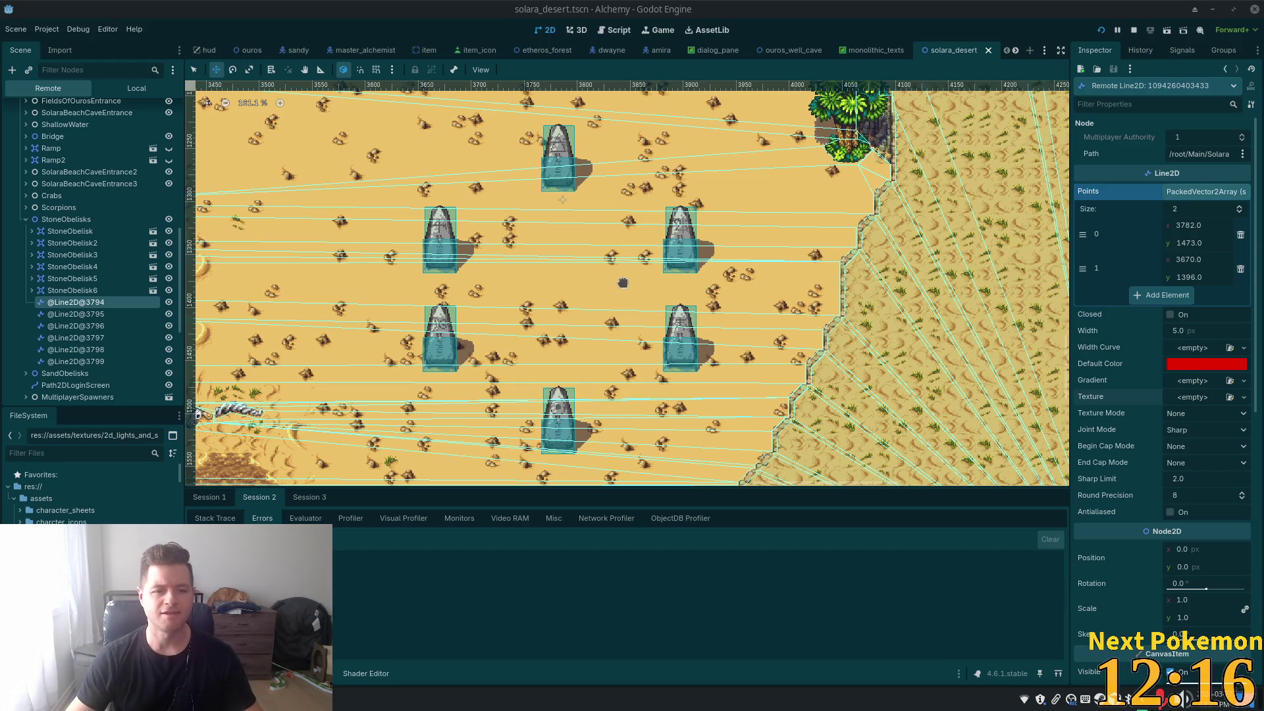
key(alt+Tab)
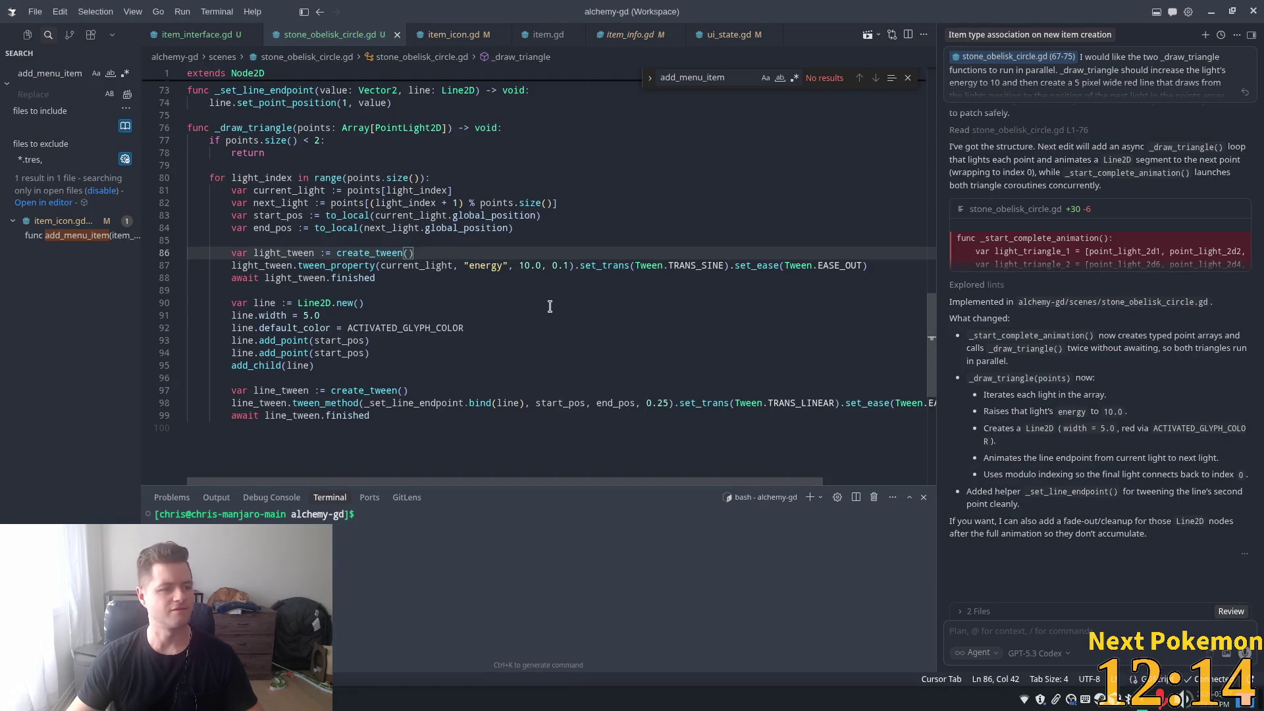
Step: Add line.z_index = 100 after line.default_color in _draw_triangle and save the script
click(333, 280)
click(392, 316)
click(351, 363)
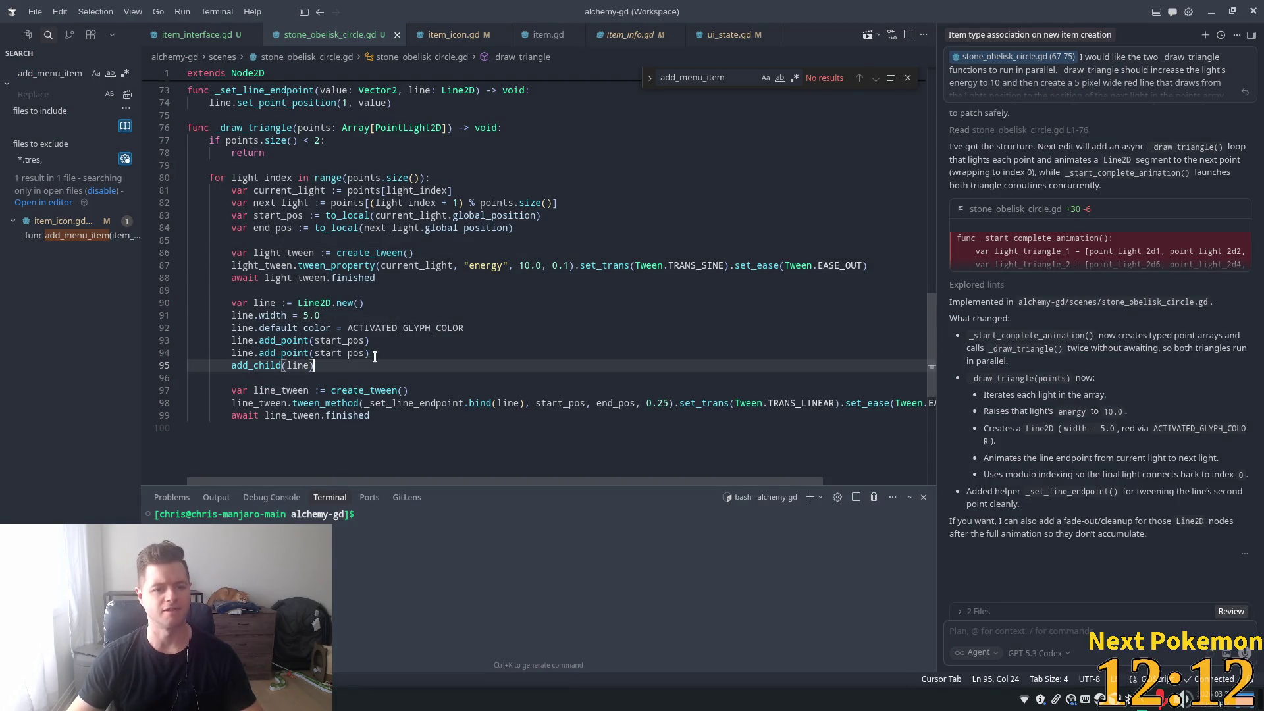
click(374, 356)
click(466, 327)
key(Return)
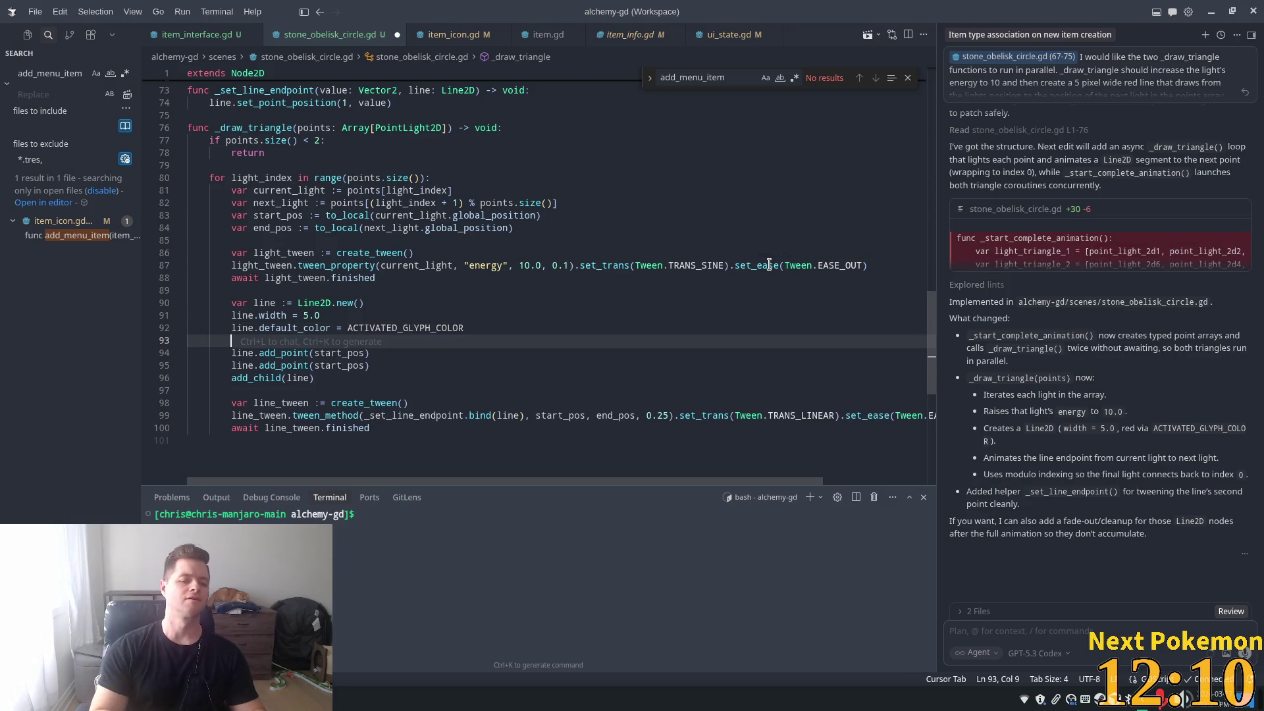
text(line.z)
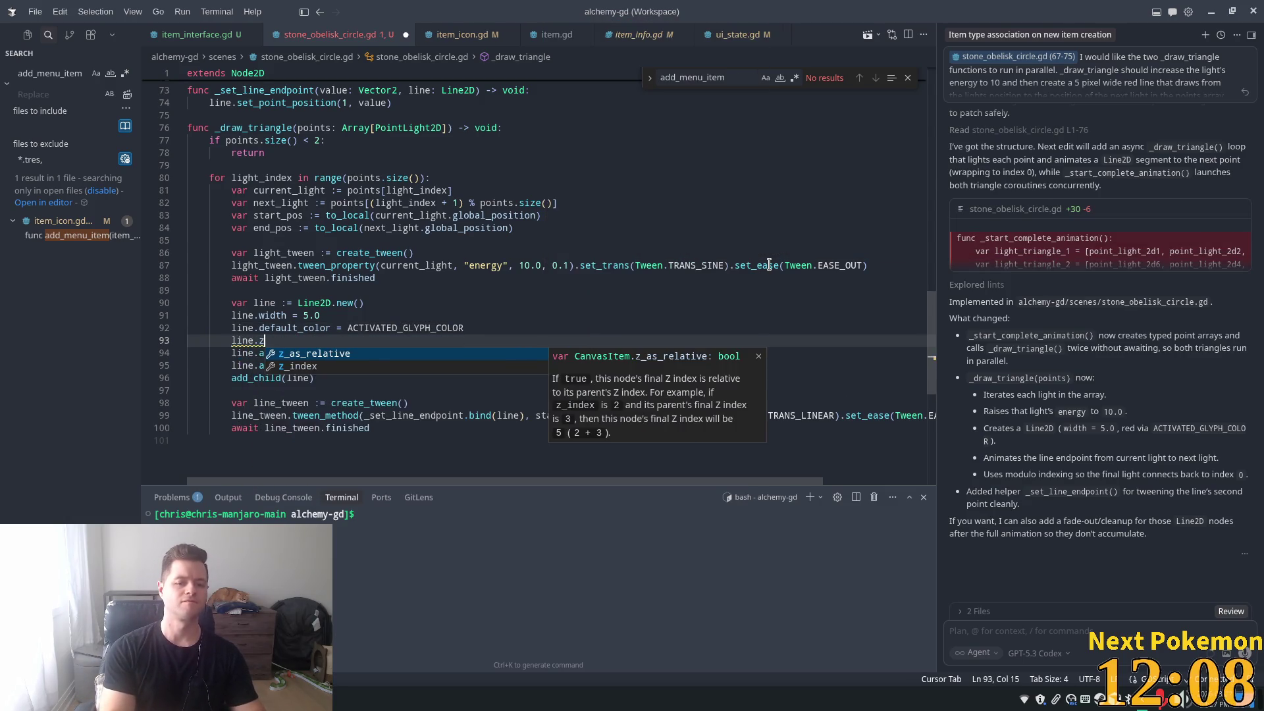
key(Escape)
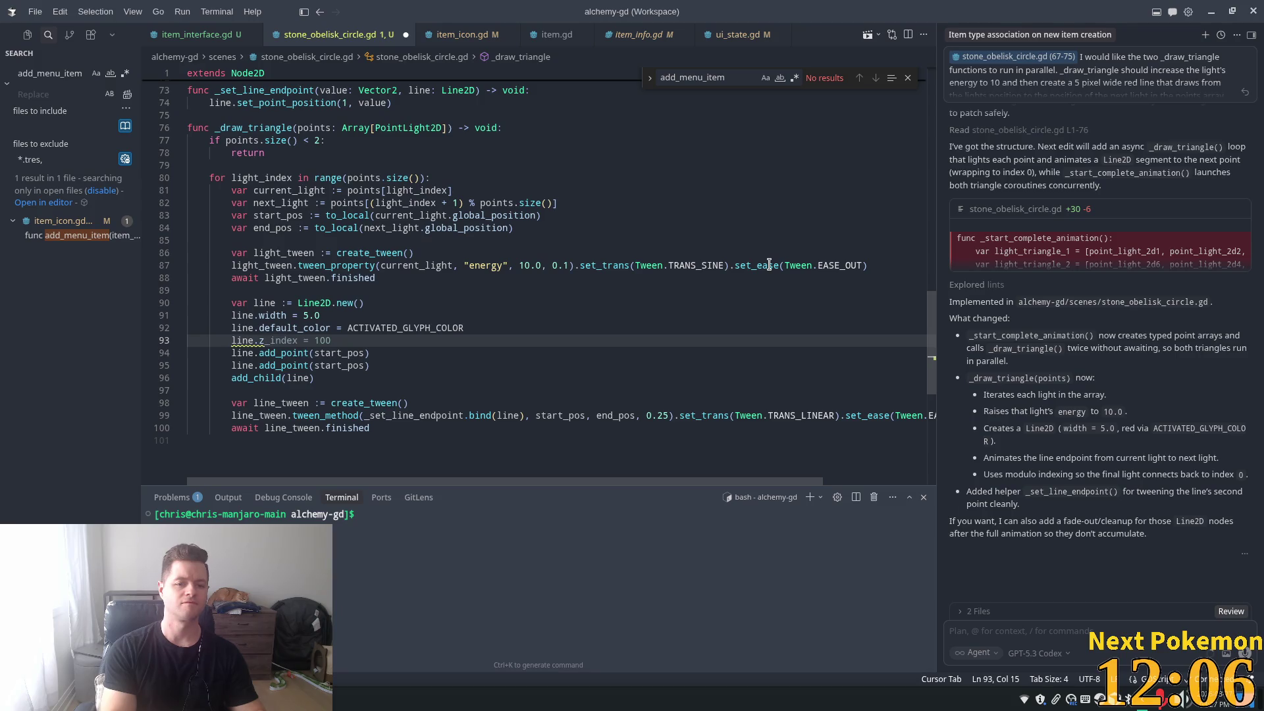
key(Tab)
key(ctrl+s)
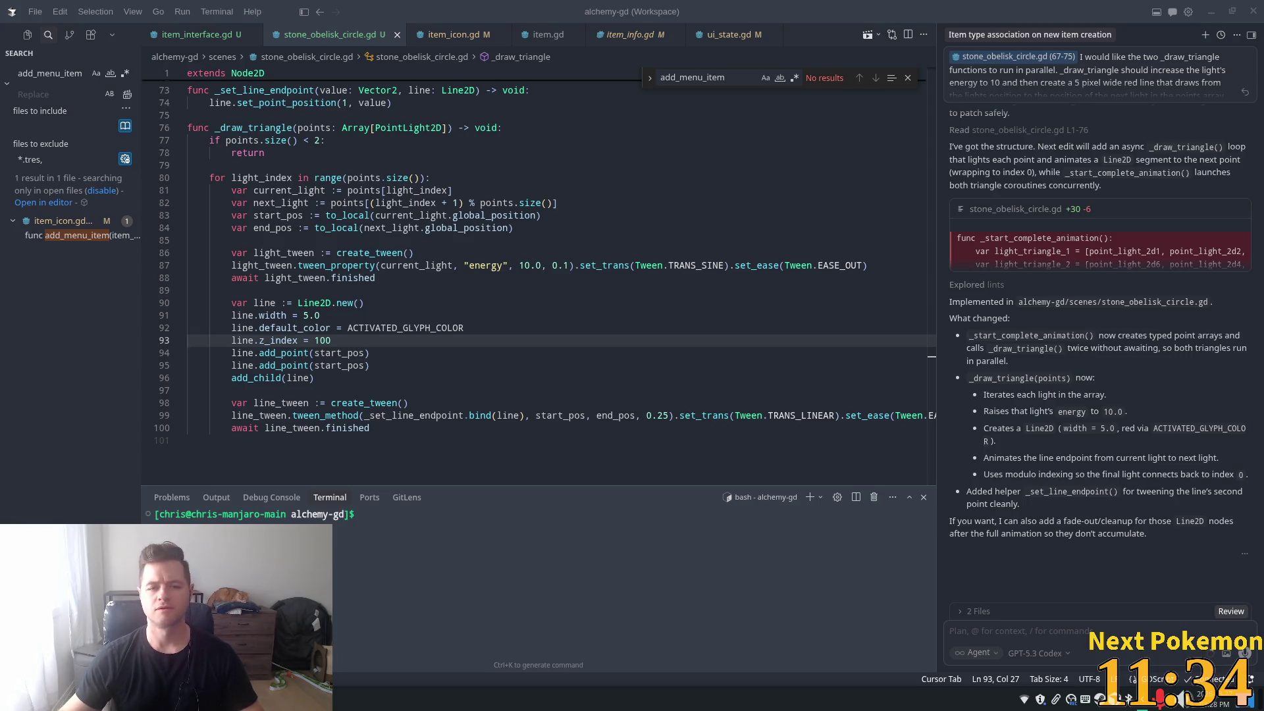
Step: Review the _draw_triangle code around the light tween and add_child lines without editing it
click(359, 339)
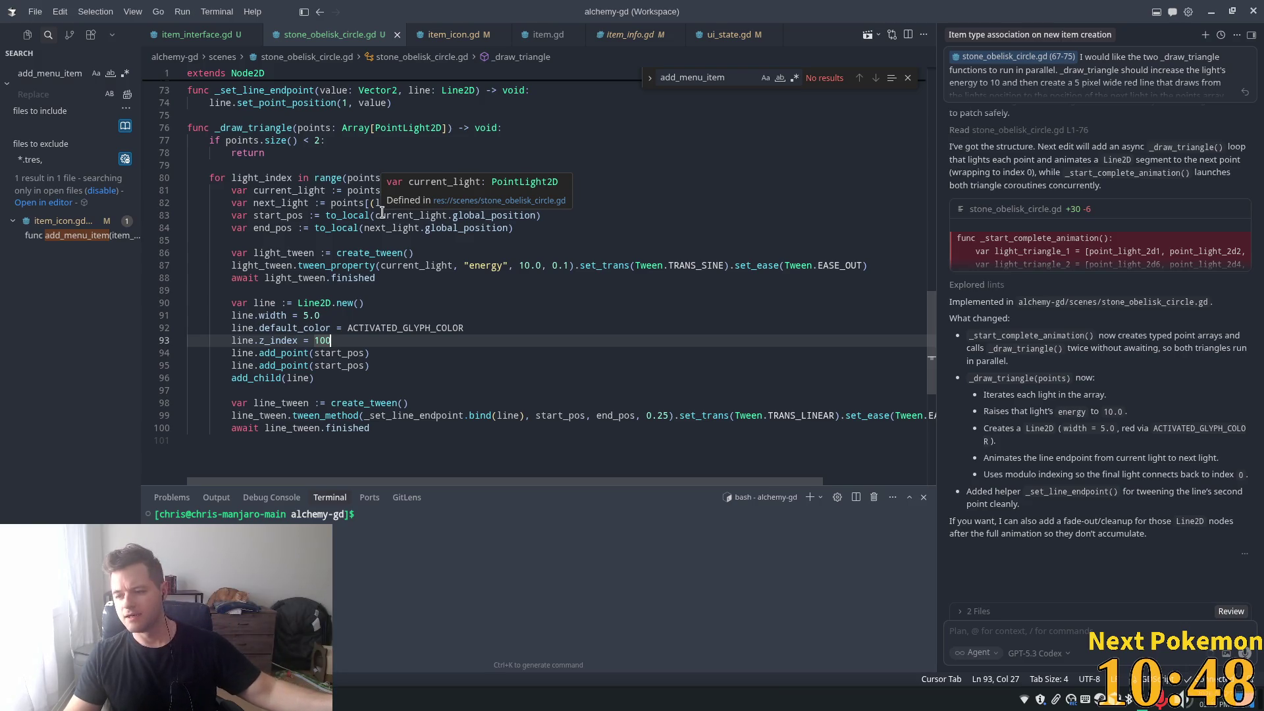
click(421, 285)
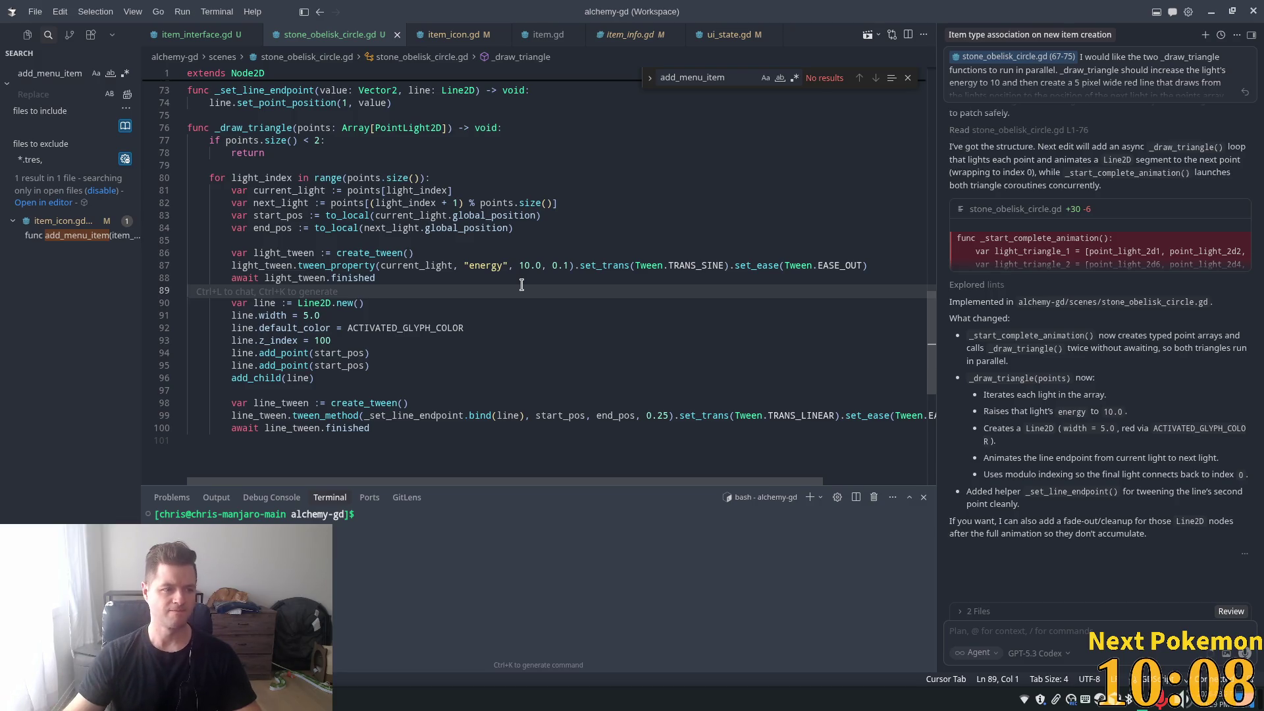
click(430, 274)
key(Down)
key(Down)
key(Down)
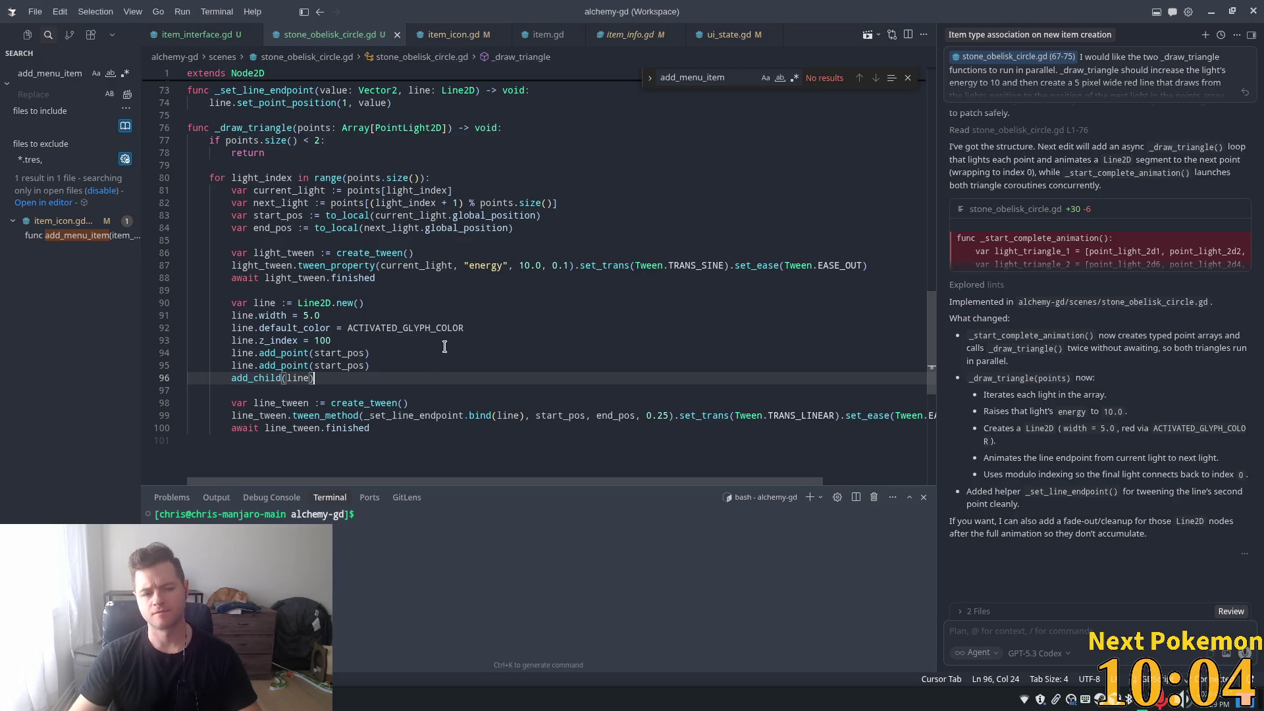
key(alt+Tab)
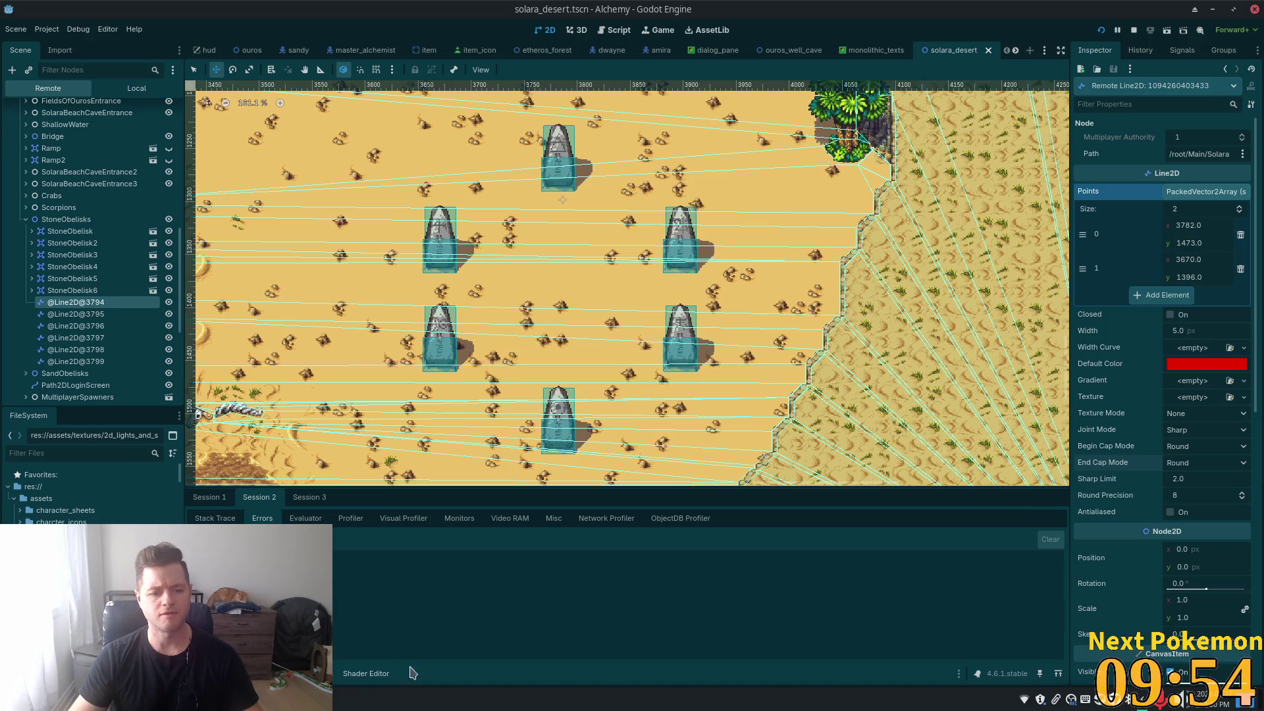
Step: Recheck the red beam in the desert game instance, then return to the _draw_triangle add_point code
right_click(316, 699)
mouse_move(382, 619)
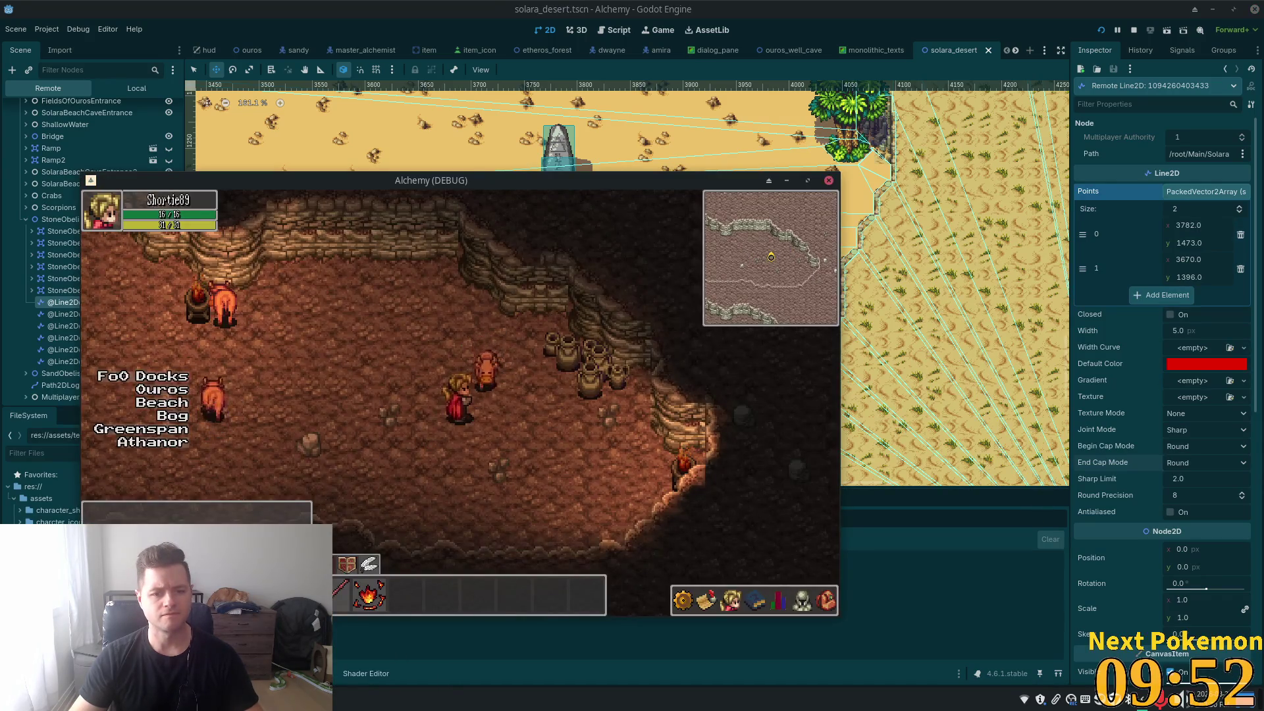
click(369, 648)
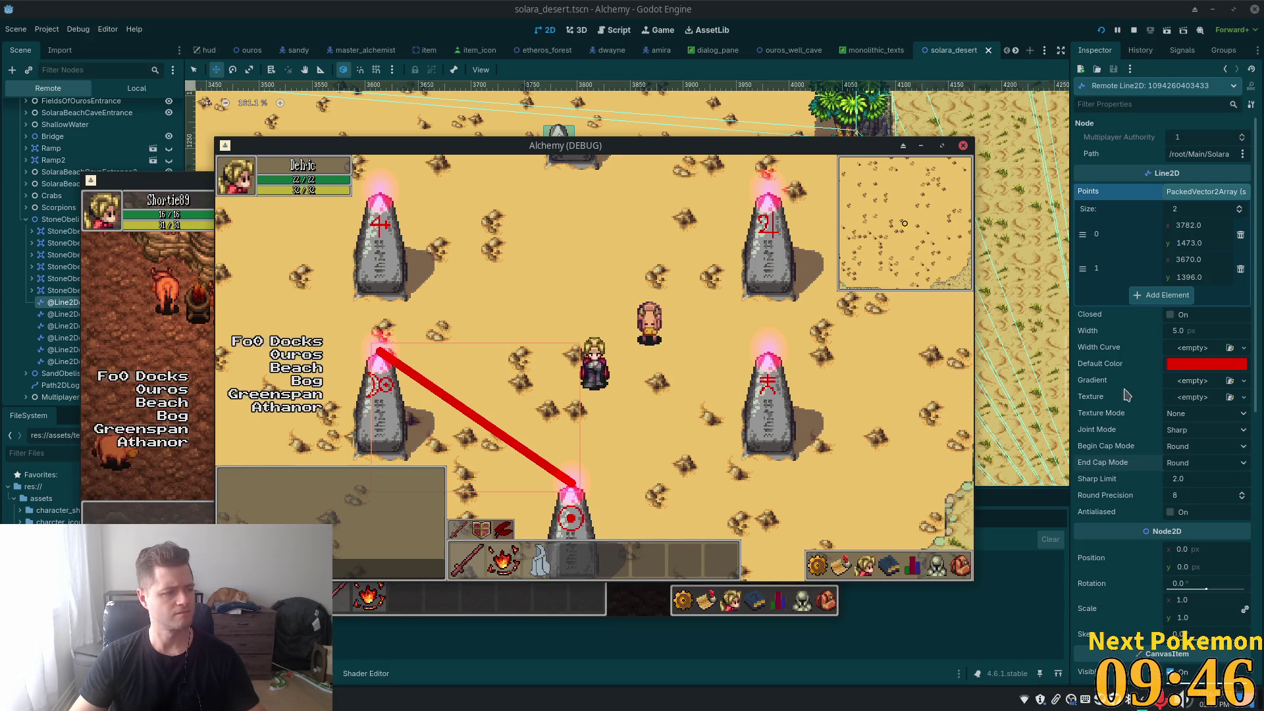
key(alt+Tab)
click(501, 365)
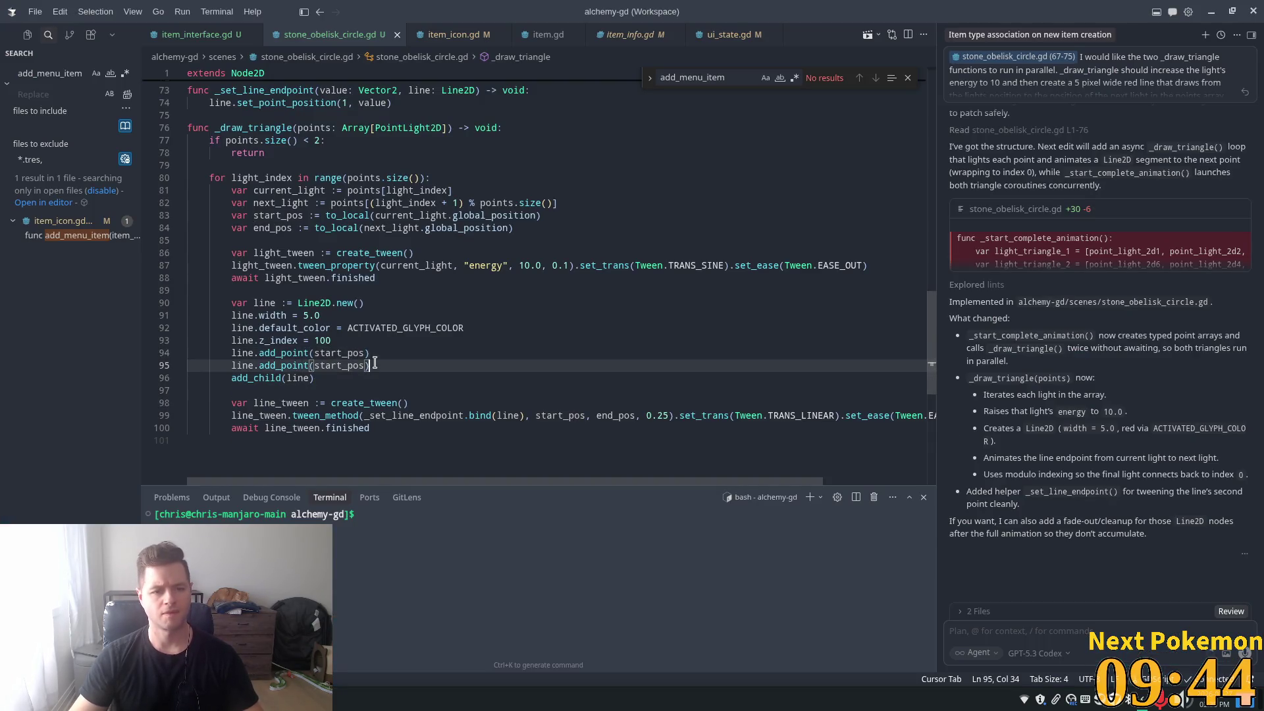
Step: Add round end_cap_mode and begin_cap_mode lines below z_index and save the script
key(Up)
key(Up)
key(Return)
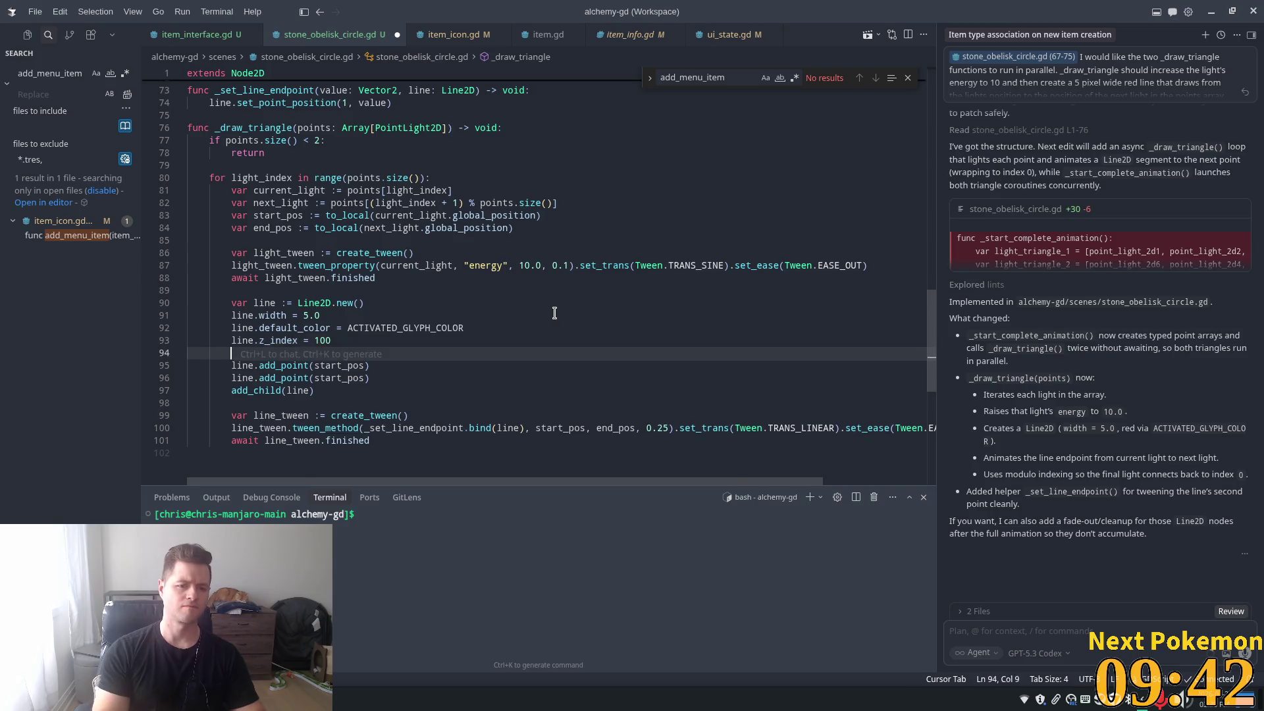
text(line.en)
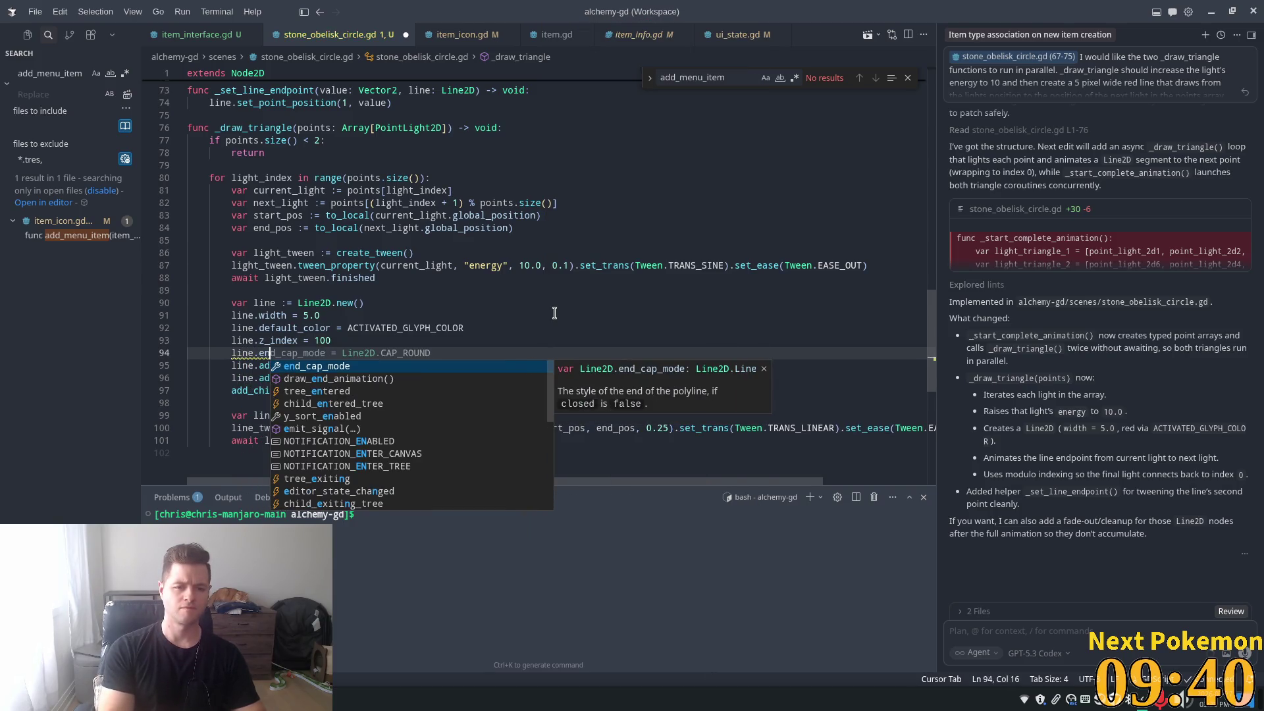
key(Tab)
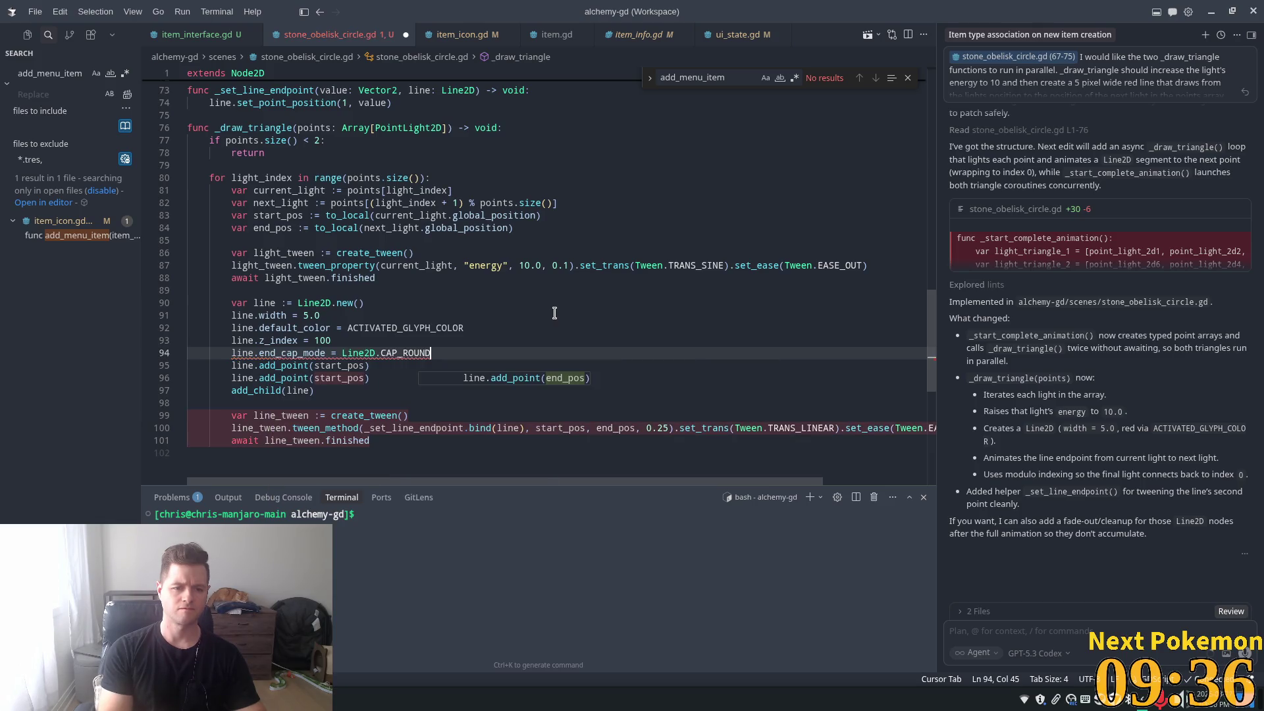
key(Return)
text(line.)
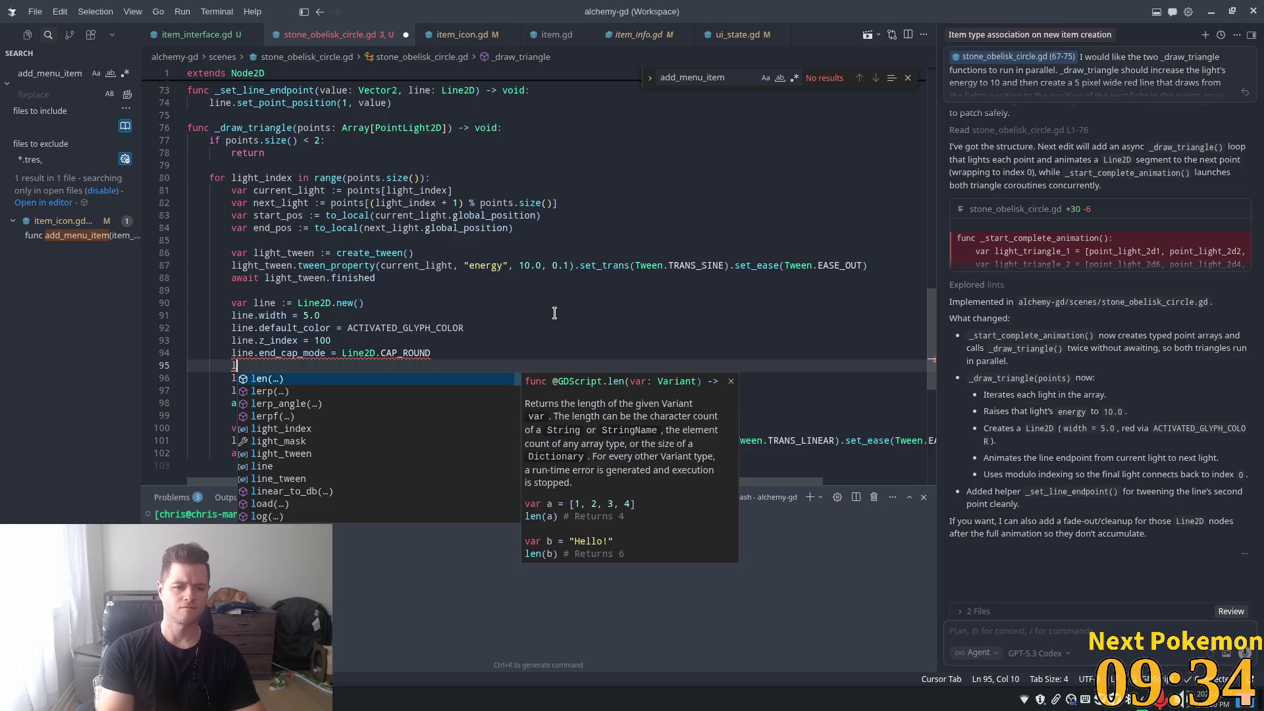
key(Tab)
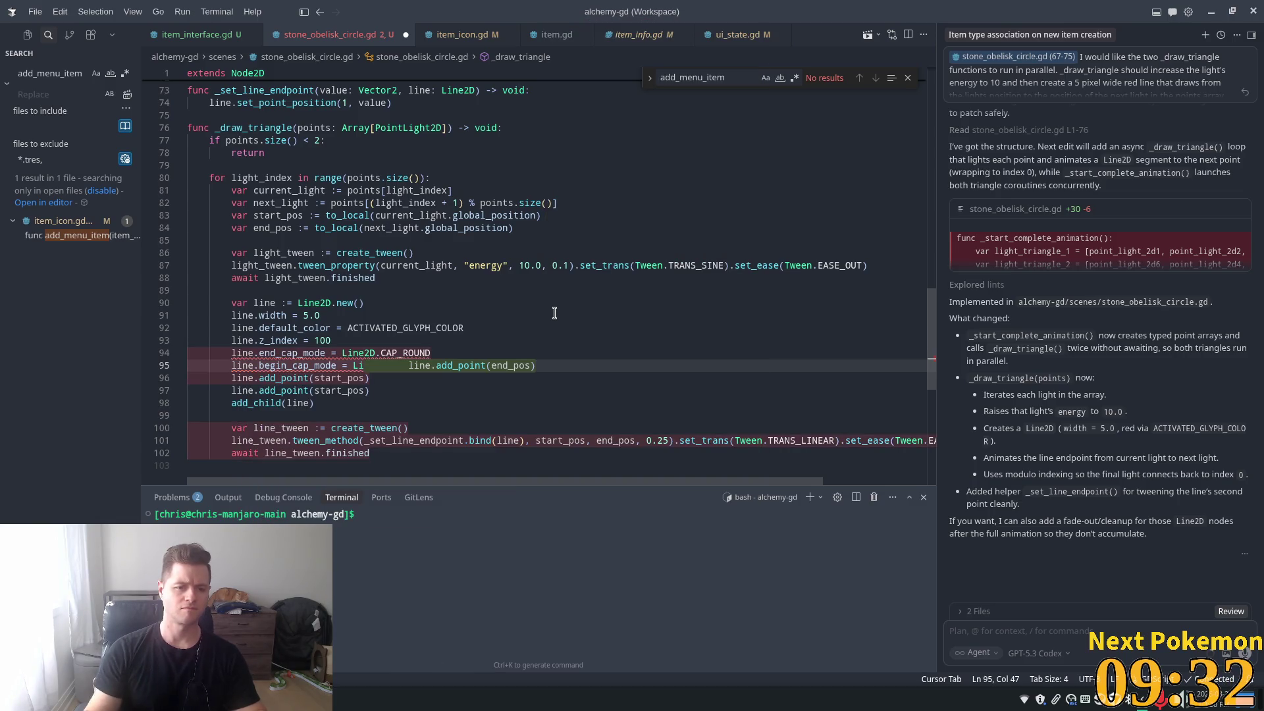
mouse_move(379, 363)
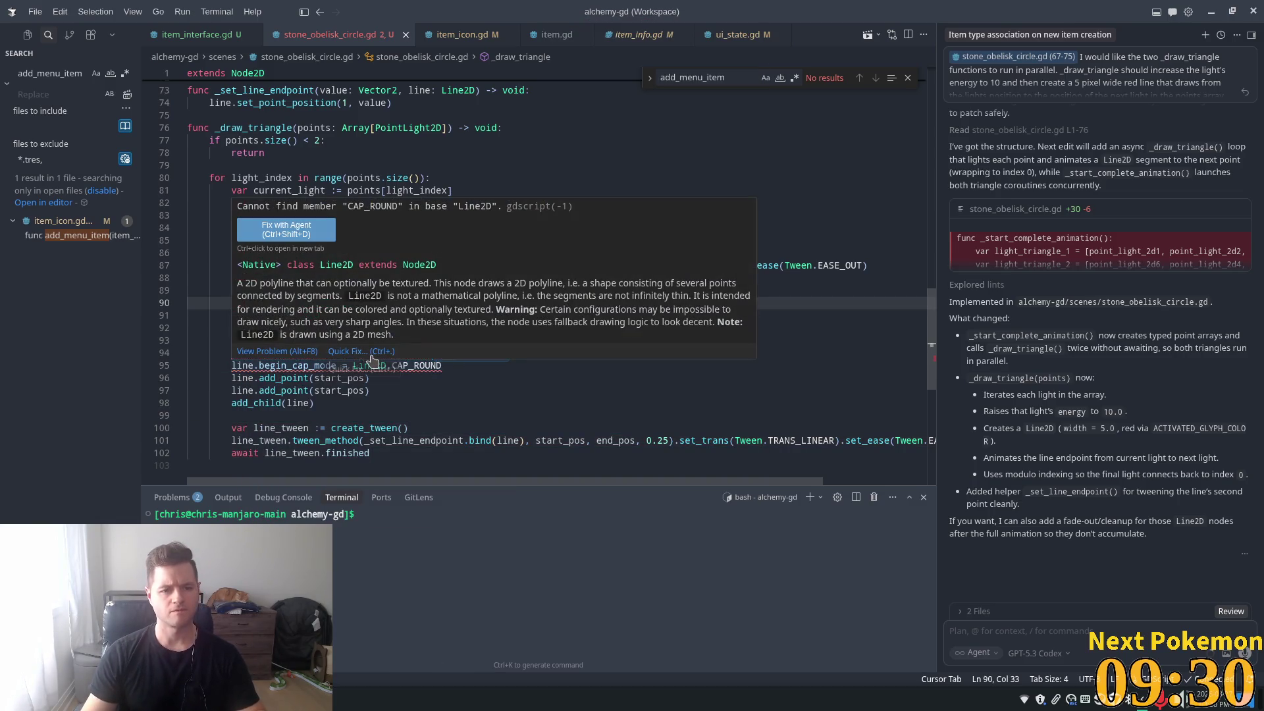
key(Tab)
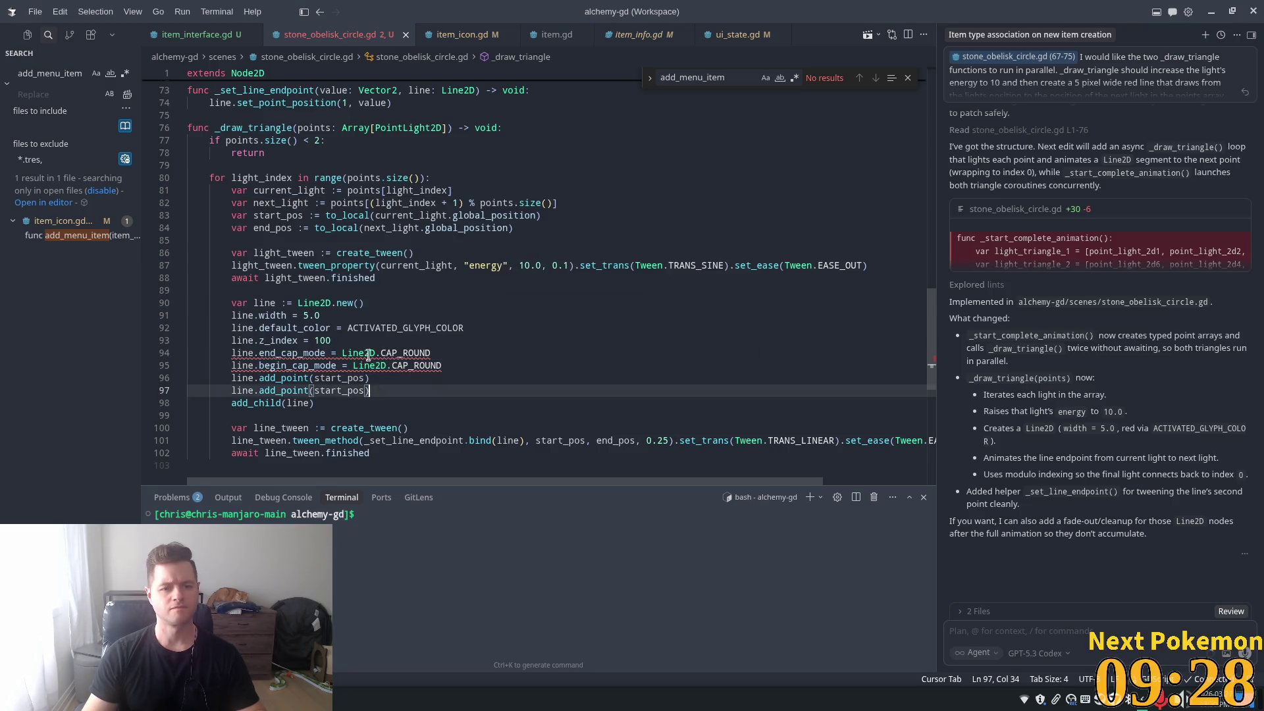
key(Tab)
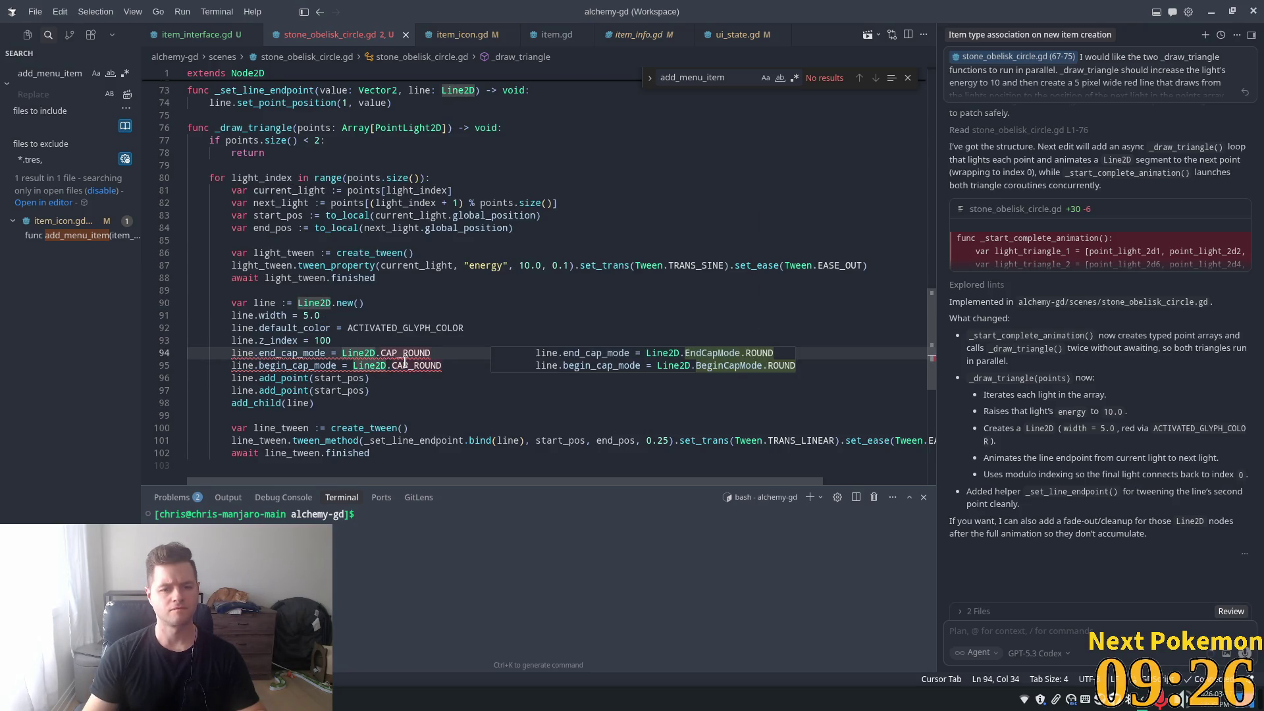
key(Tab)
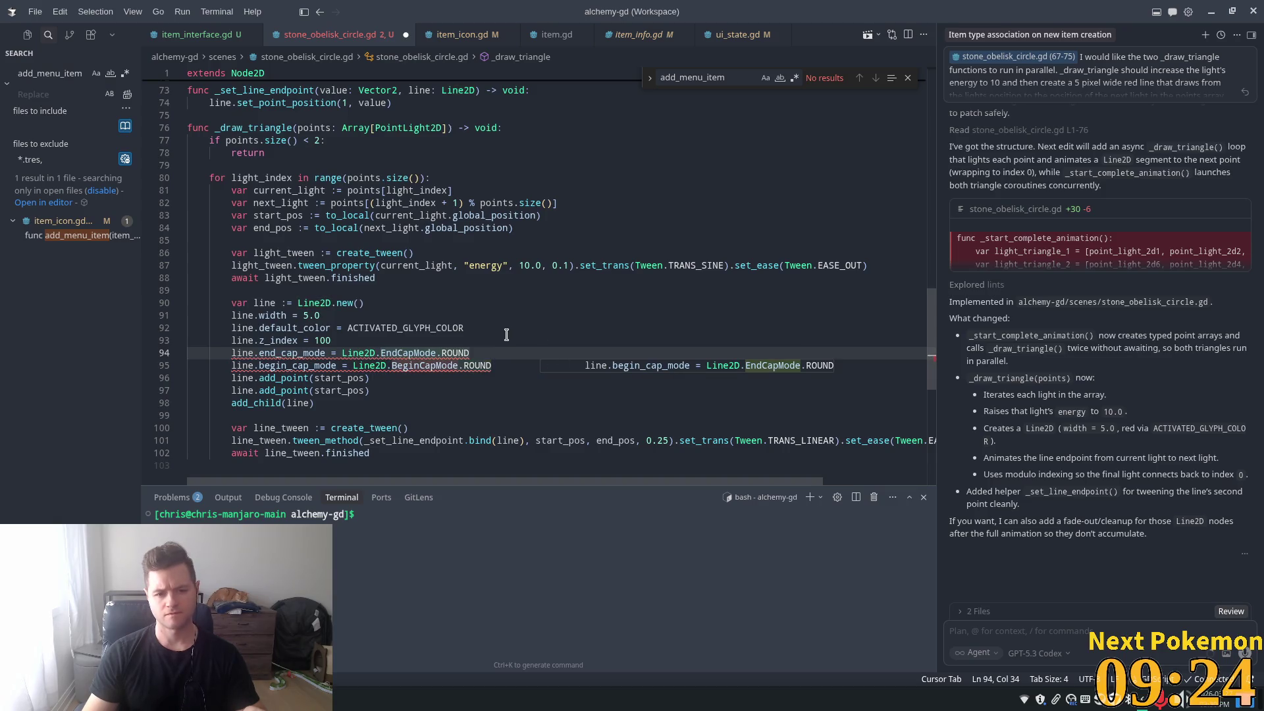
key(ctrl+s)
Step: Rewrite the cap values on both lines to use the Line2D.LineCapMode enum
key(Tab)
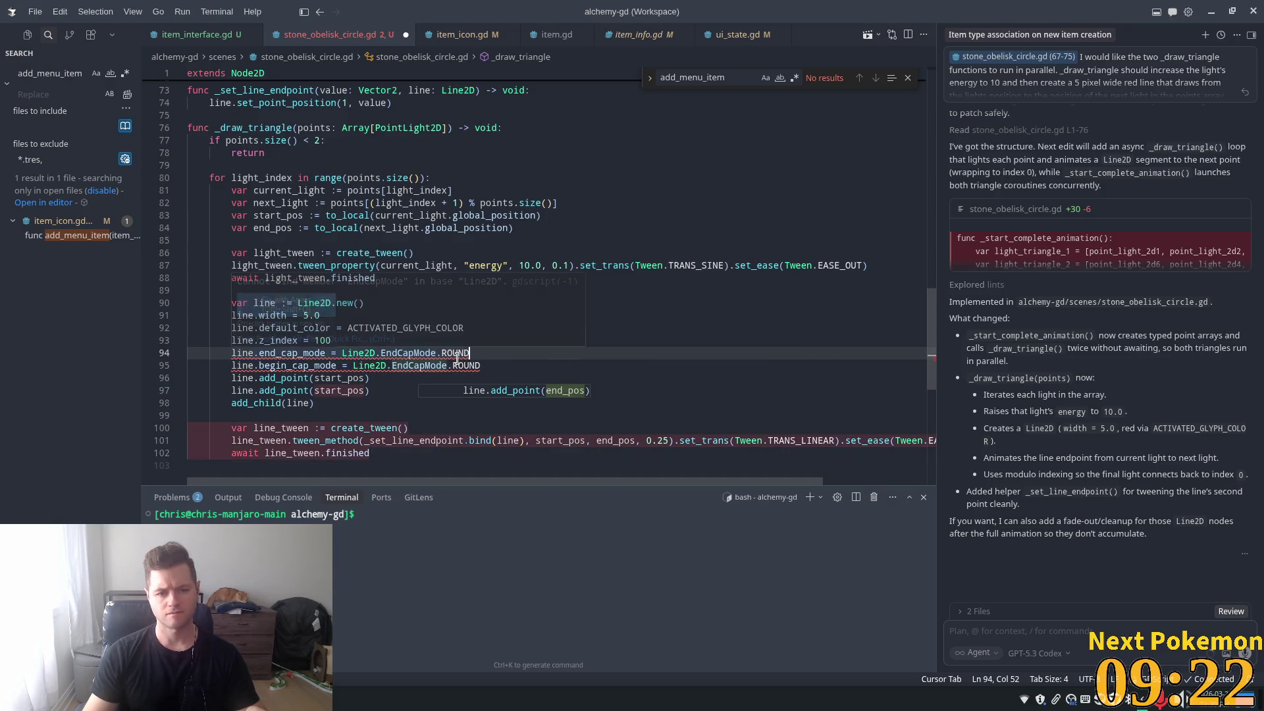
click(393, 353)
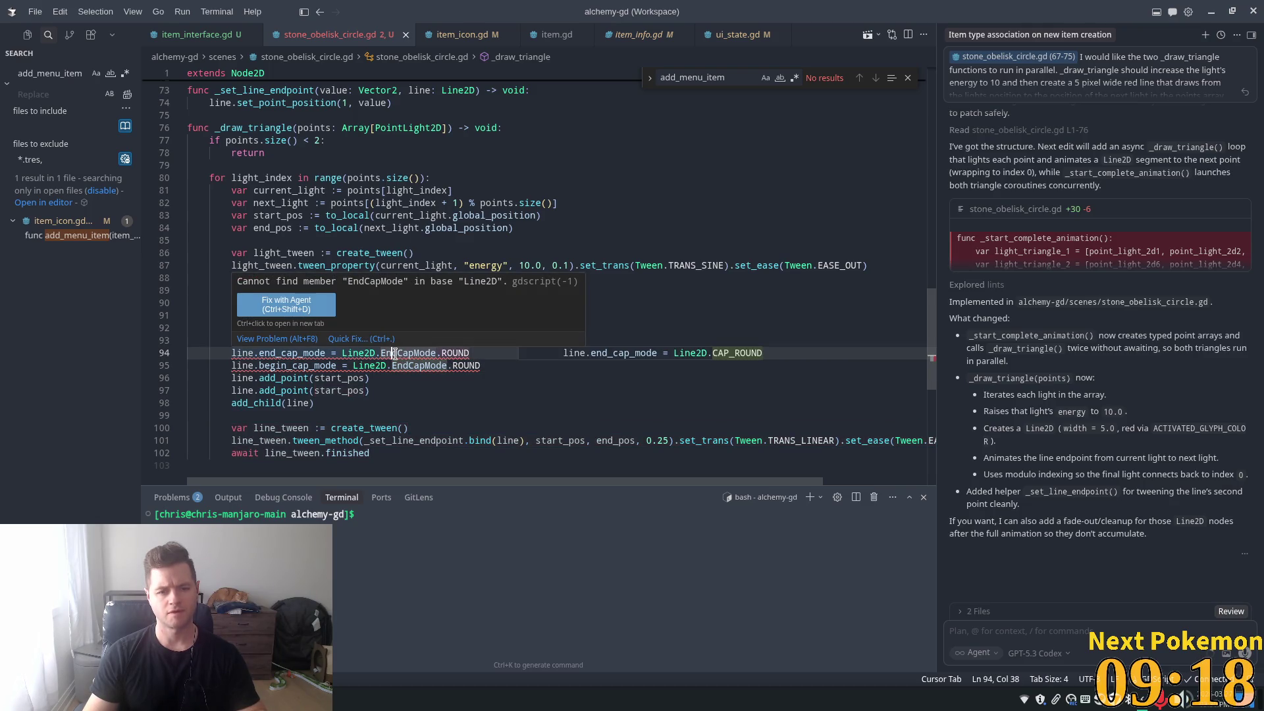
key(Tab)
click(409, 365)
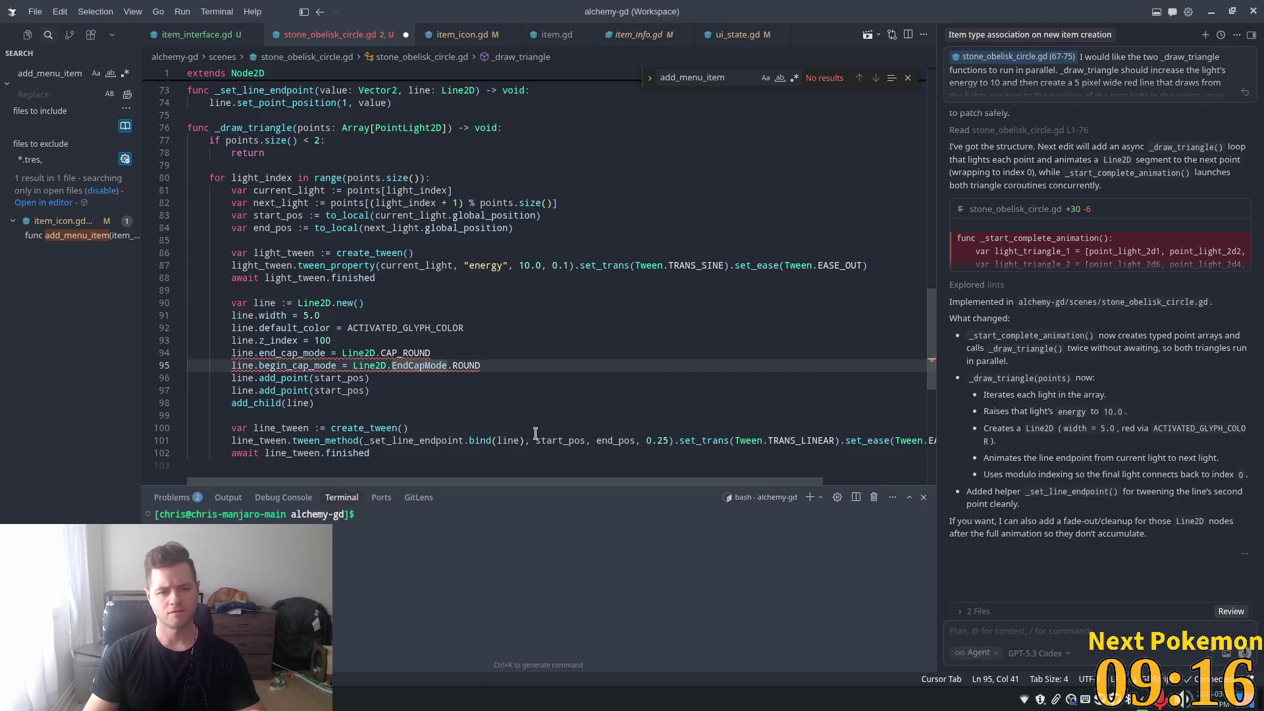
click(413, 354)
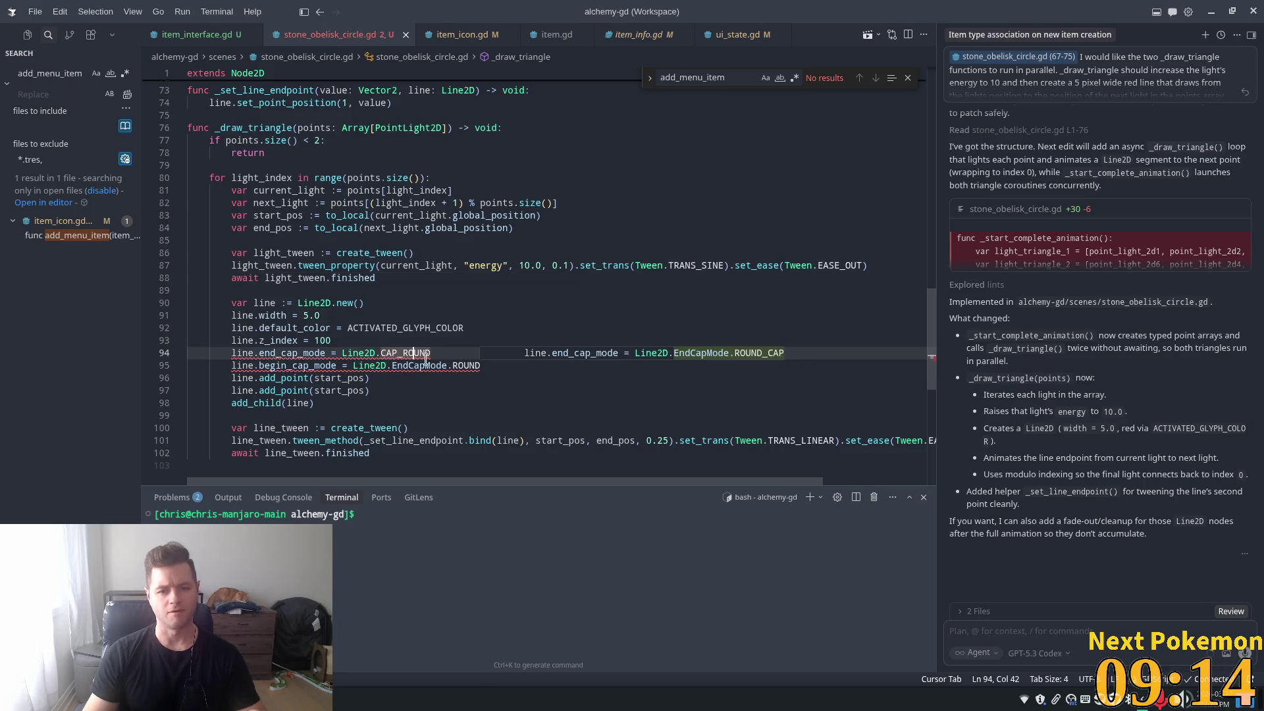
click(320, 351)
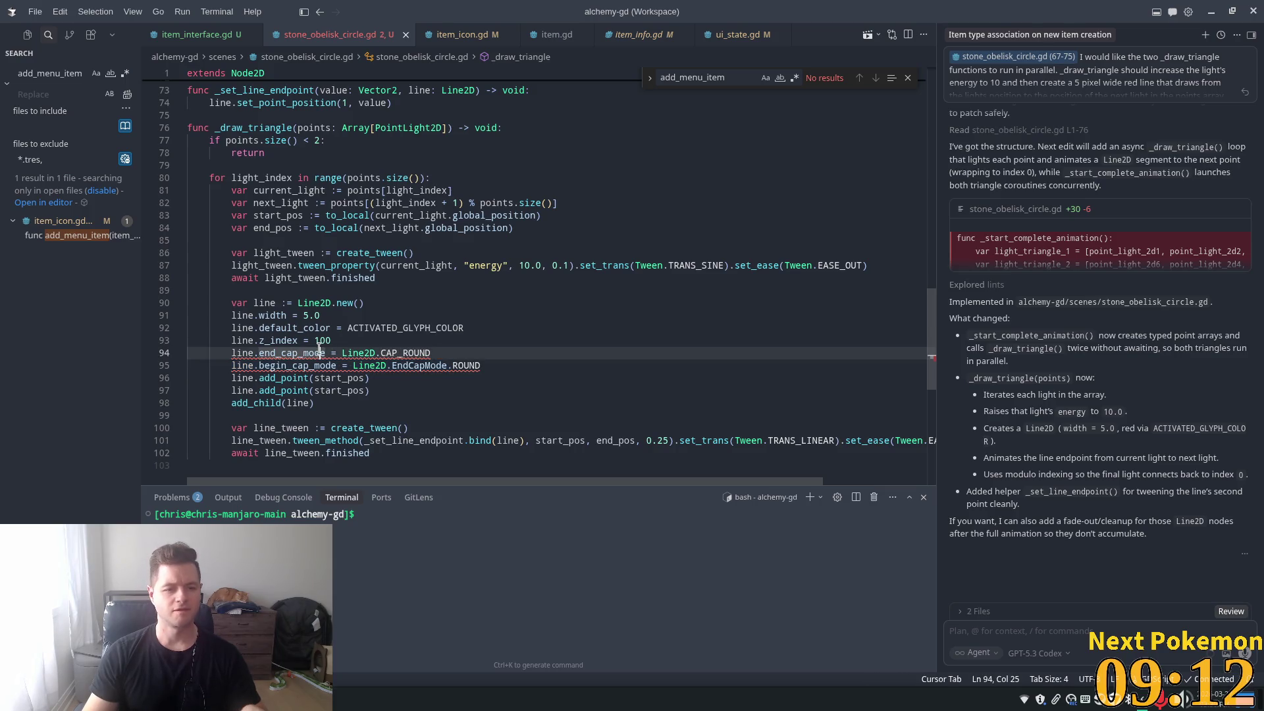
mouse_move(289, 354)
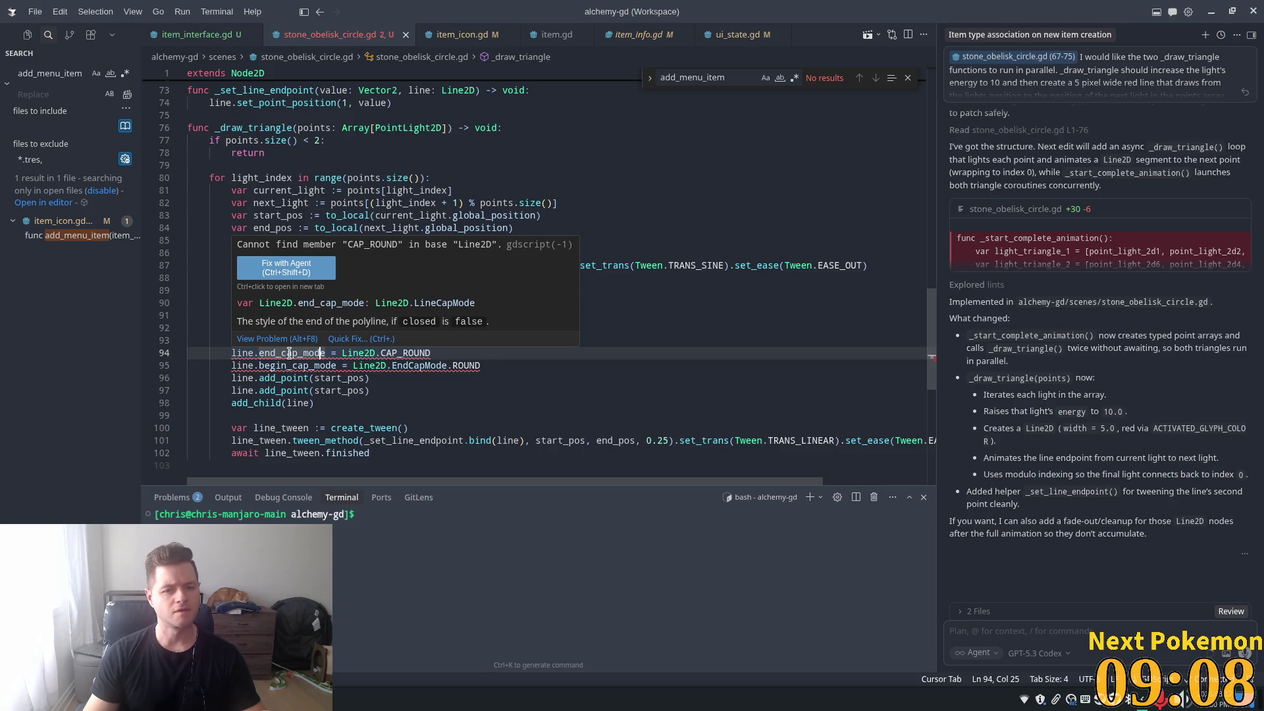
double_click(416, 353)
text(Line)
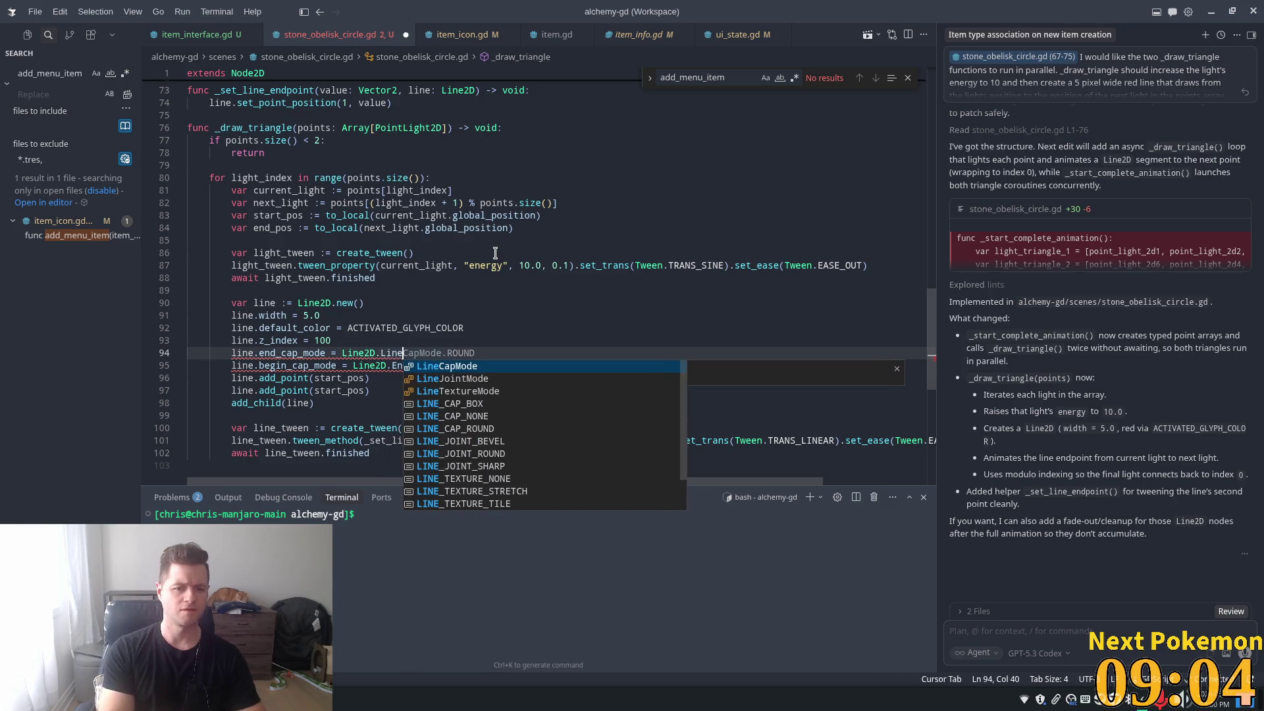
key(Tab)
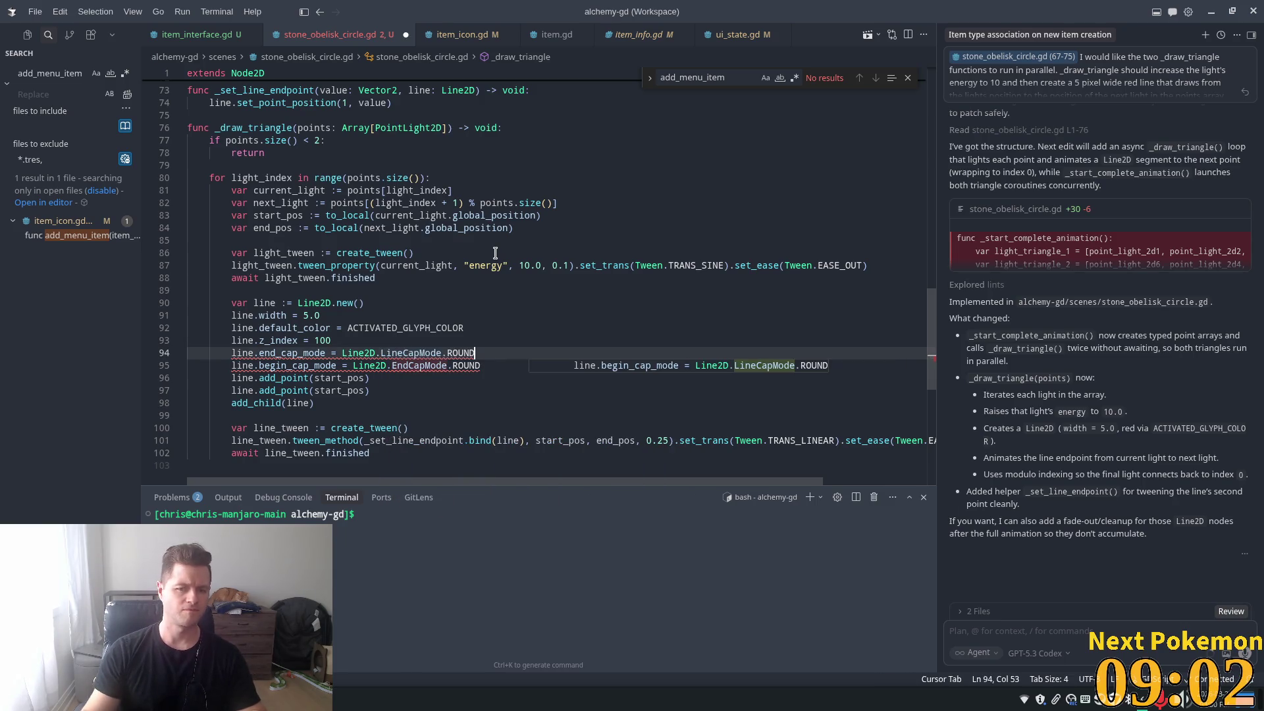
key(Tab)
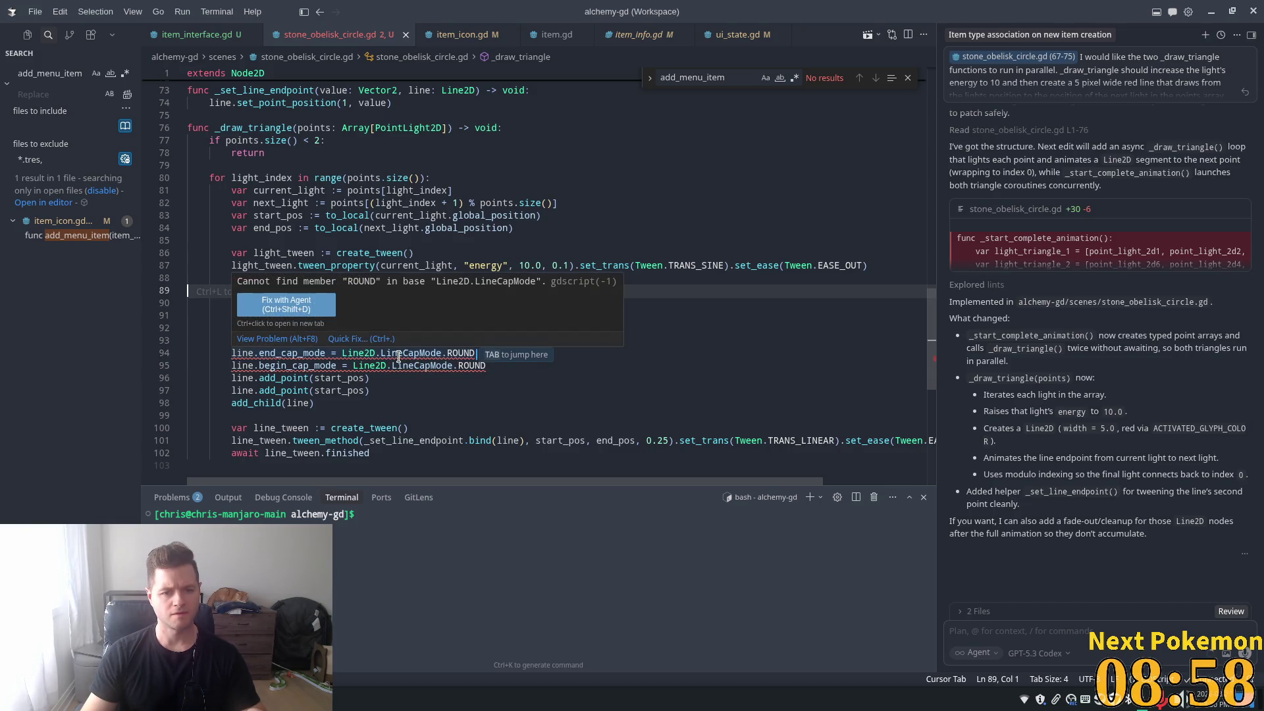
Step: Replace the invalid cap values so both end and begin caps use LINE_CAP_ROUND
mouse_move(398, 356)
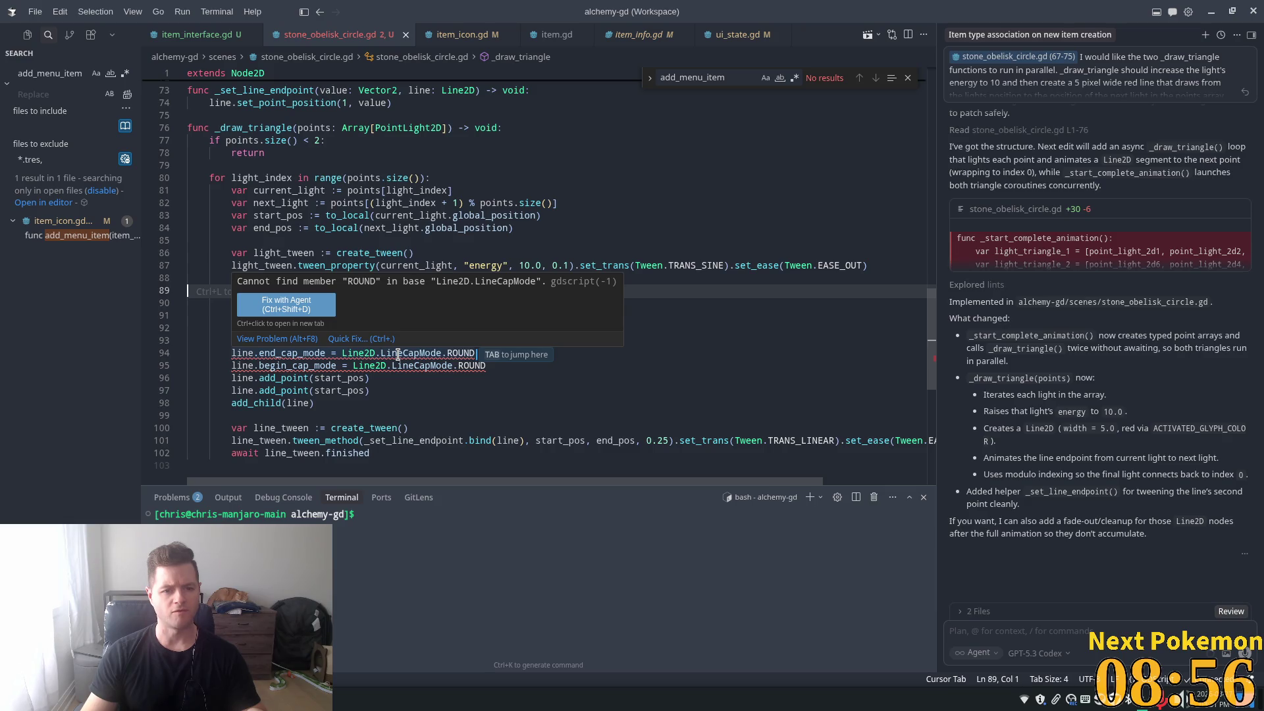
double_click(461, 353)
key(BackSpace)
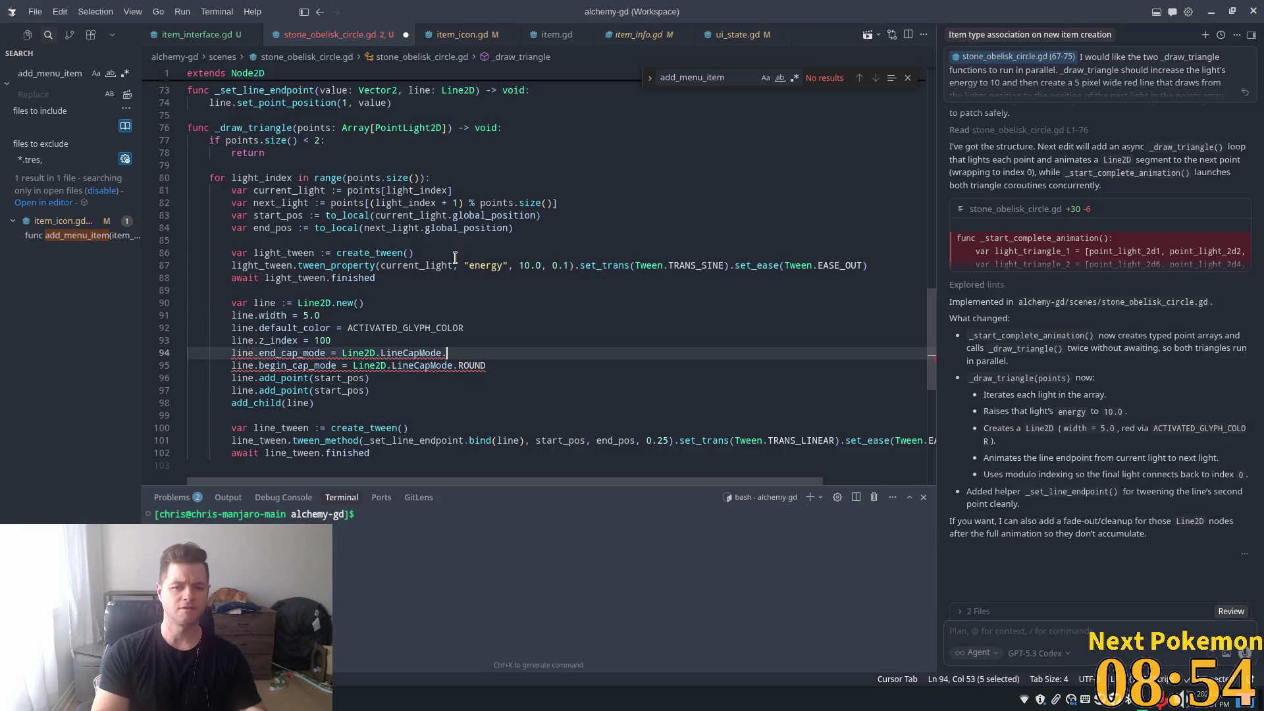
key(ctrl+space)
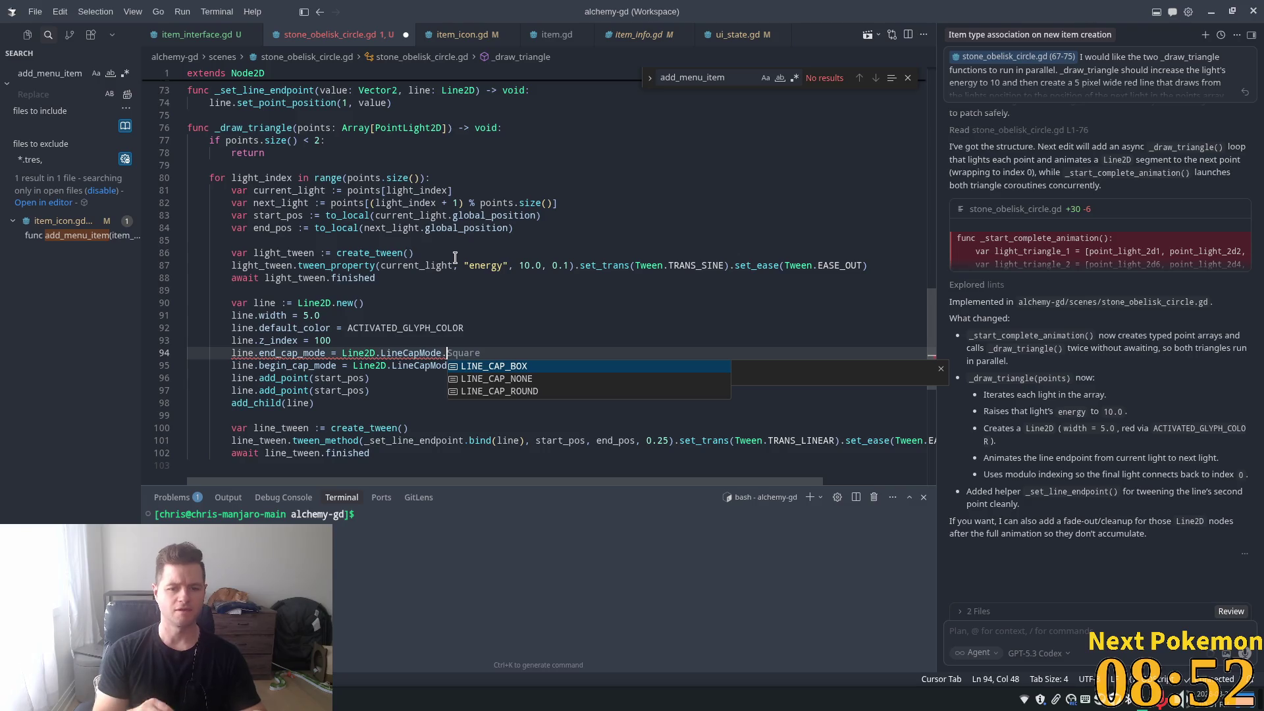
key(Down)
key(Down)
key(Tab)
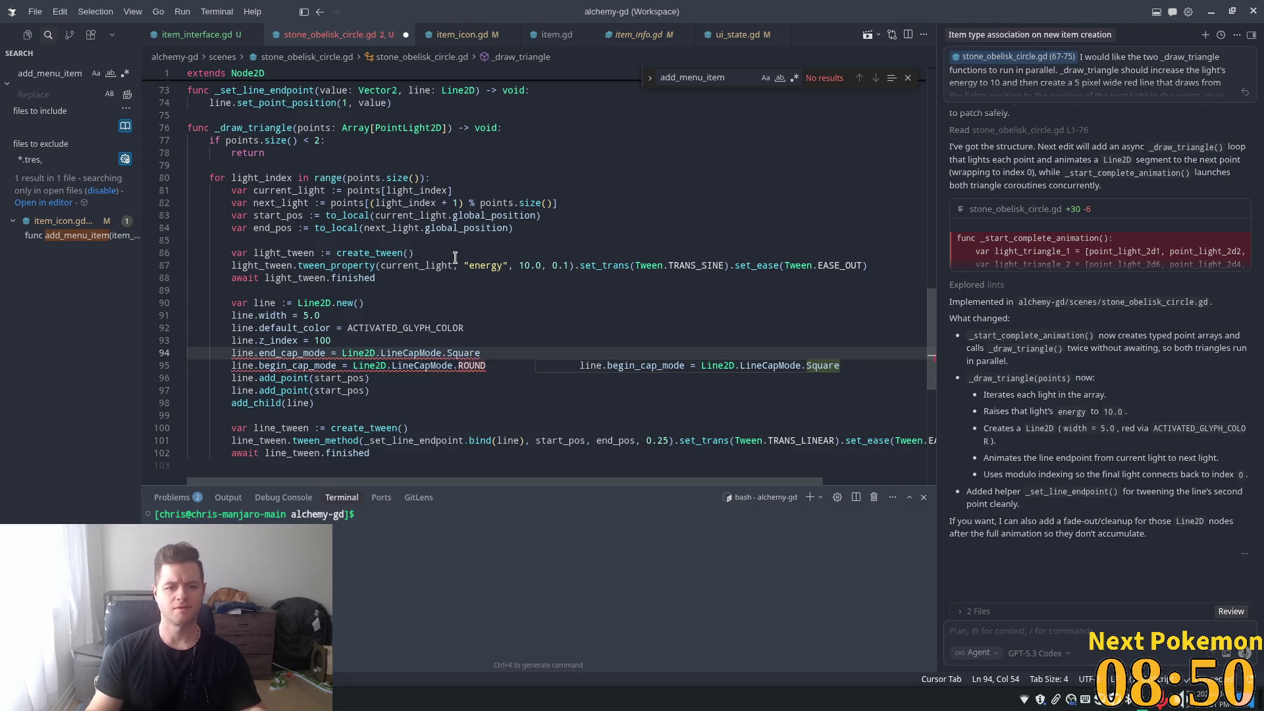
double_click(461, 352)
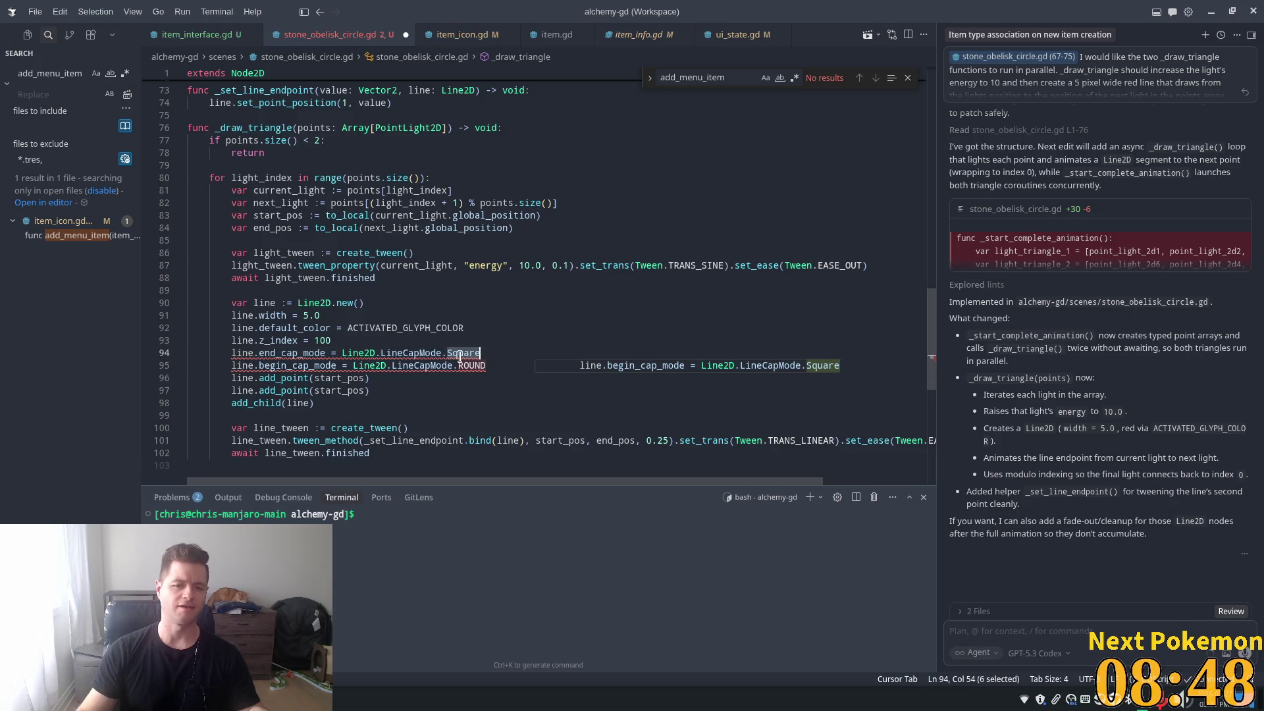
key(BackSpace)
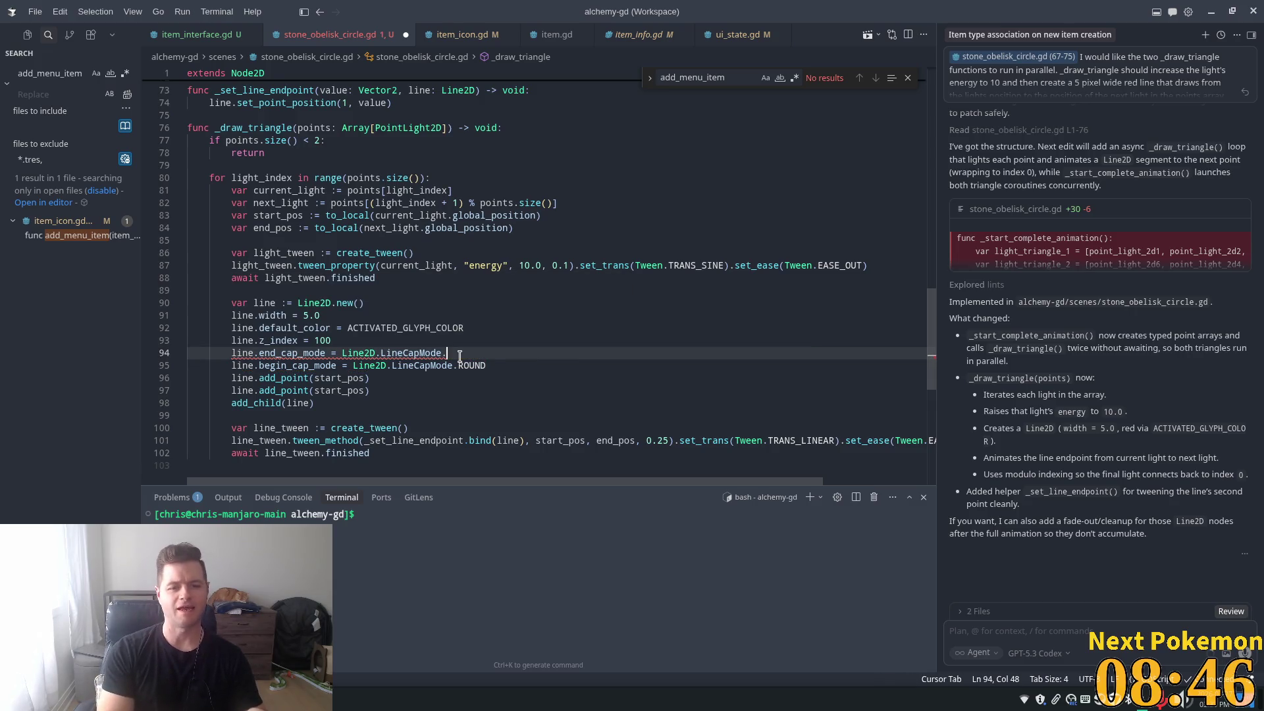
text(L)
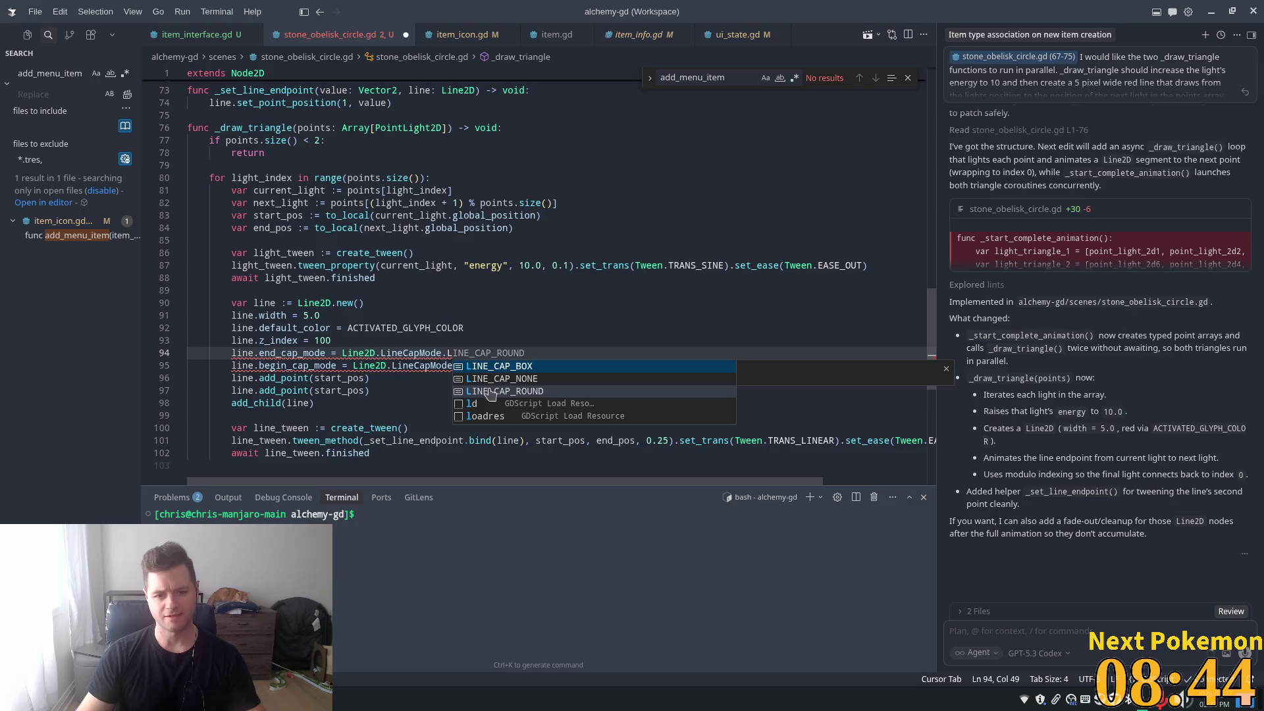
click(490, 392)
double_click(468, 366)
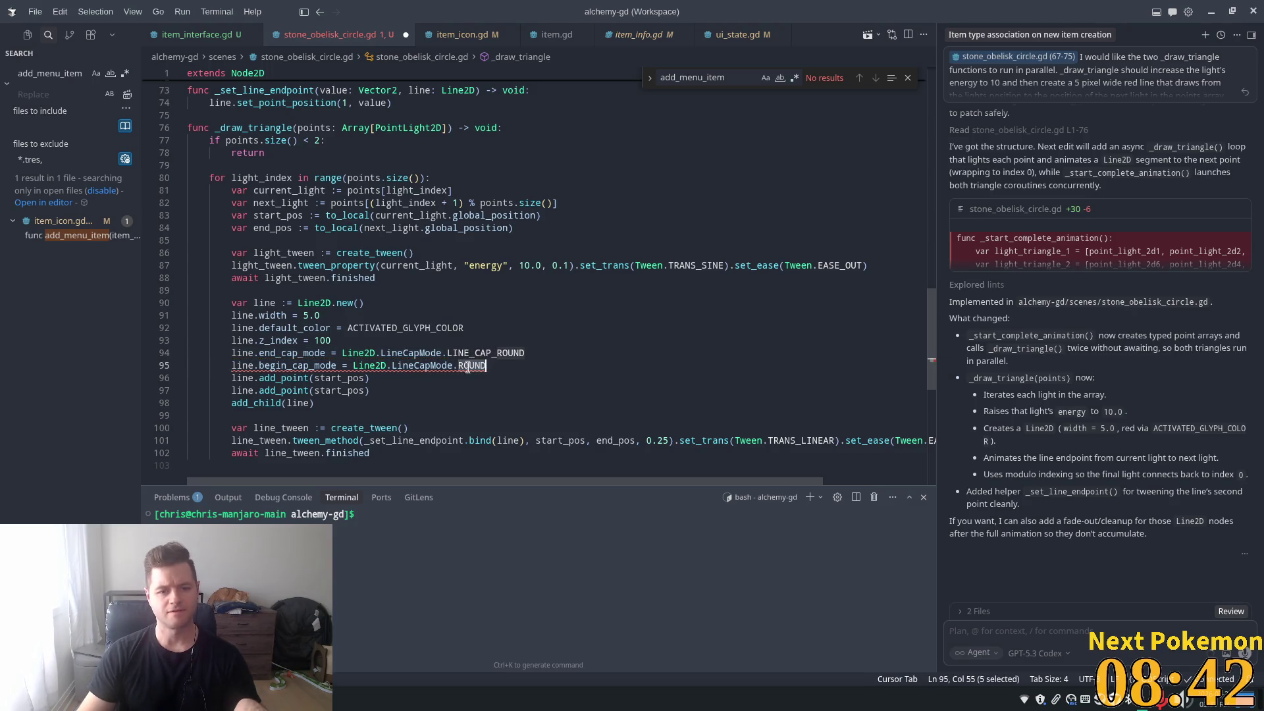
key(Tab)
click(481, 314)
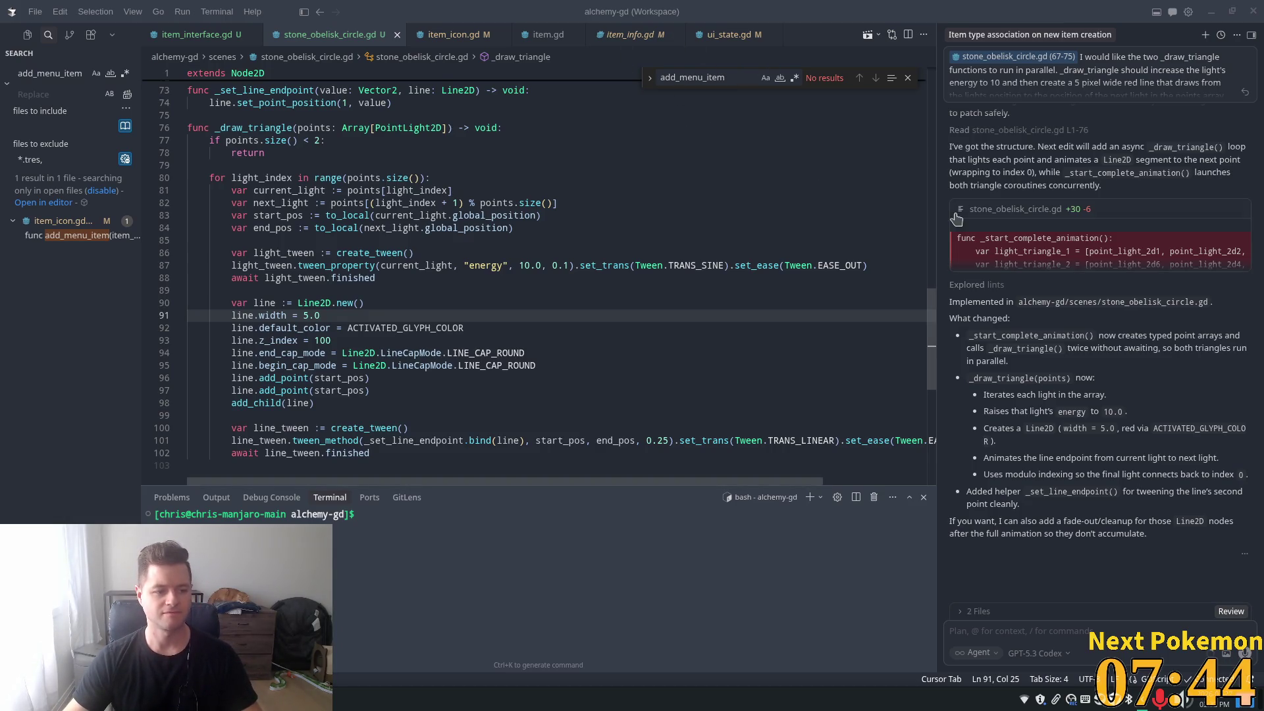
click(331, 340)
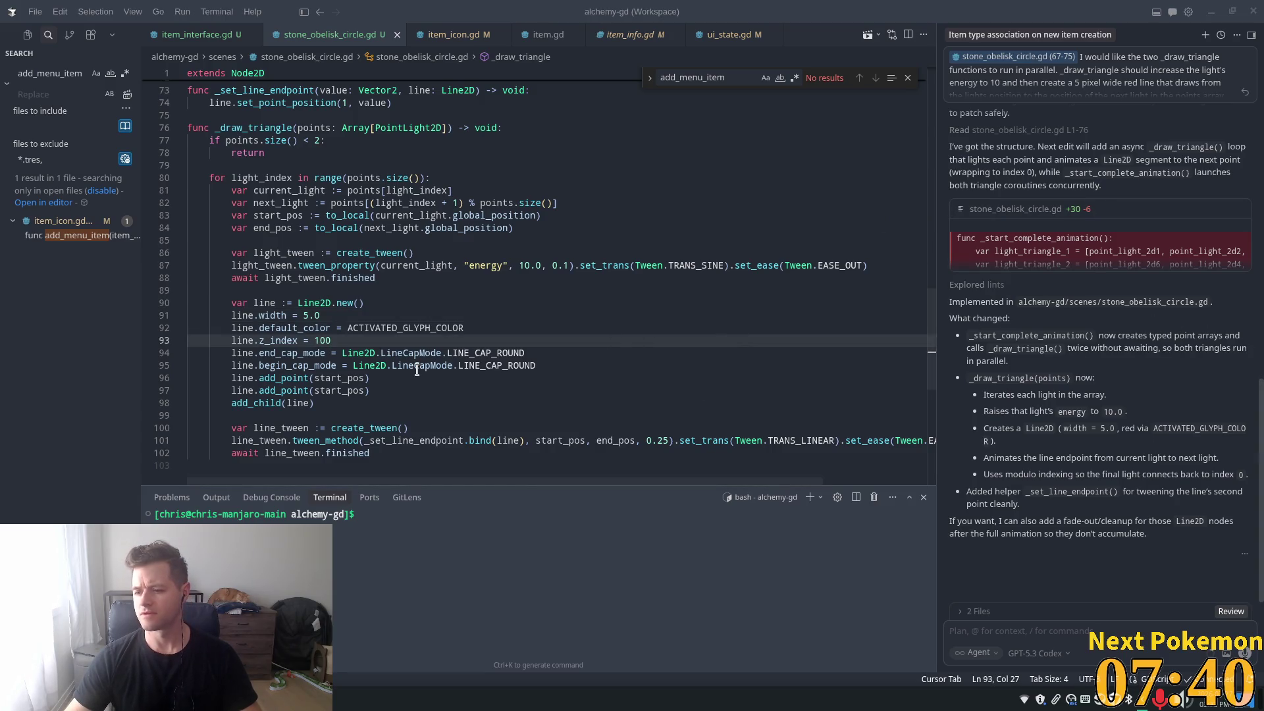
click(375, 353)
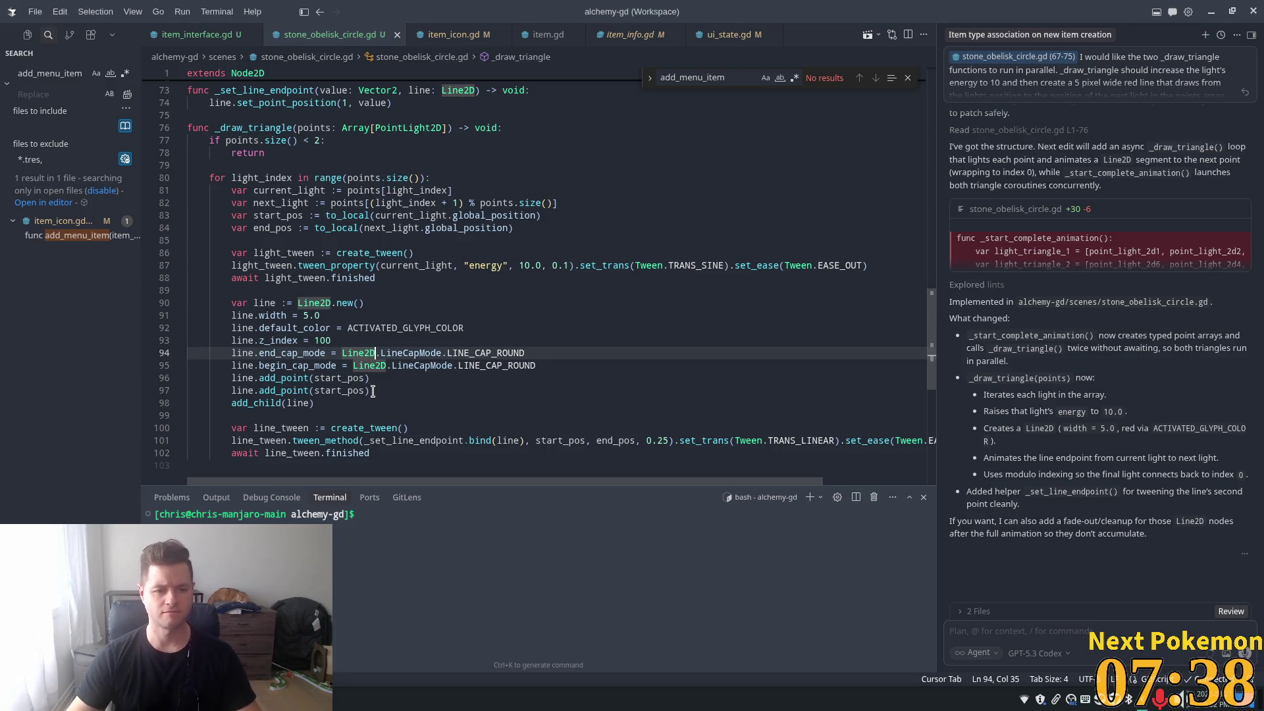
click(422, 317)
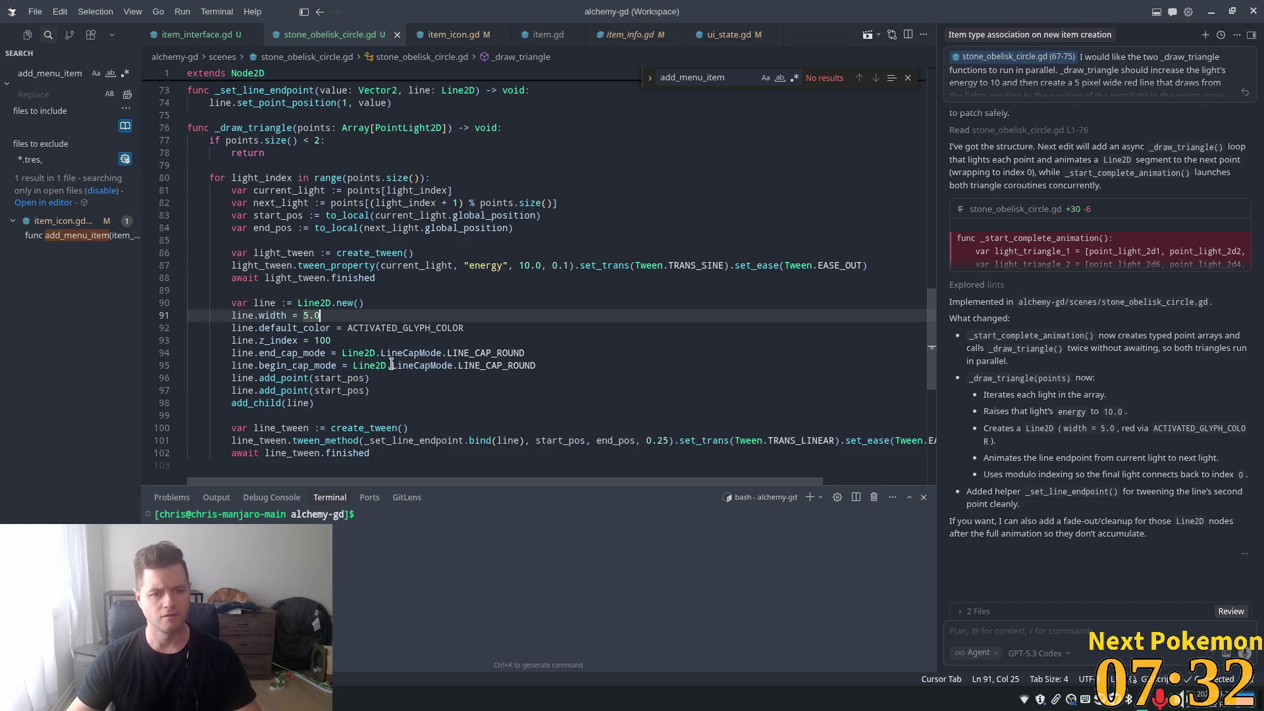
click(333, 327)
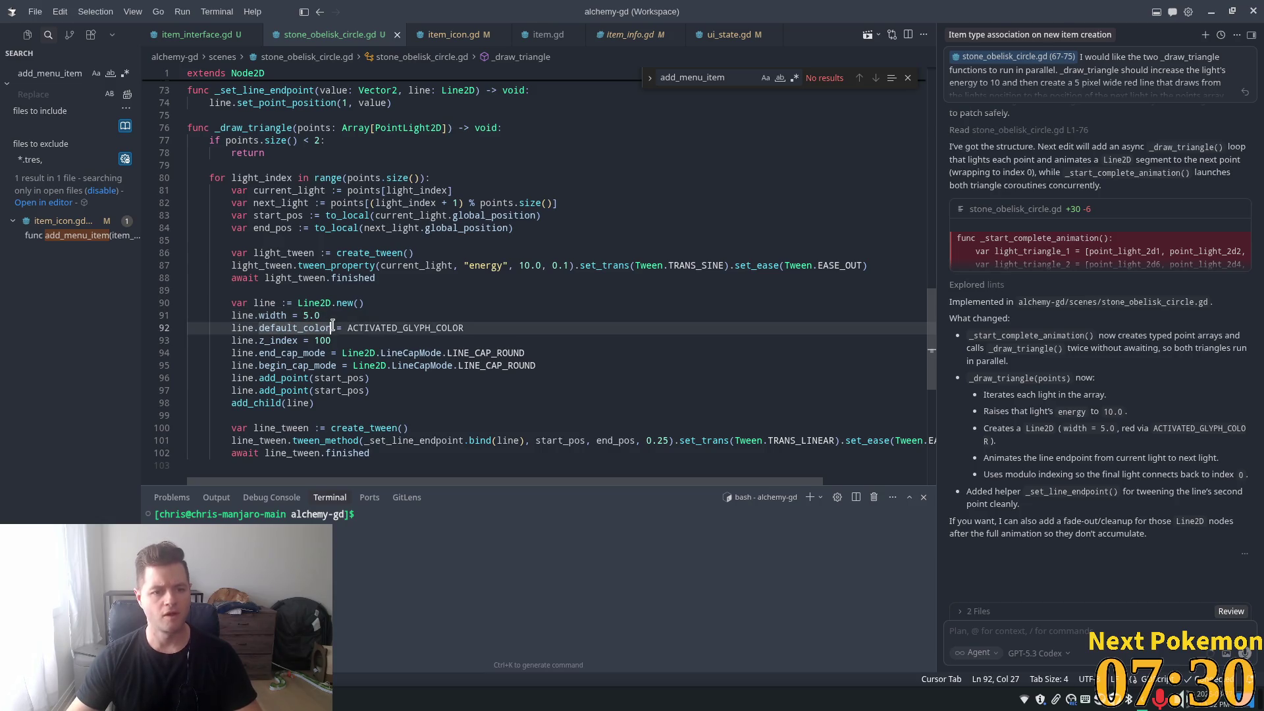
double_click(398, 327)
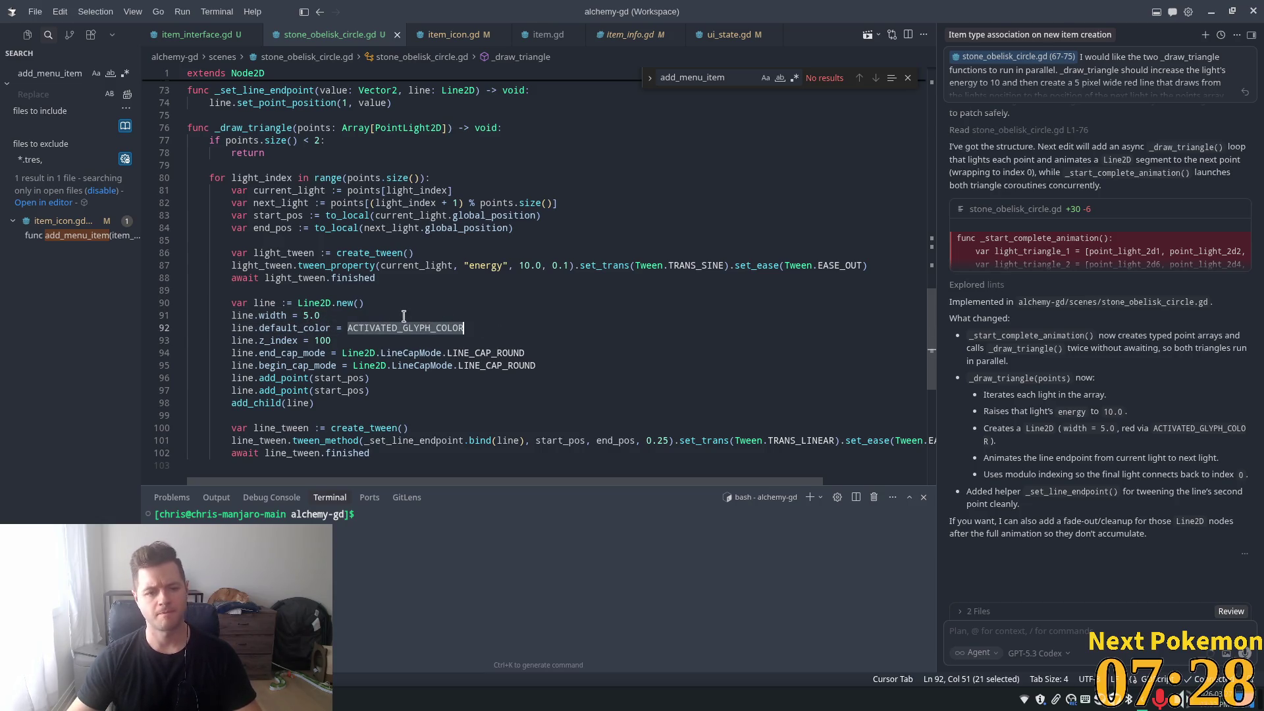
mouse_move(317, 325)
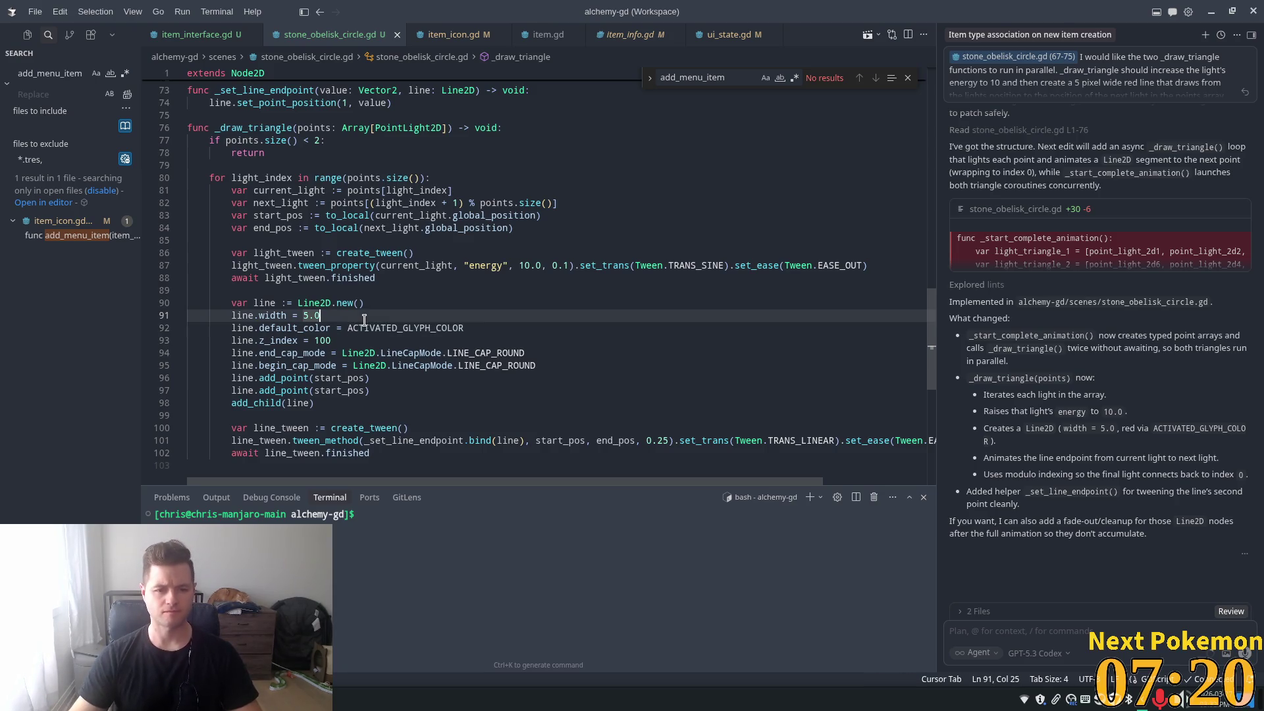
drag(490, 327, 230, 328)
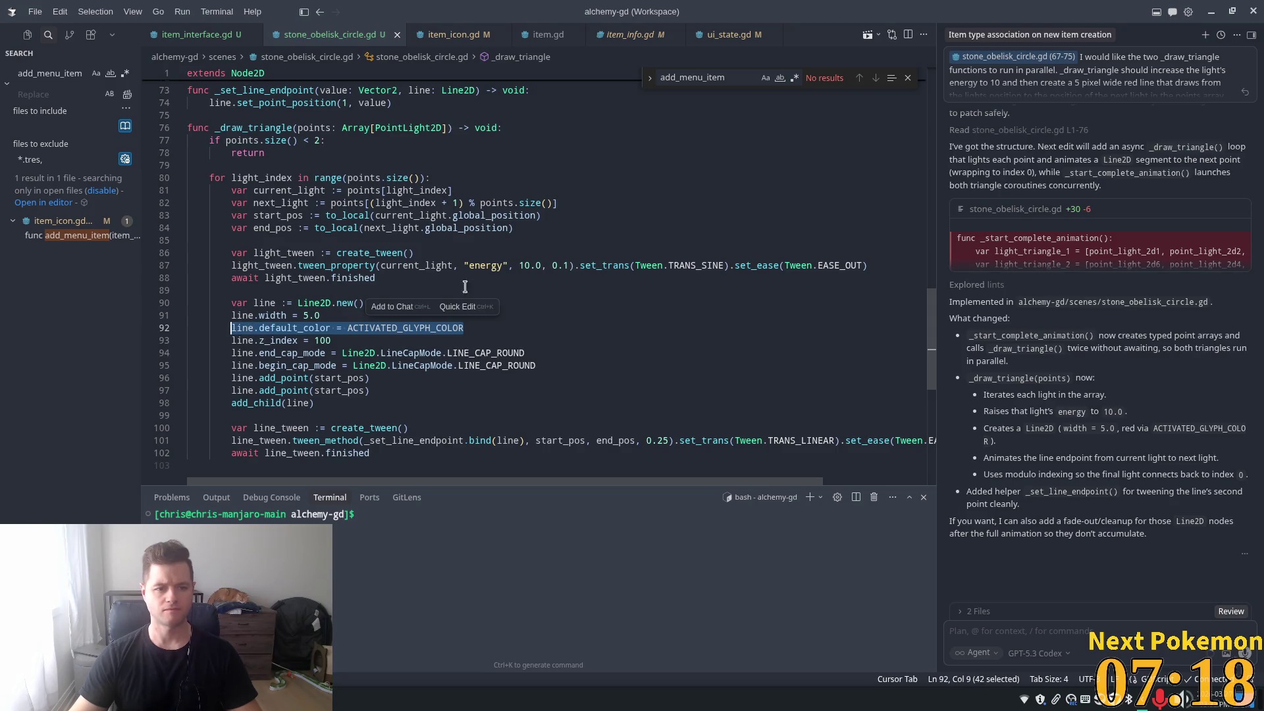
Step: Ask the Cursor agent to lower the beam colour's opacity and keep its 0.6-alpha edit
key(ctrl+l)
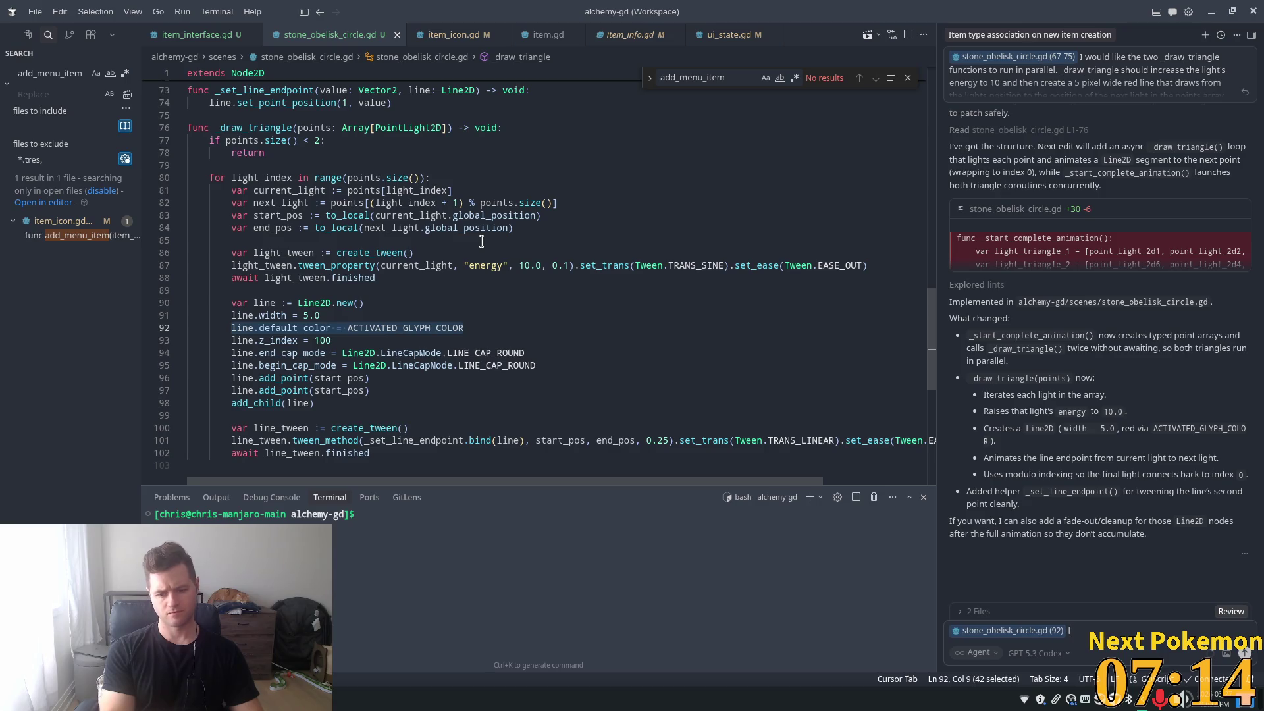
text(s red)
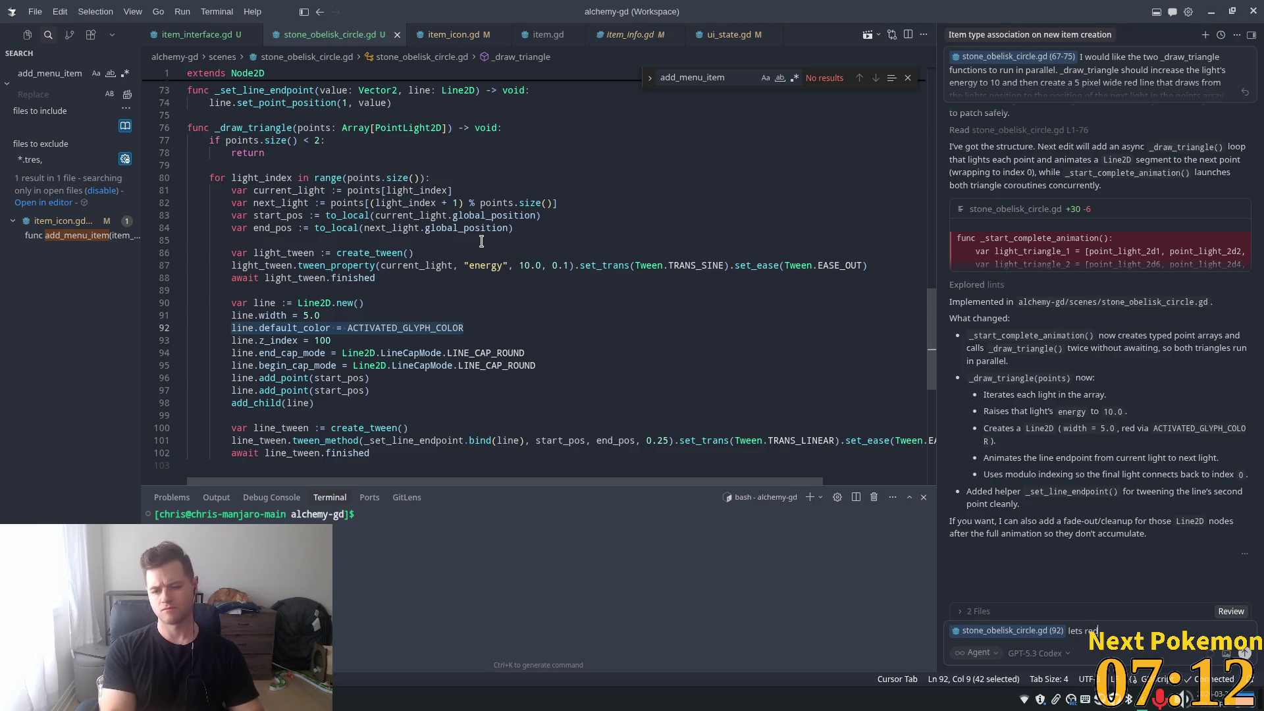
text(uce the)
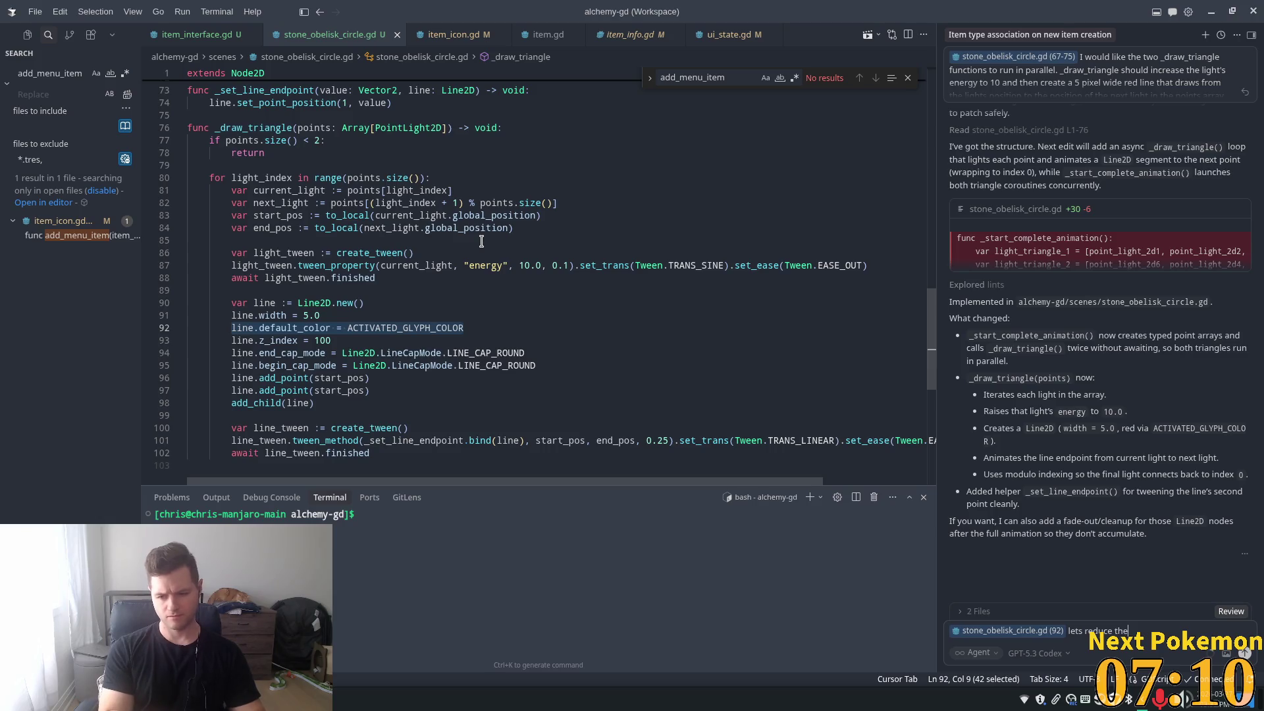
text( opa)
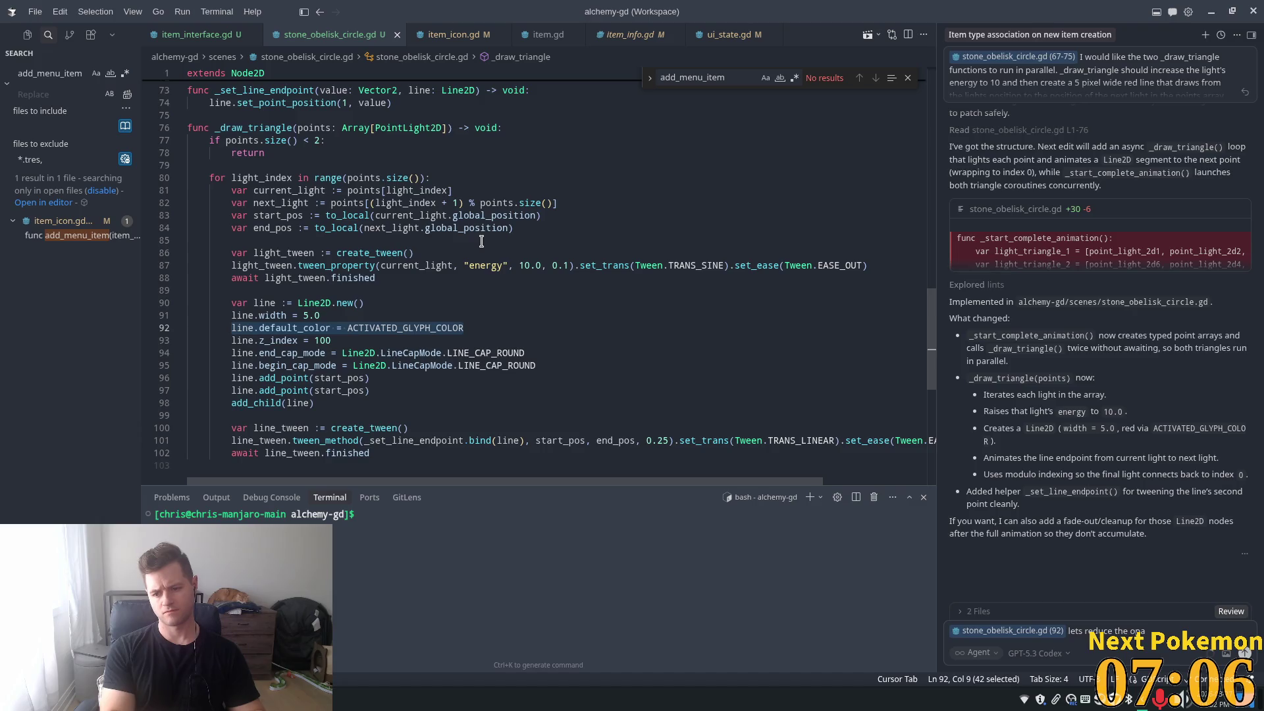
text(city on this)
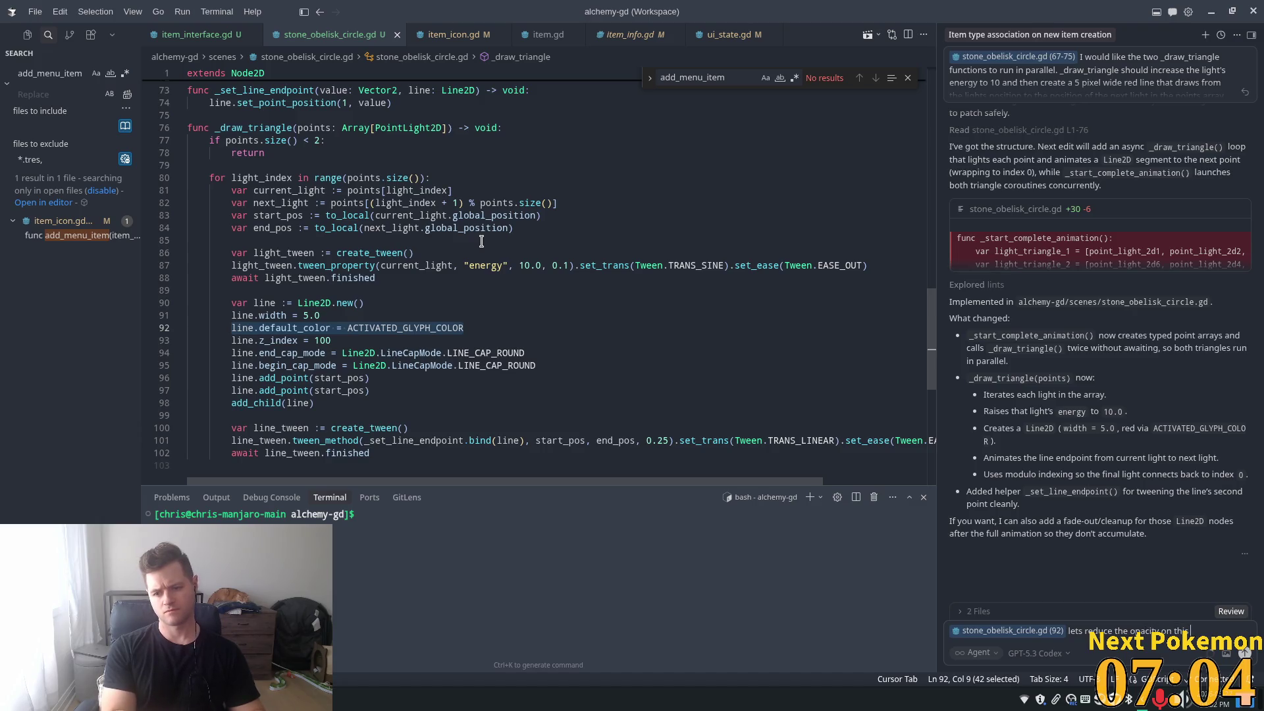
text( a bit to make)
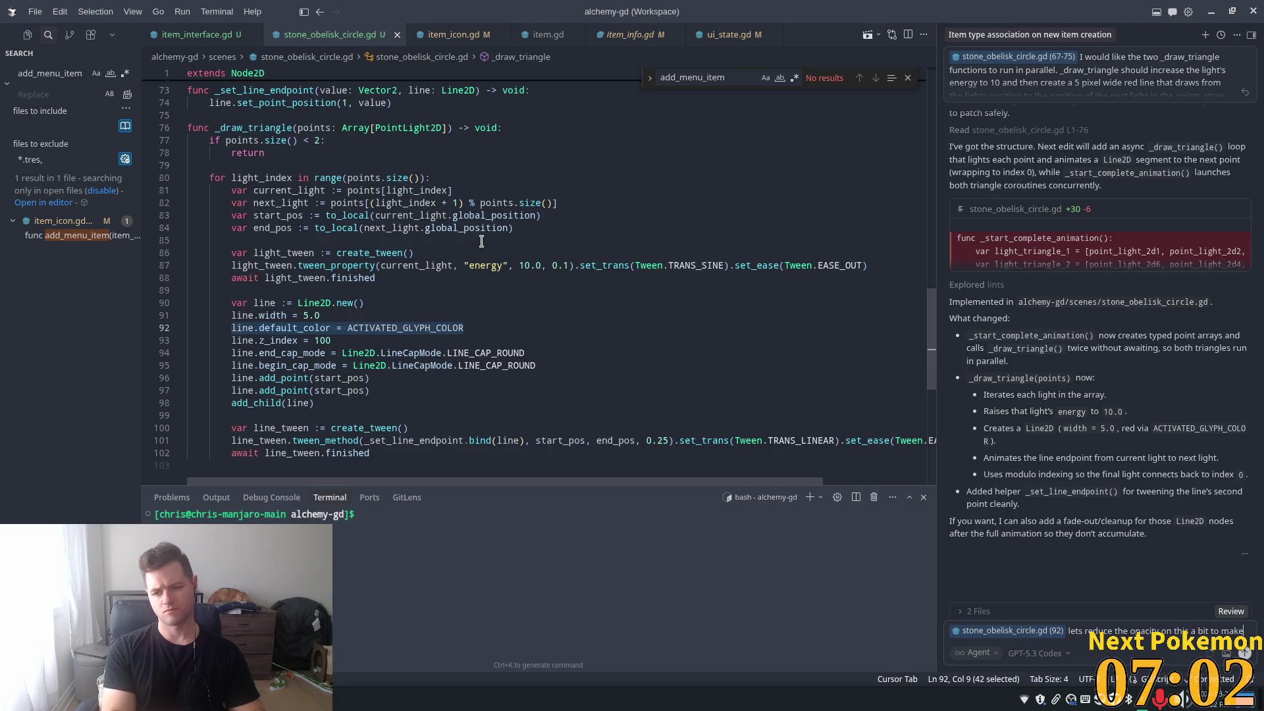
text( it look like a)
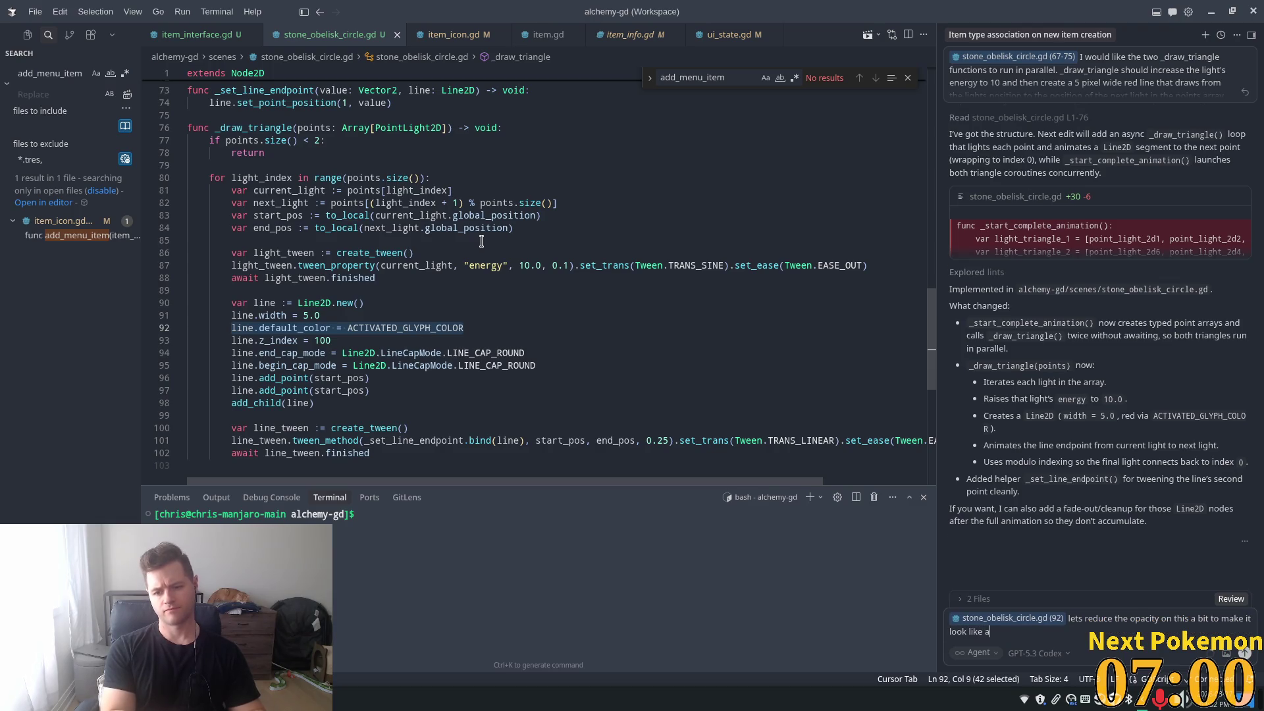
text( laz)
text(er beam)
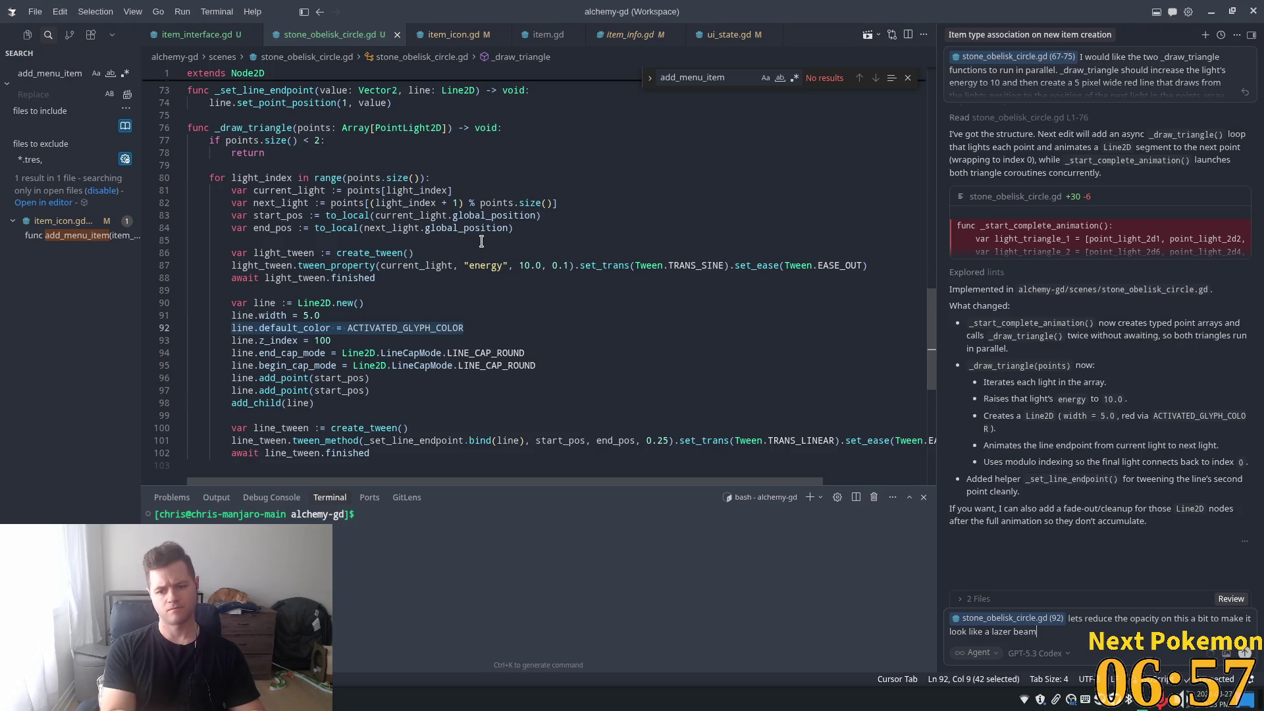
key(Return)
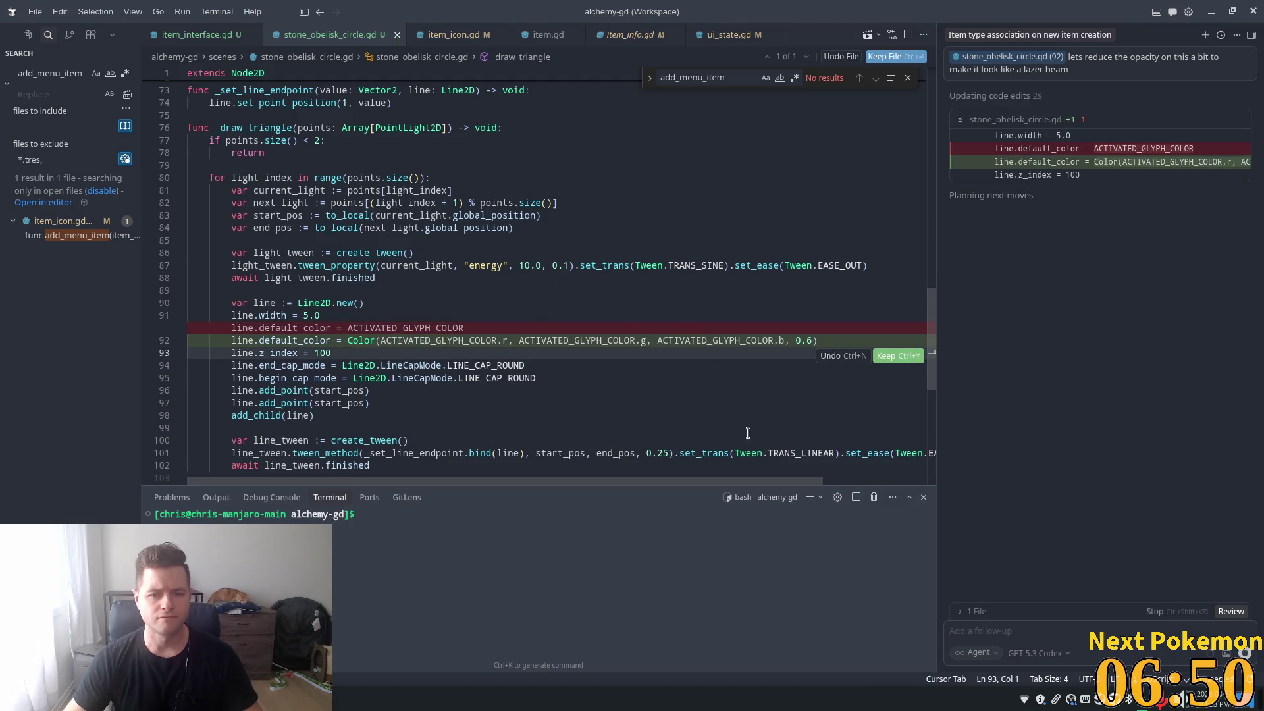
click(882, 359)
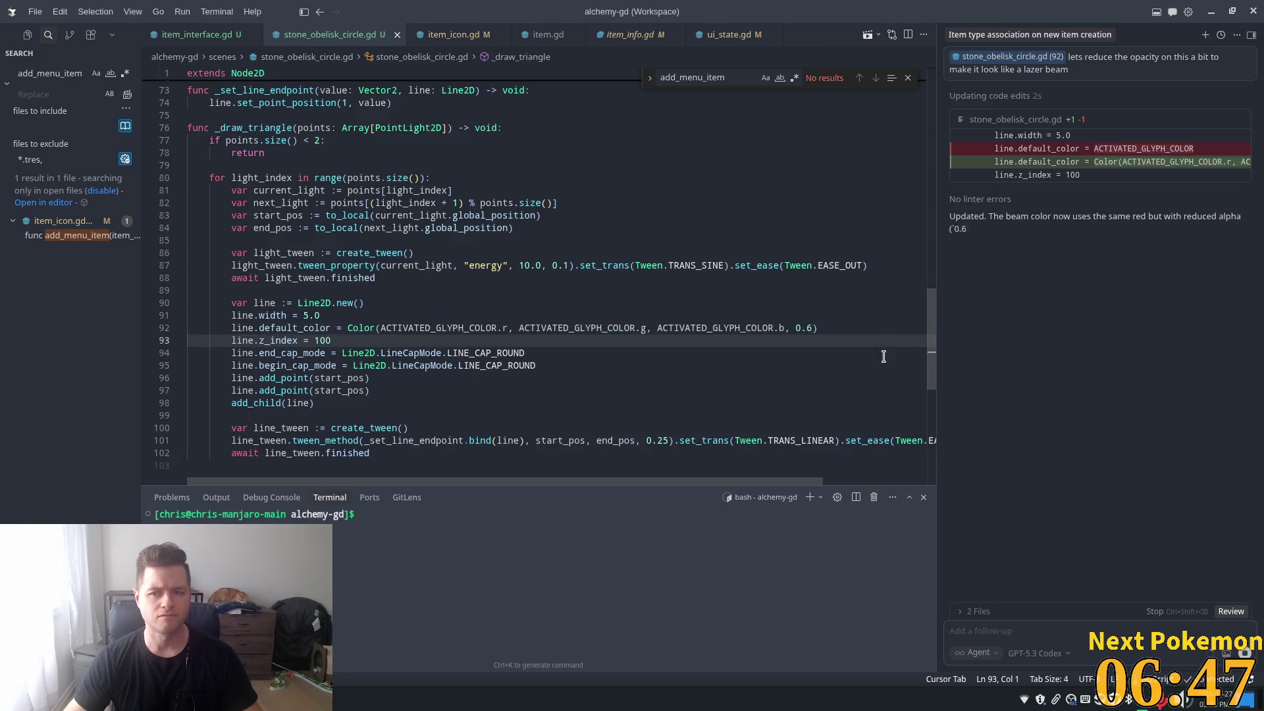
click(640, 308)
key(alt+Tab)
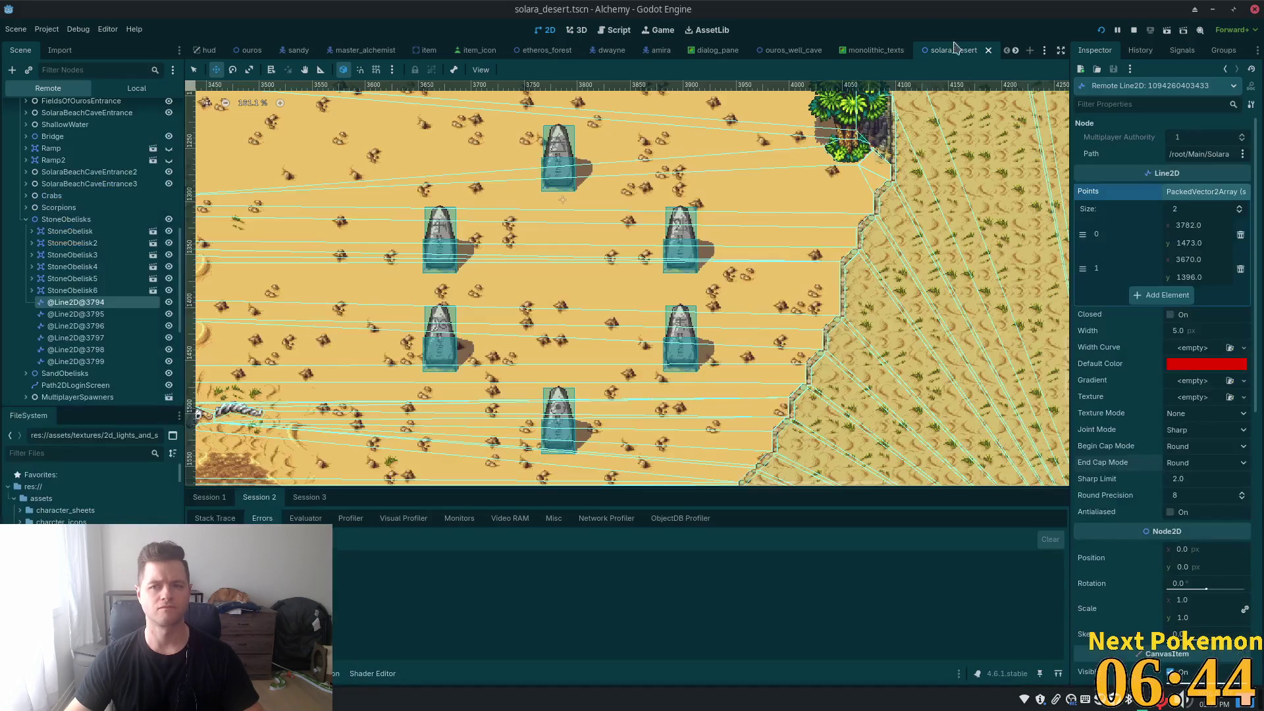
key(F5)
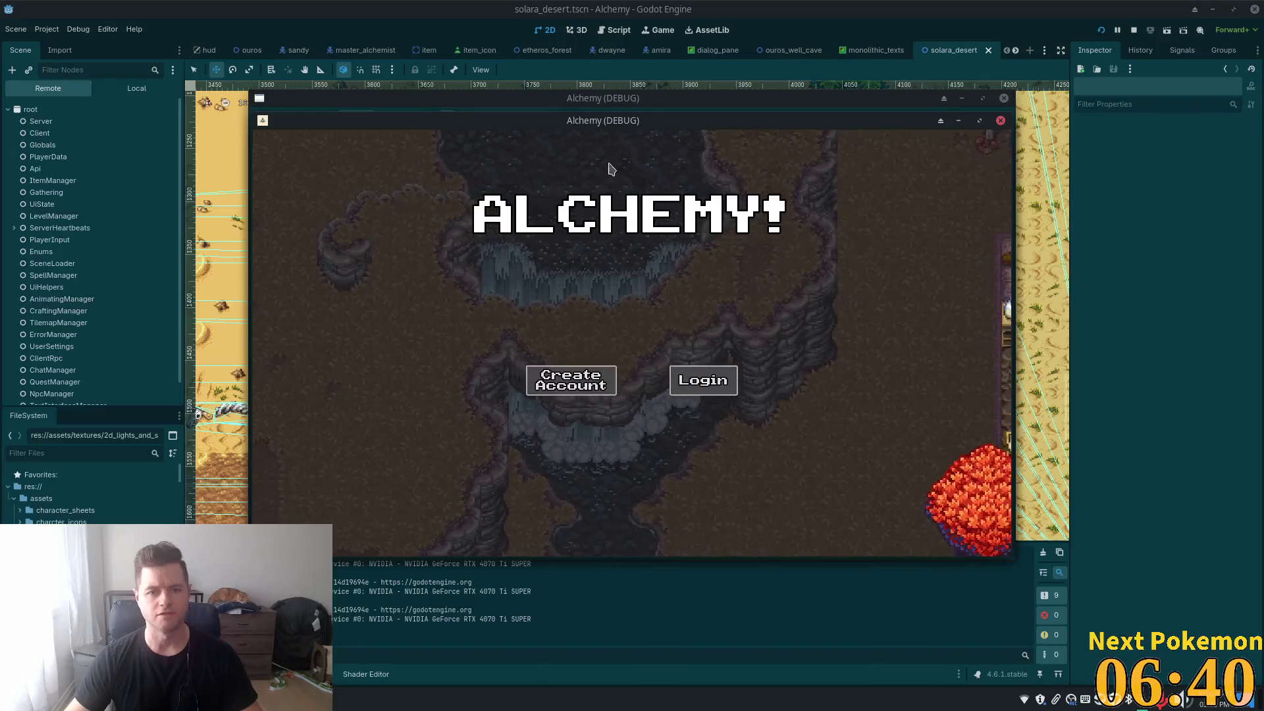
mouse_move(565, 120)
mouse_down()
mouse_move(540, 170)
mouse_move(400, 164)
mouse_up()
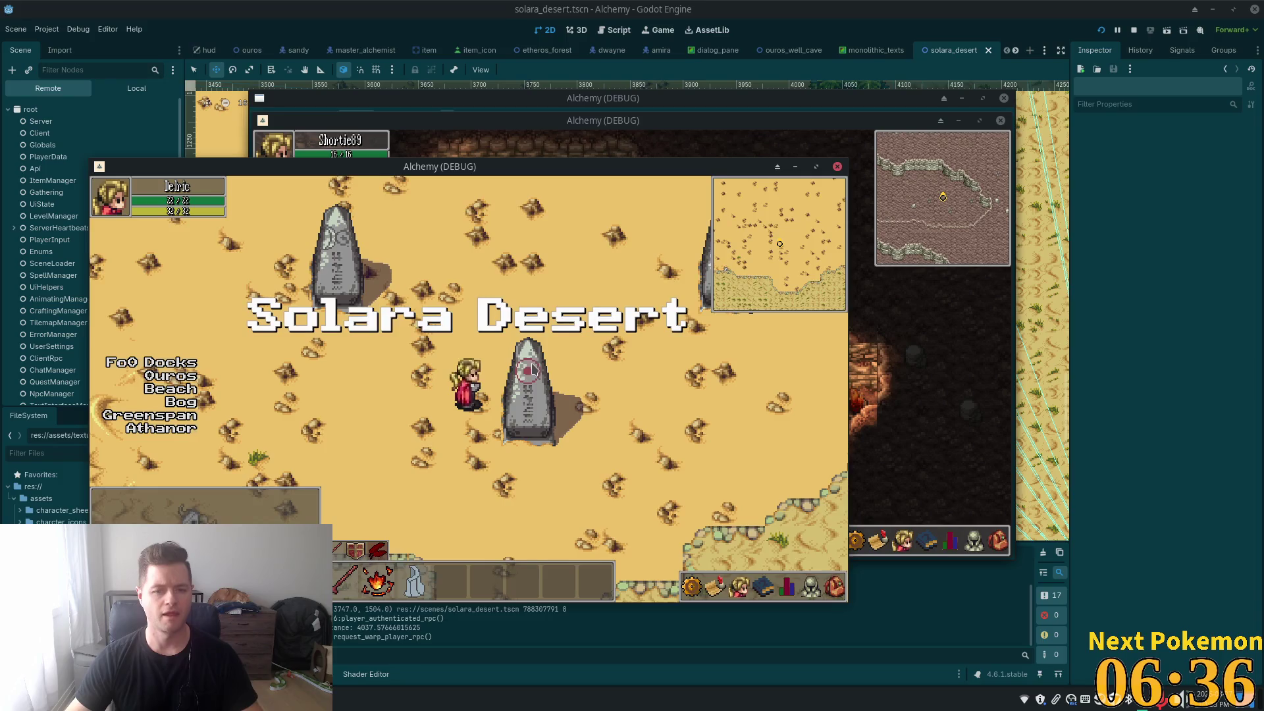
key(w)
key(w)
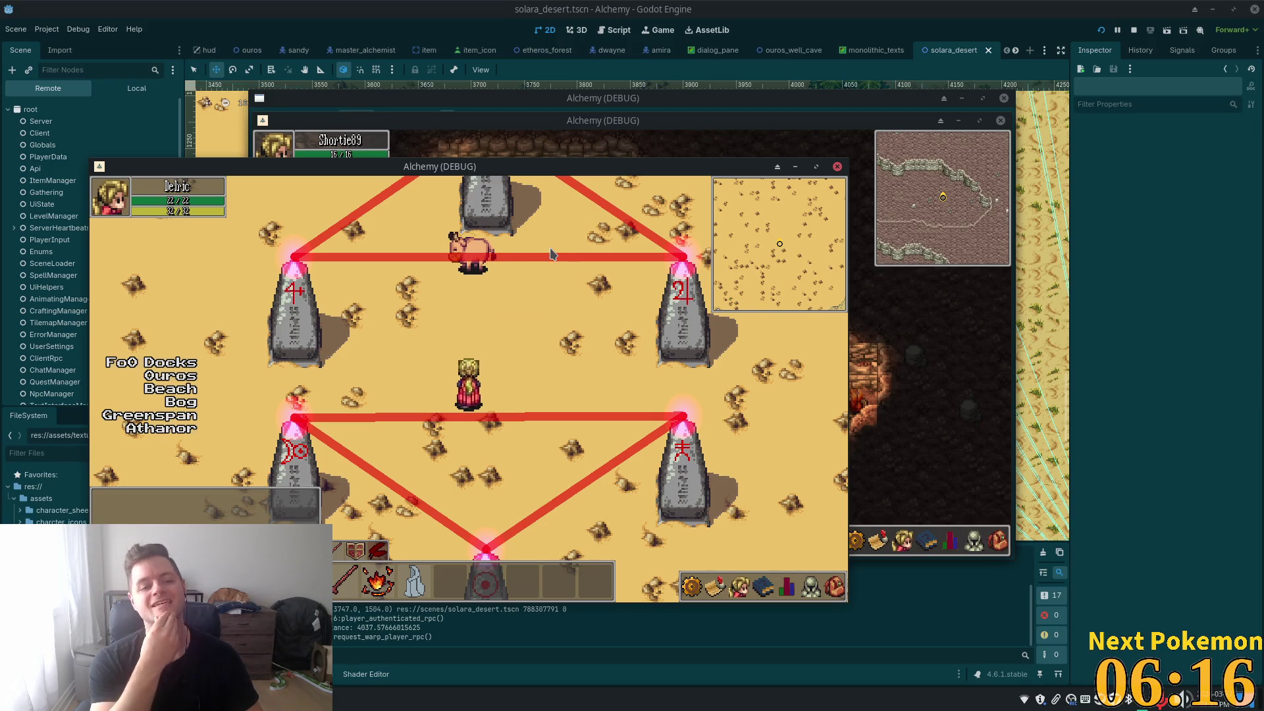
key(F8)
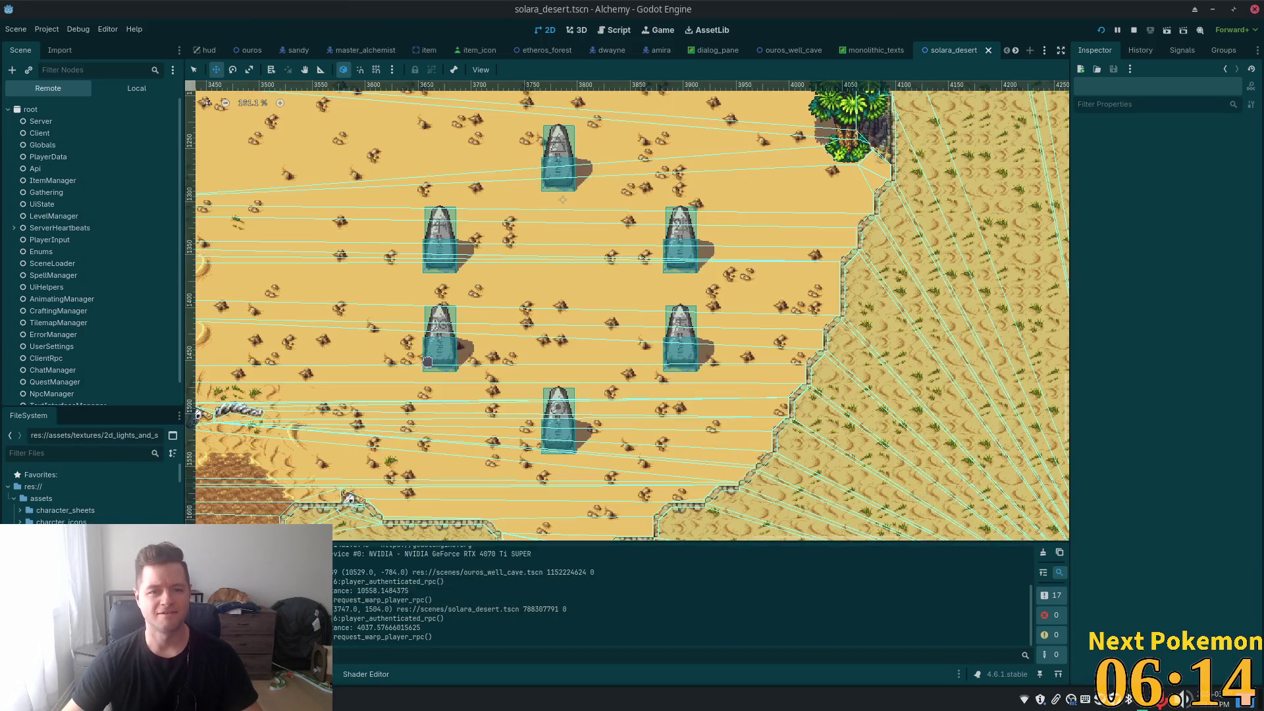
Step: Change the beam Line2D width from 5.0 to 2 in stone_obelisk_circle.gd
key(alt+Tab)
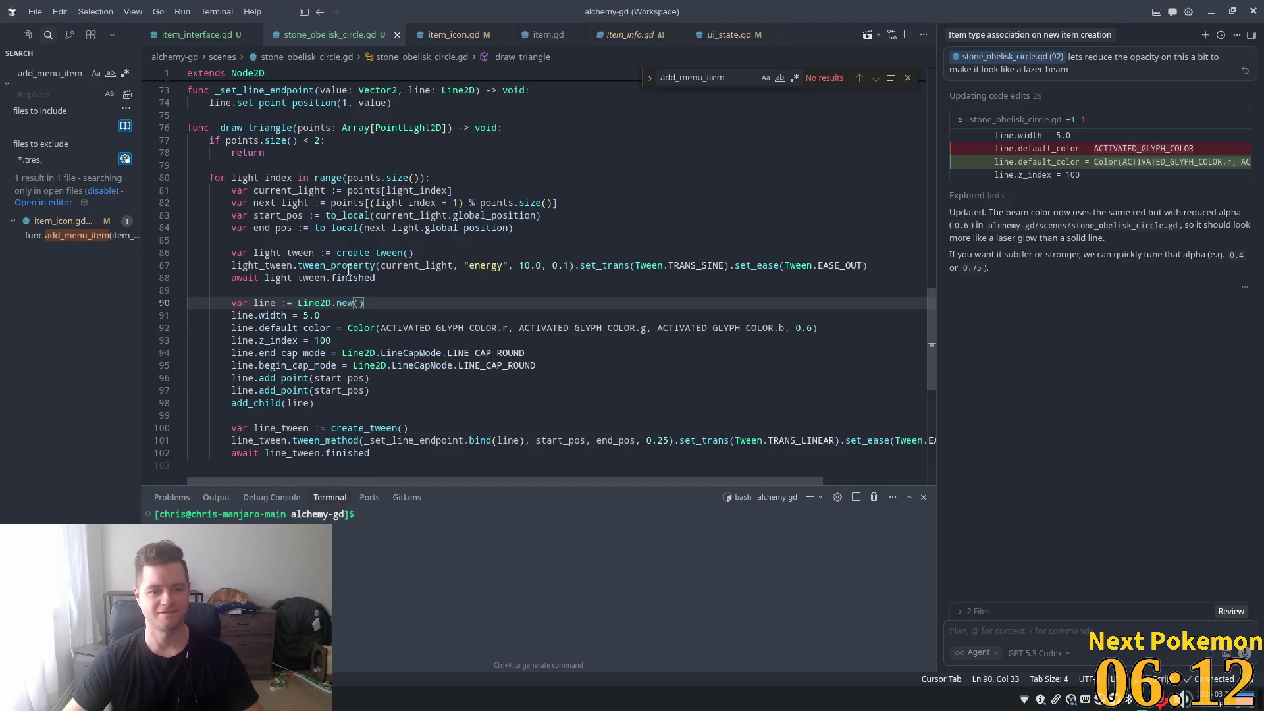
click(309, 316)
key(BackSpace)
text(2)
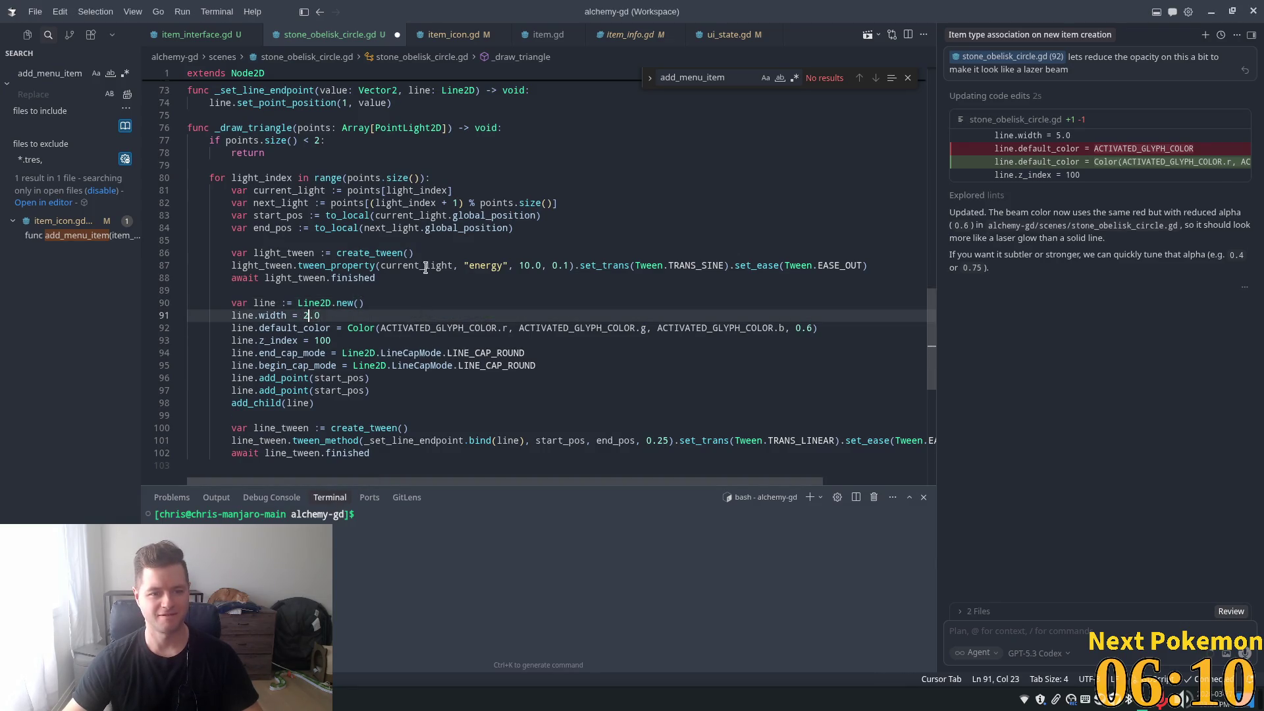
click(419, 254)
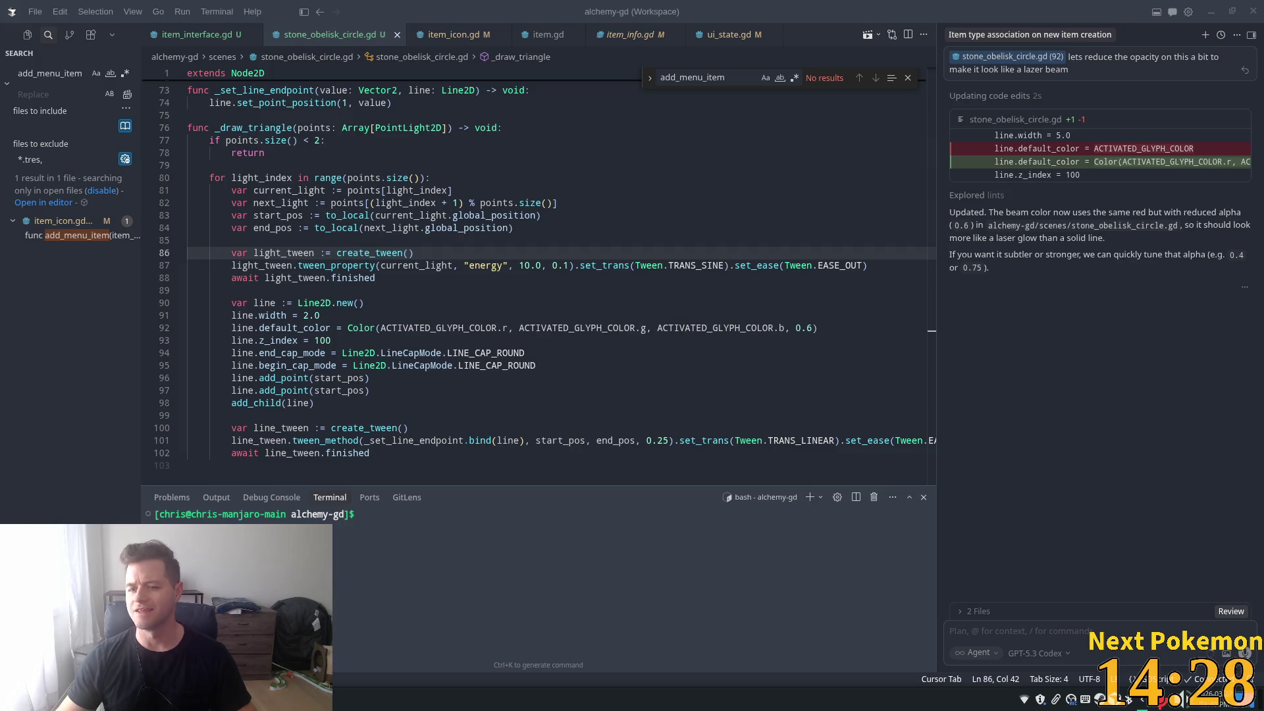
click(577, 189)
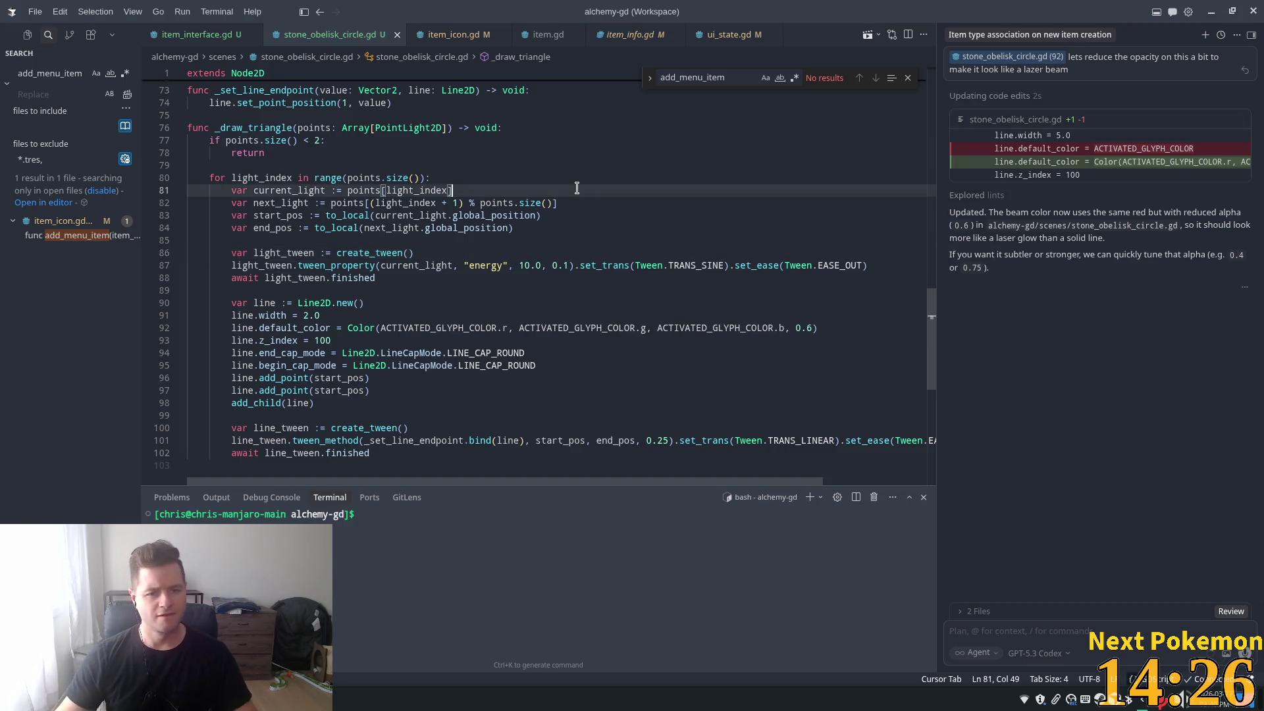
Step: Change light_triangle_1's point_light_2d4 and 2d5 to 2d2 and 2d3, giving lights 1, 2, 3
scroll(553, 248, up, 8)
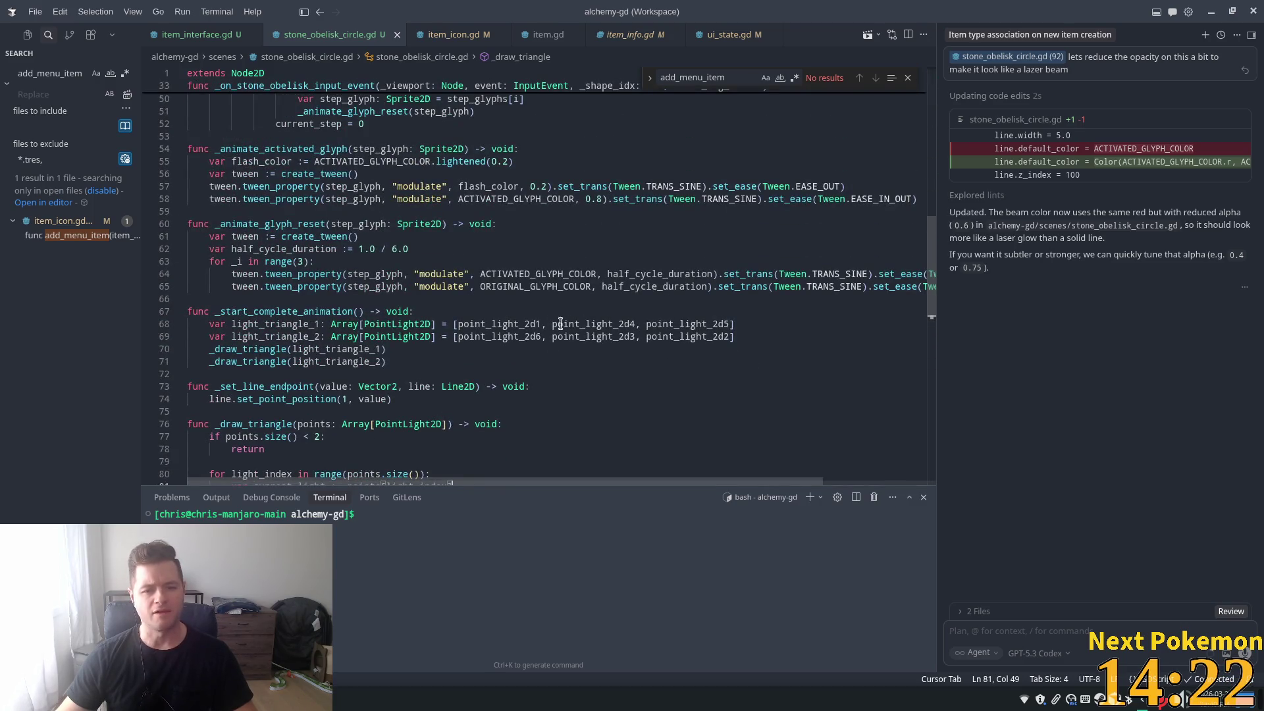
click(574, 345)
click(548, 337)
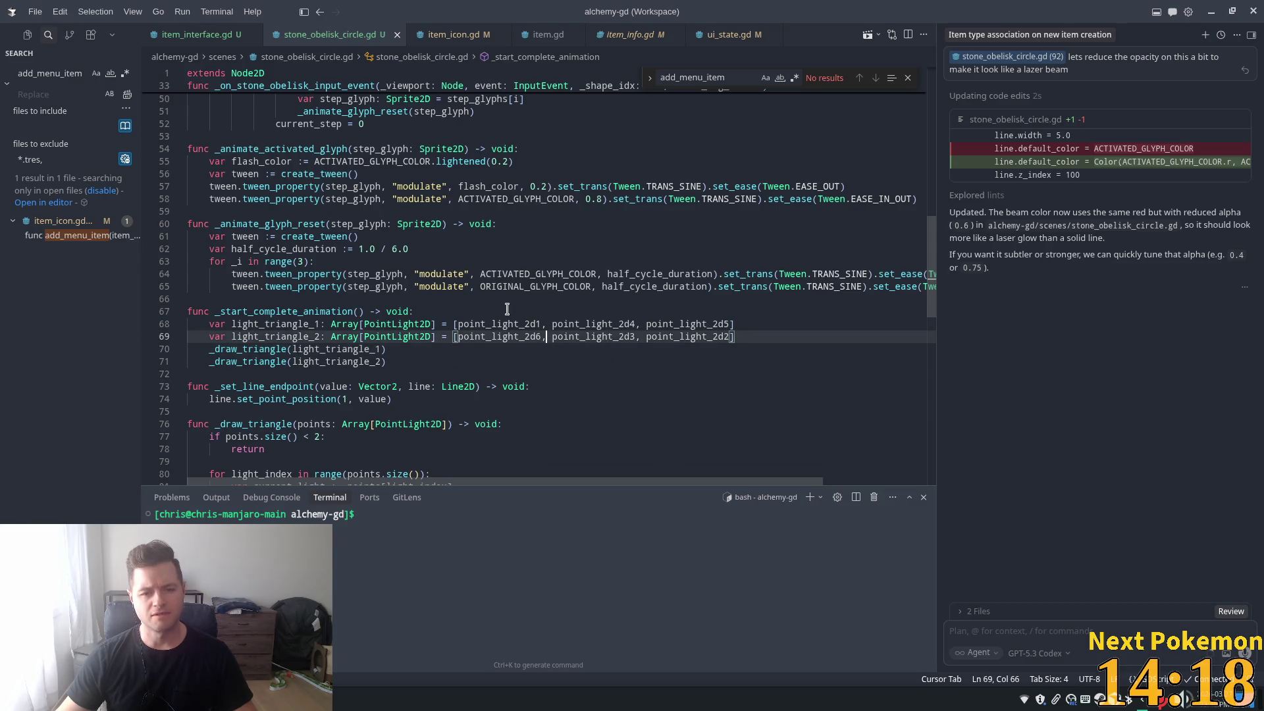
scroll(438, 297, up, 2)
scroll(438, 334, down, 1)
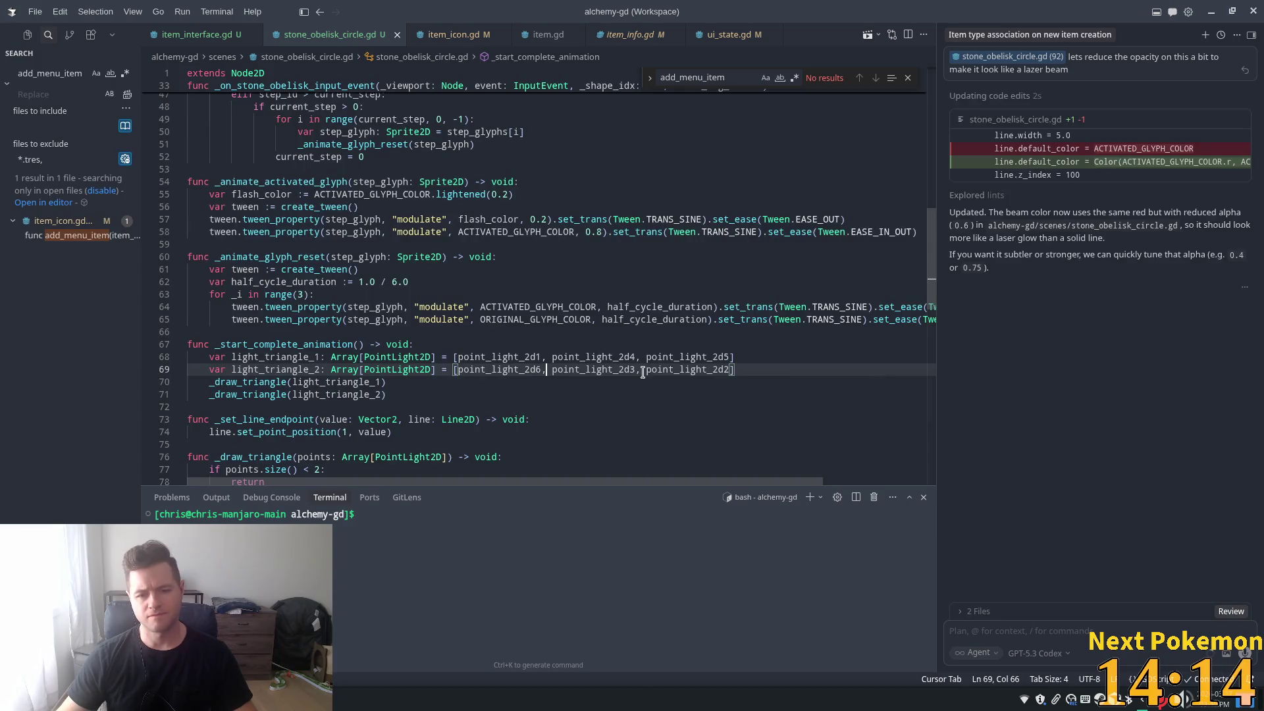
click(623, 356)
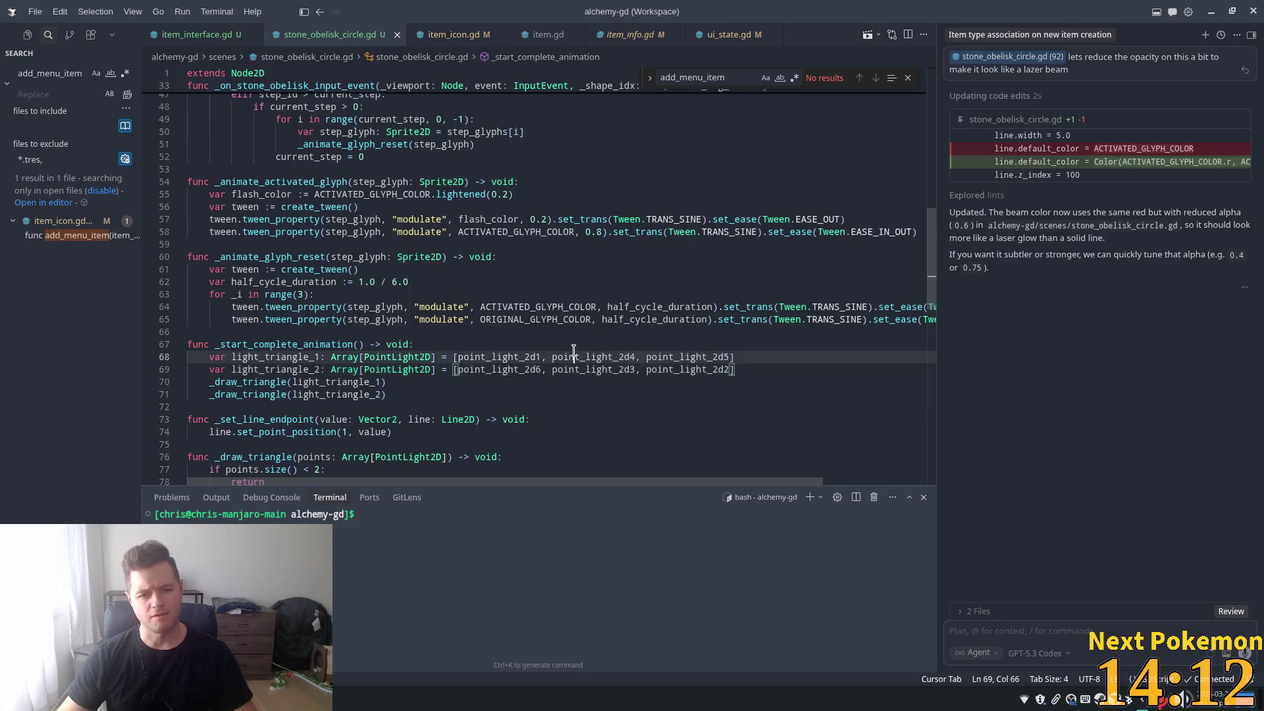
click(636, 357)
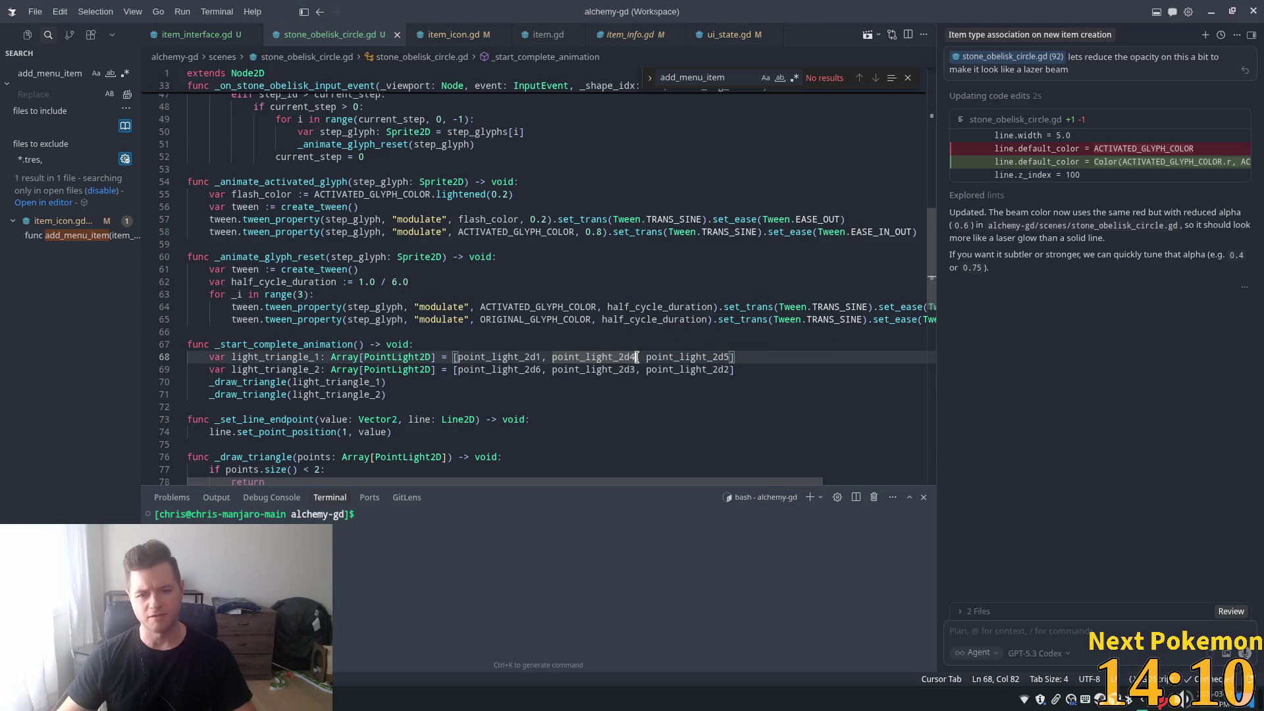
drag(633, 357, 628, 357)
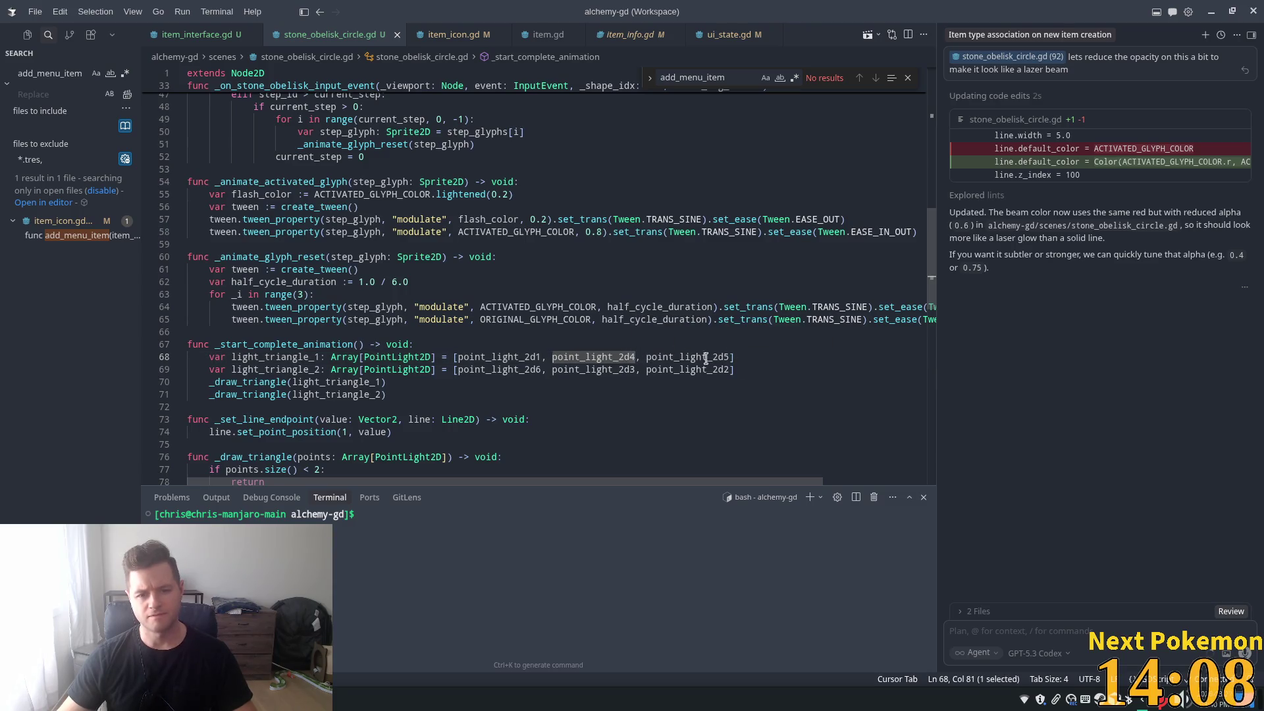
text(2)
click(726, 356)
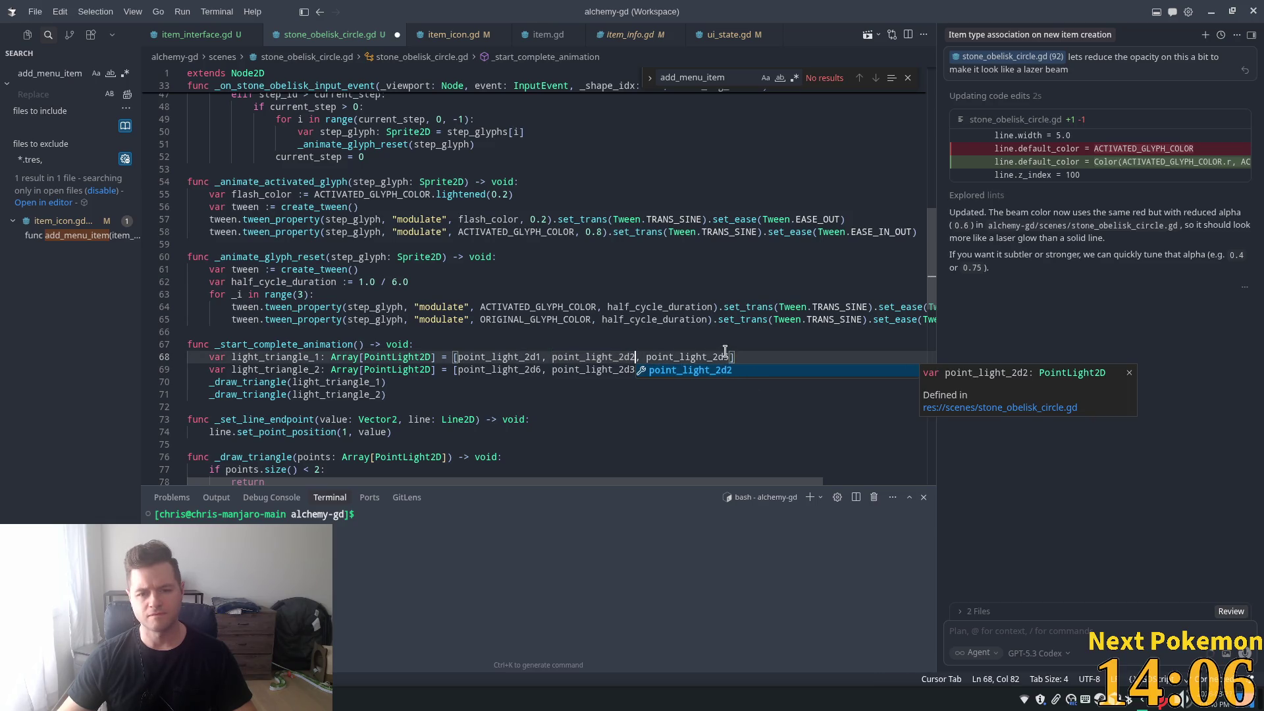
drag(732, 356, 726, 357)
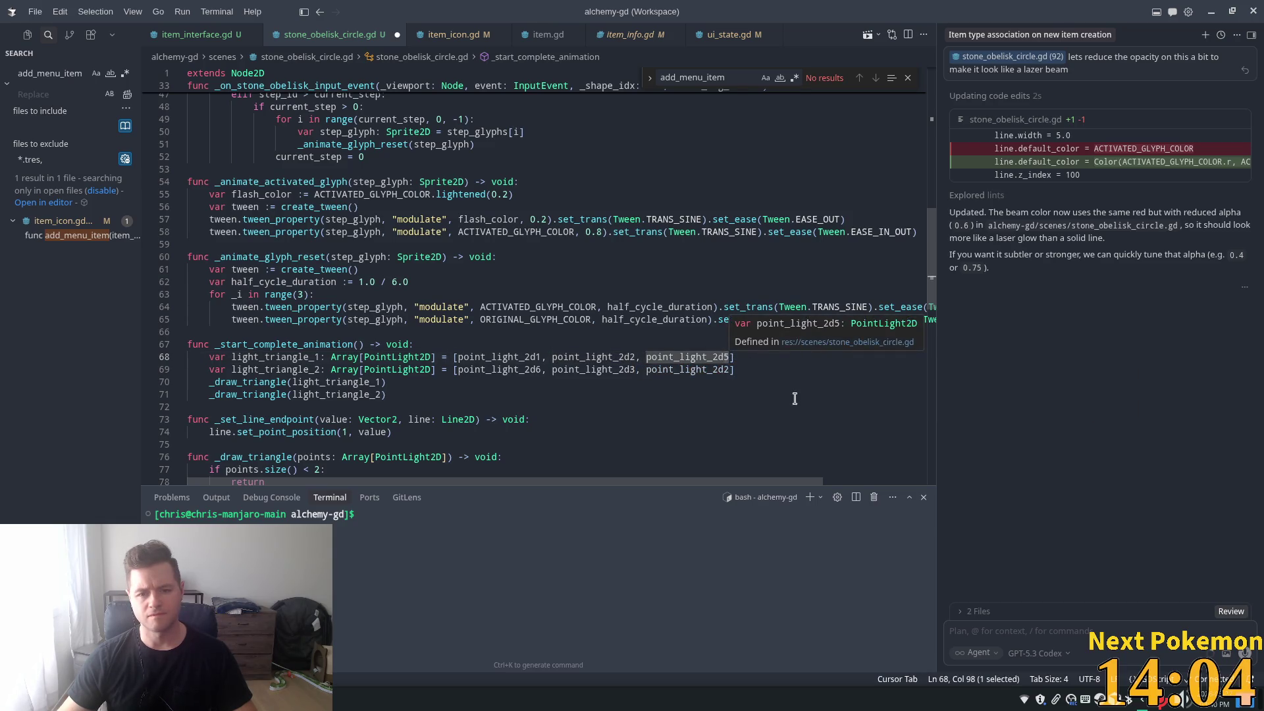
text(3)
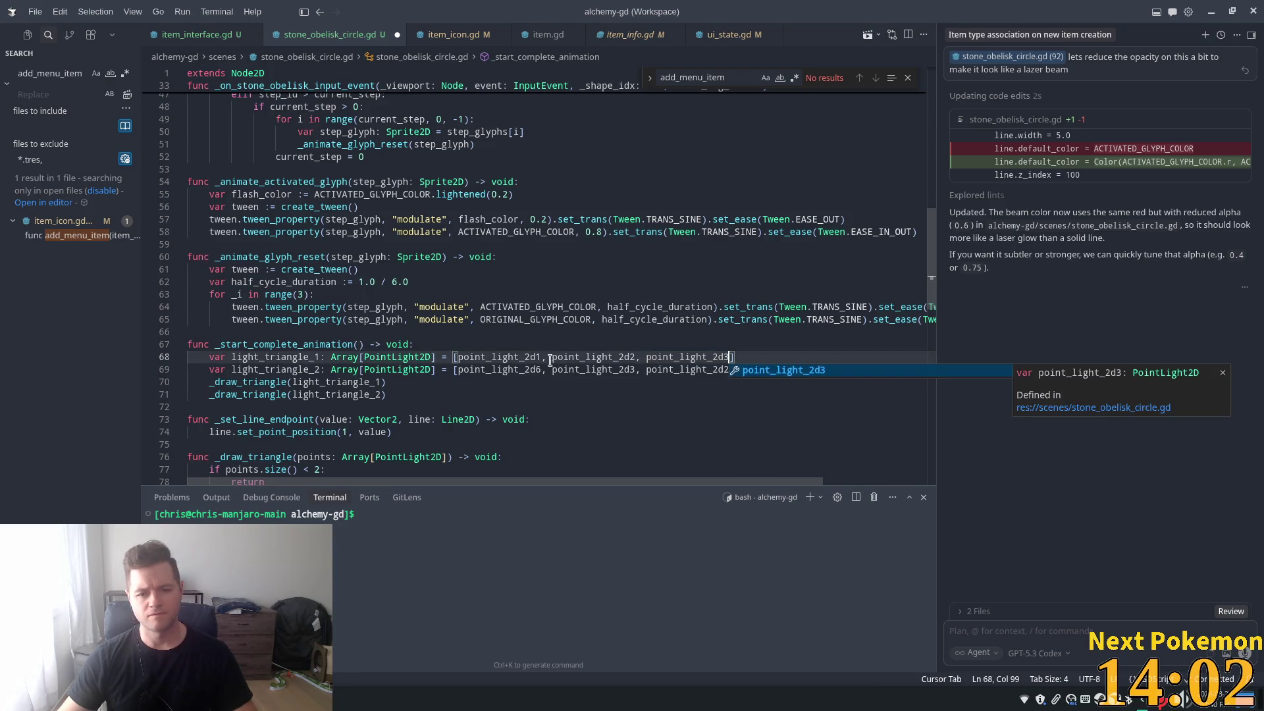
Step: Set light_triangle_2 to point_light_2d4, point_light_2d5 and point_light_2d6
drag(537, 369, 542, 370)
text(5)
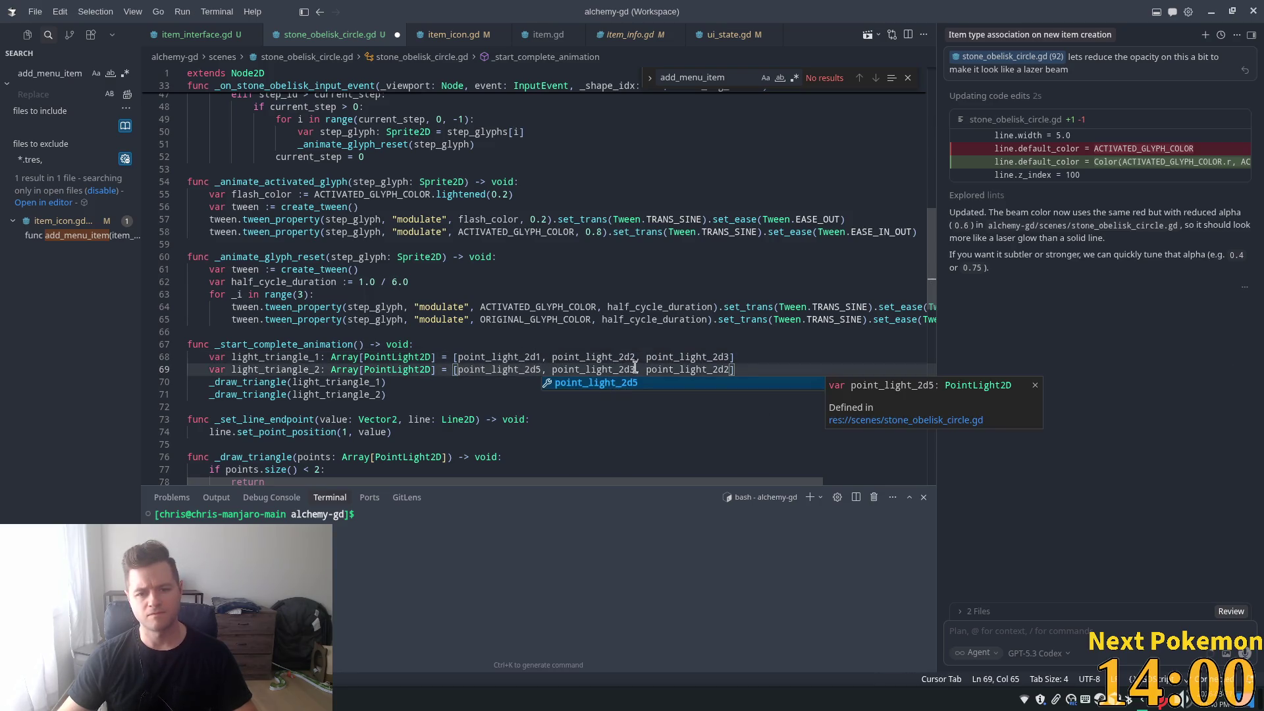
key(BackSpace)
text(4)
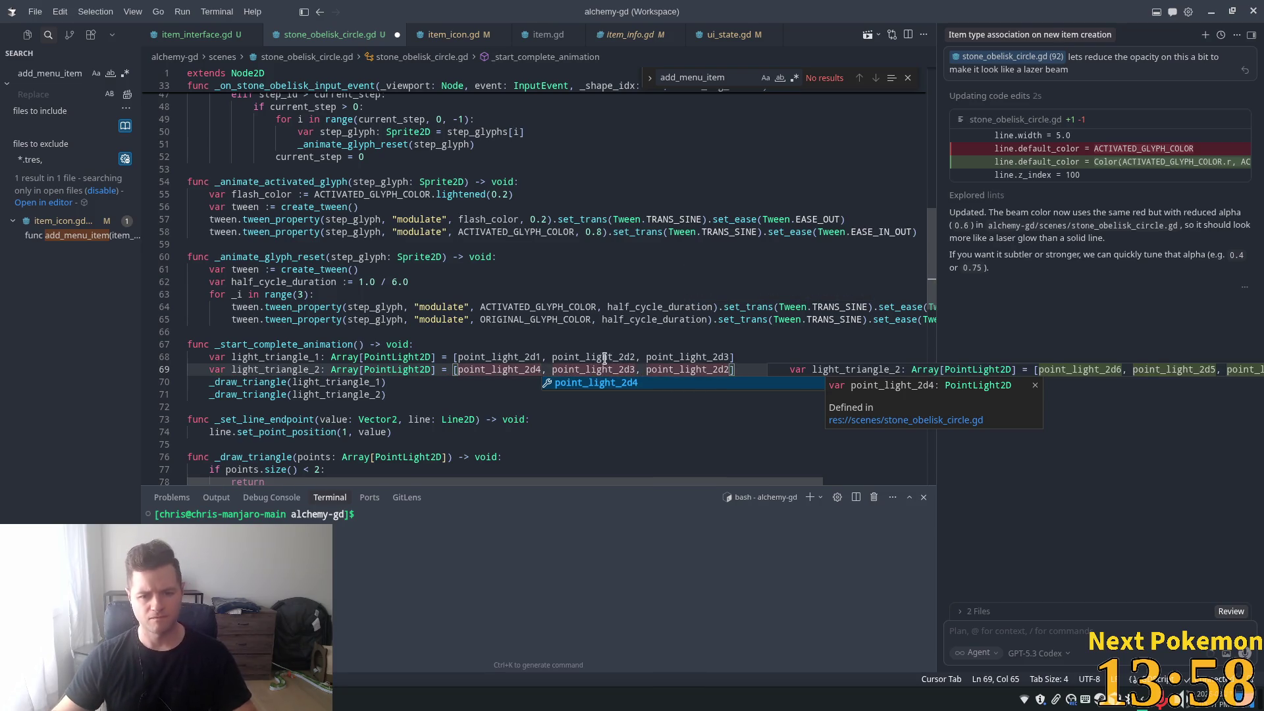
click(638, 370)
key(BackSpace)
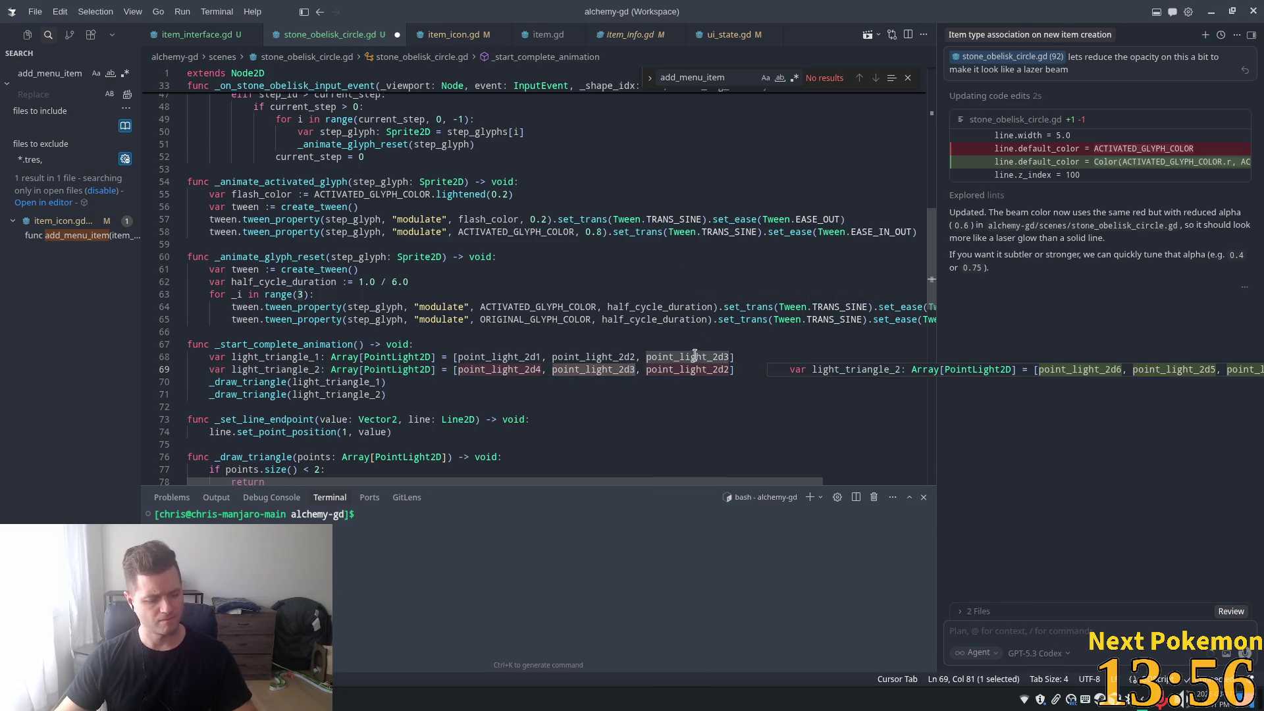
text(5)
drag(730, 369, 724, 370)
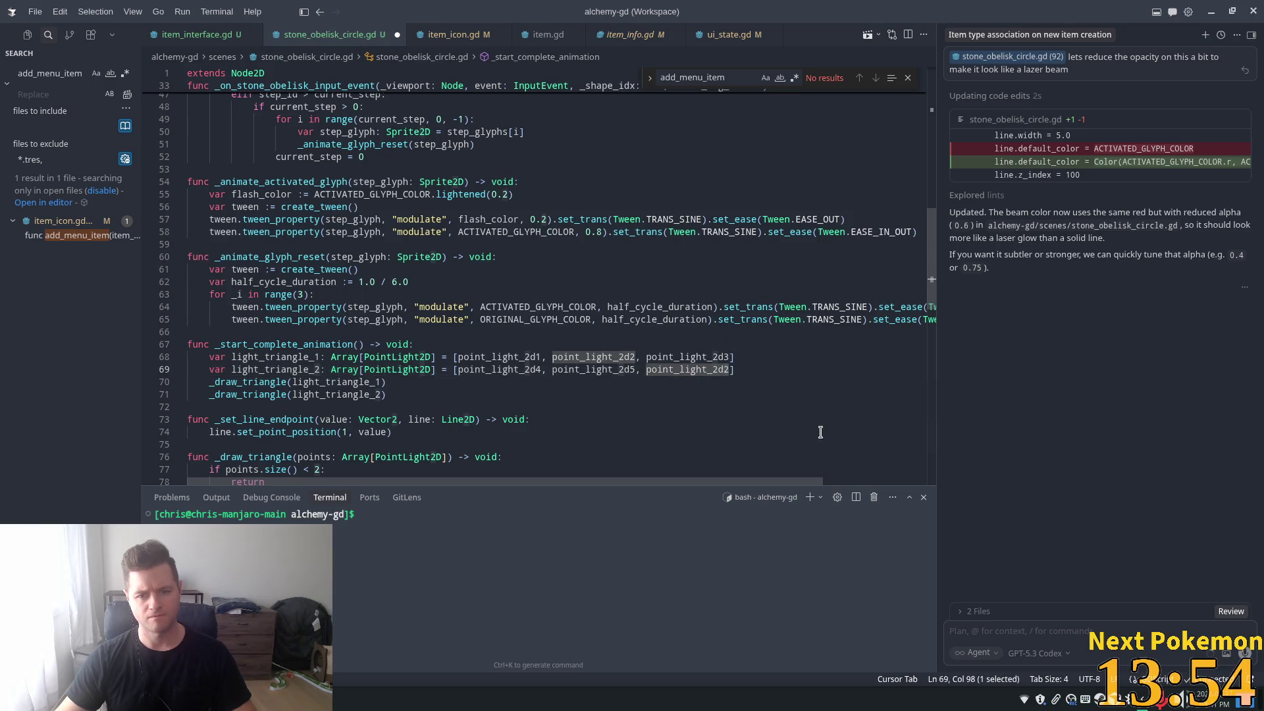
text(6)
click(494, 344)
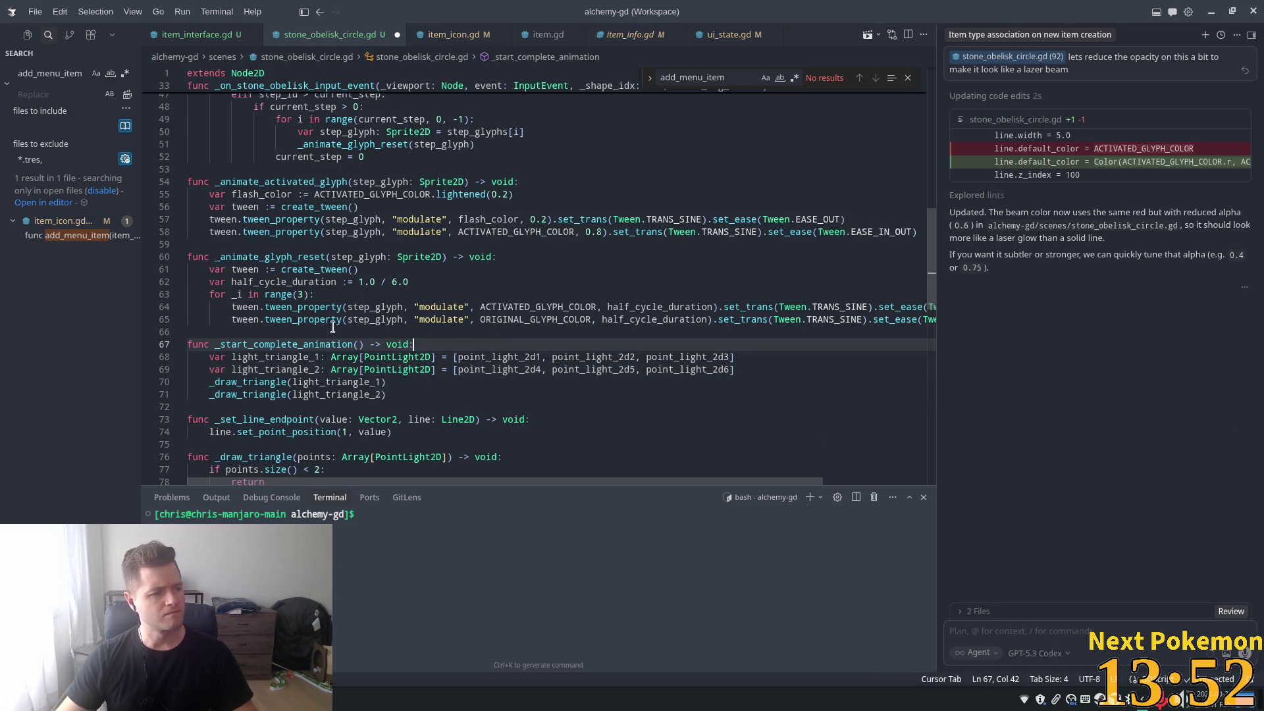
scroll(327, 329, up, 7)
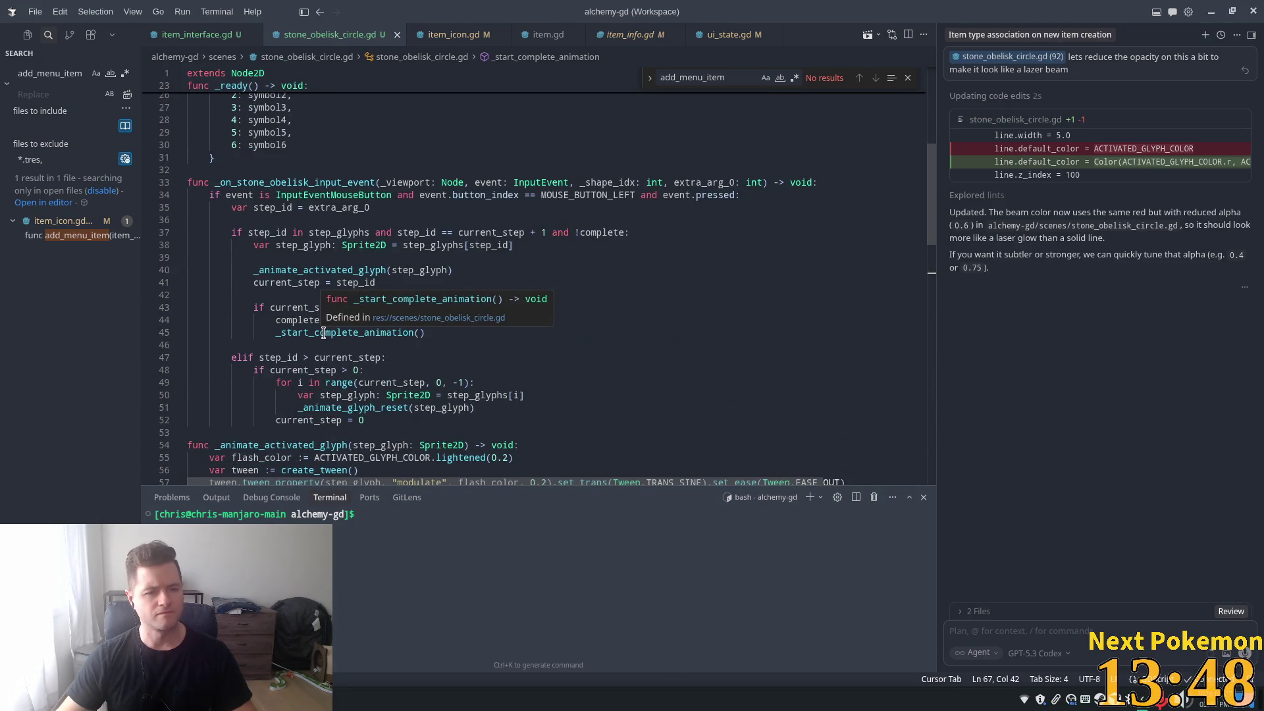
scroll(322, 333, up, 8)
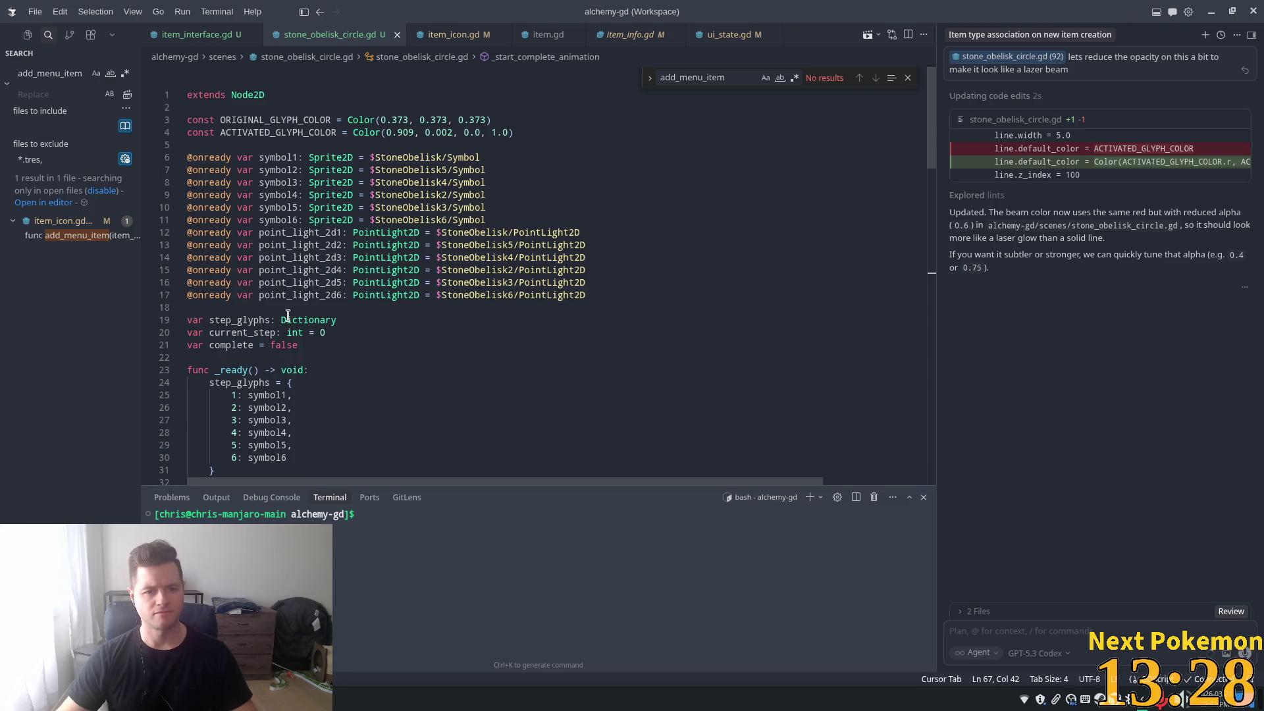
click(286, 246)
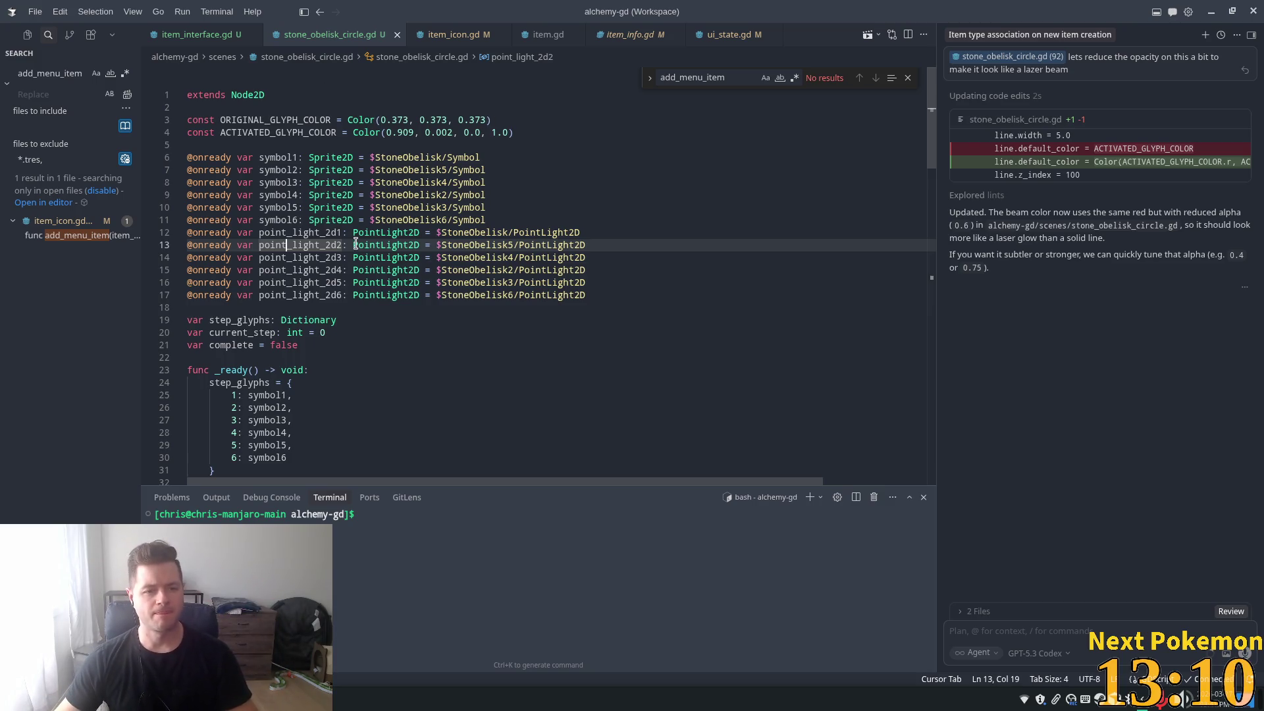
click(410, 244)
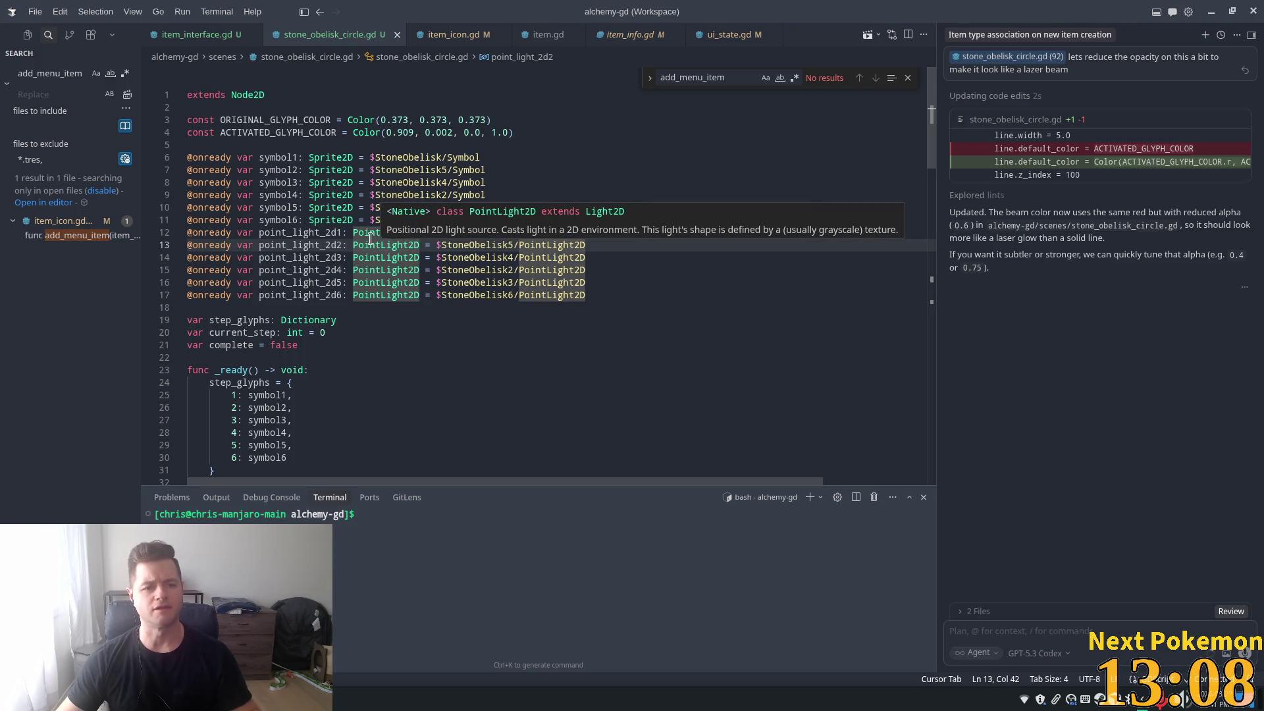
click(569, 232)
click(513, 231)
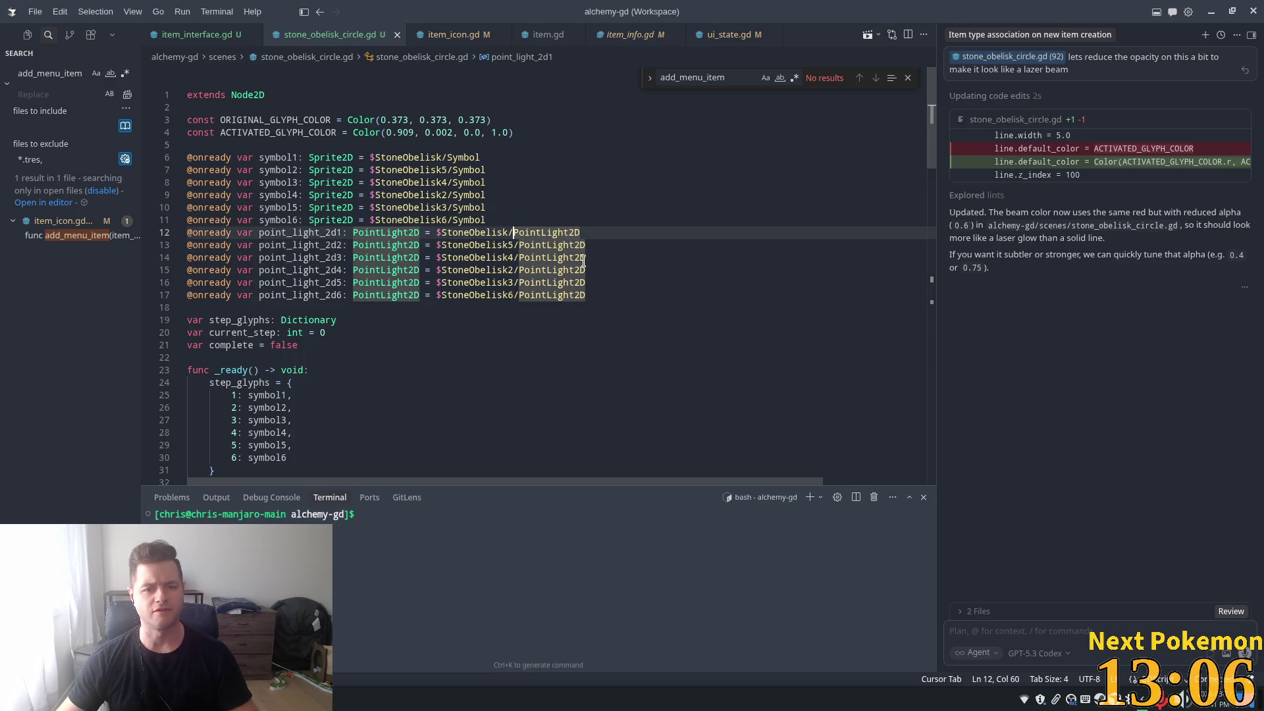
click(495, 231)
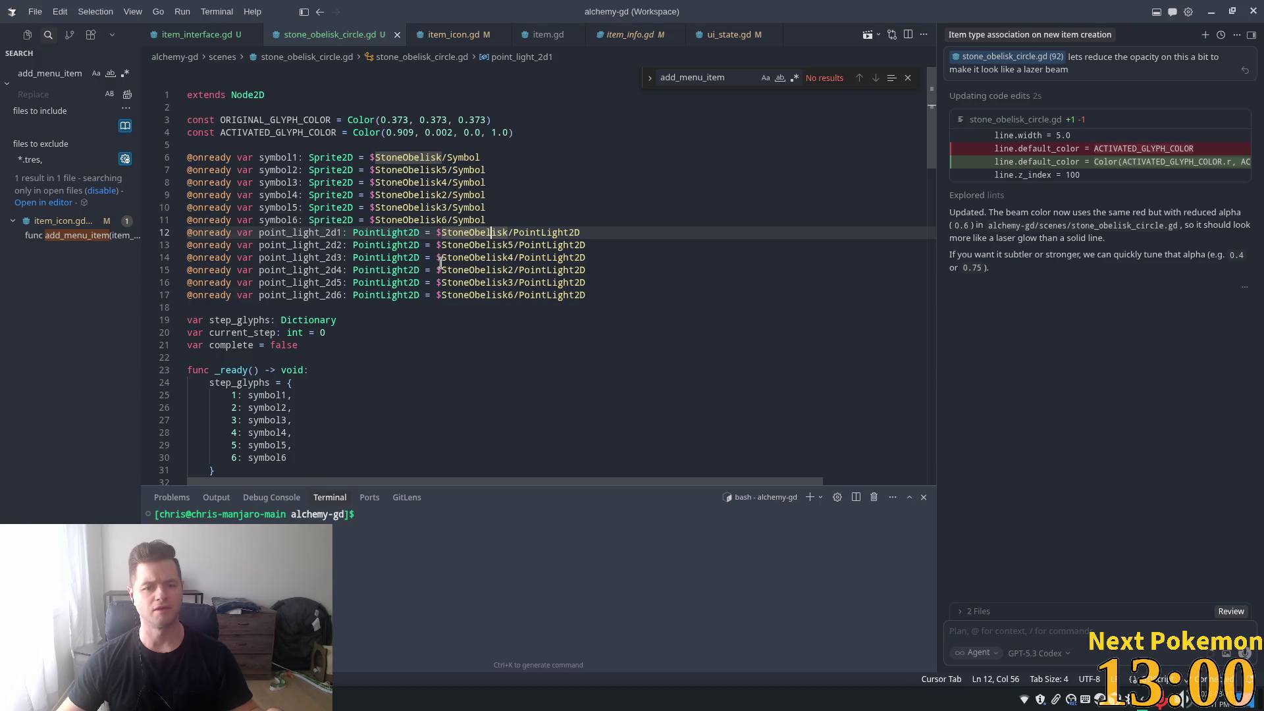
key(alt+Tab)
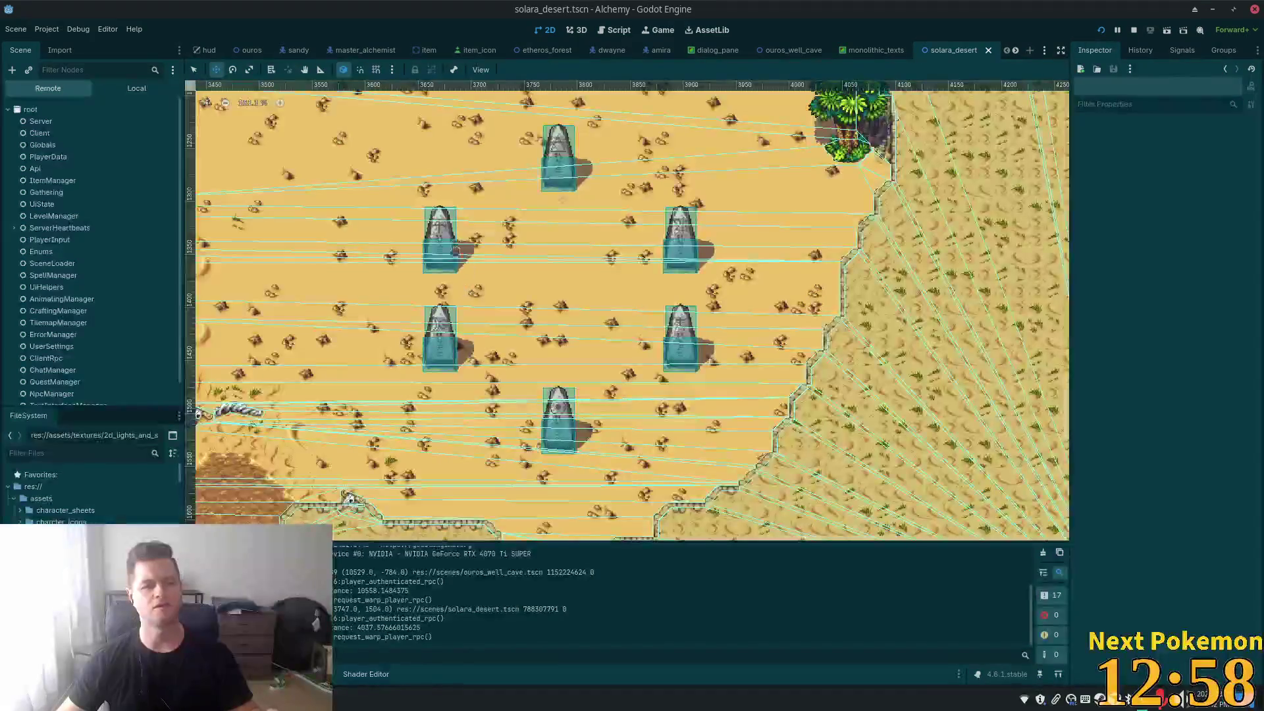
Step: Compare the positions of StoneObelisk, StoneObelisk5, StoneObelisk4 and StoneObelisk6 in the local tree, then run the project
click(136, 88)
click(58, 169)
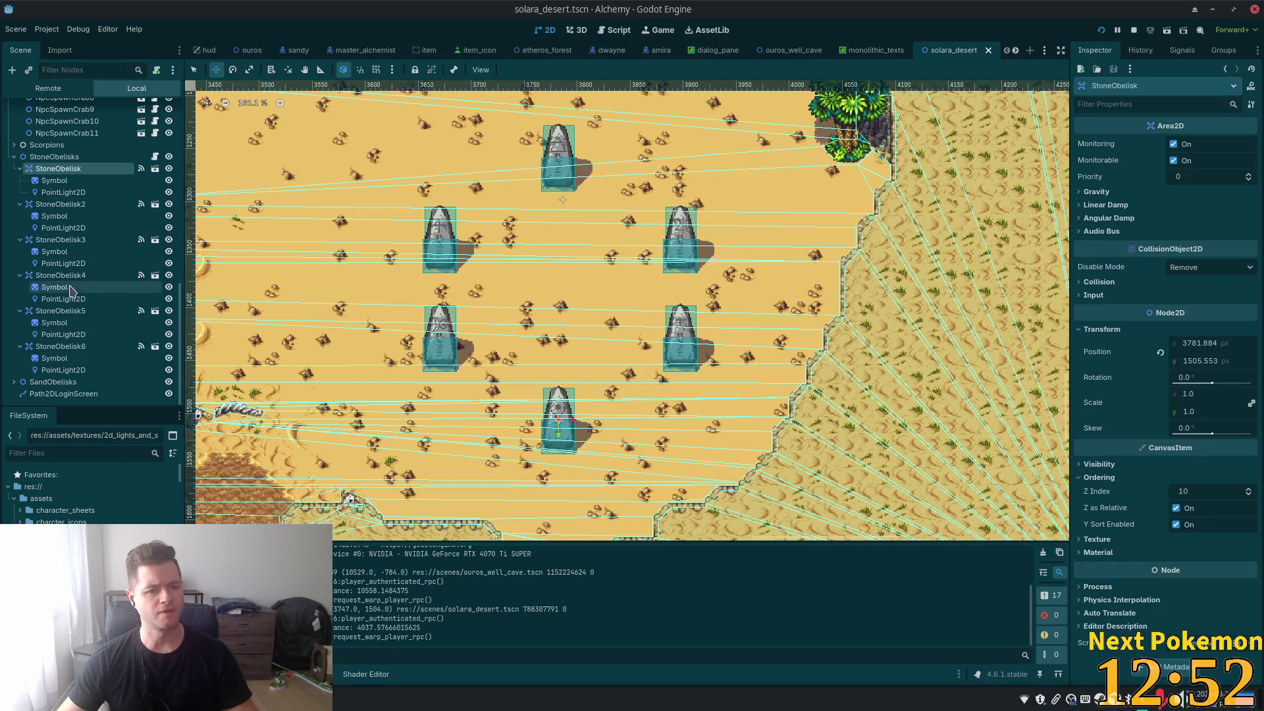
click(66, 311)
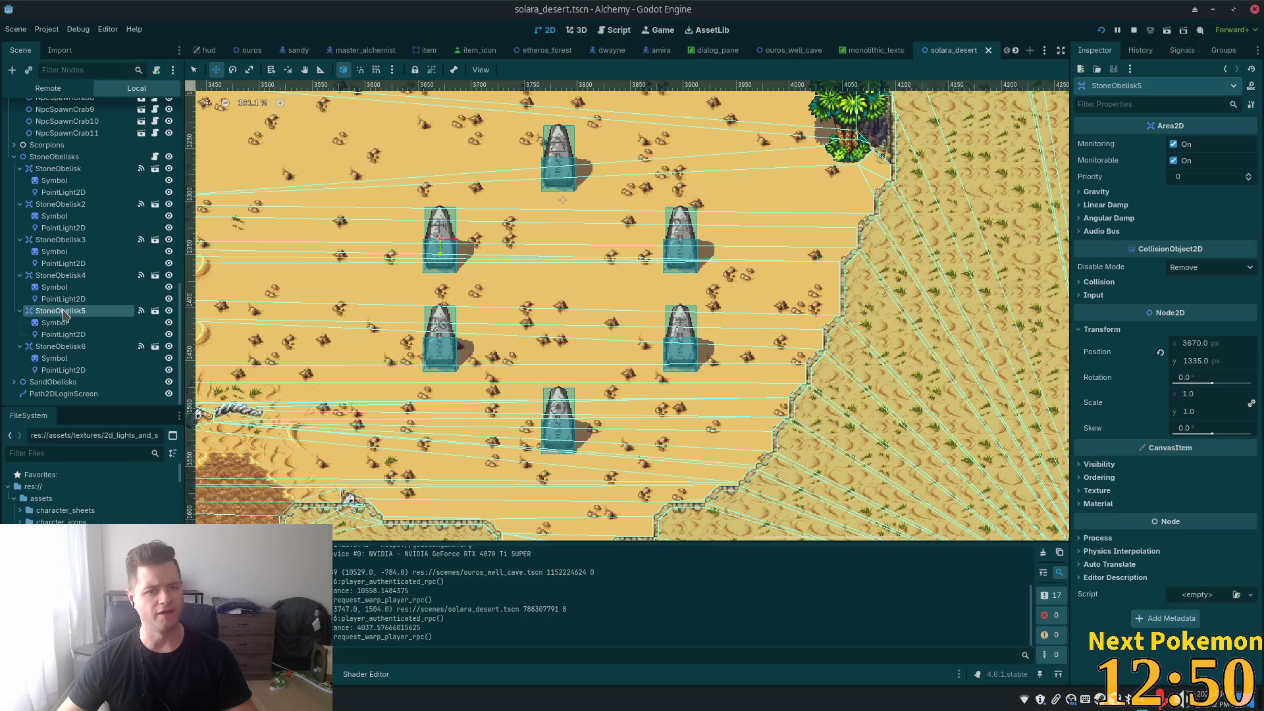
click(73, 275)
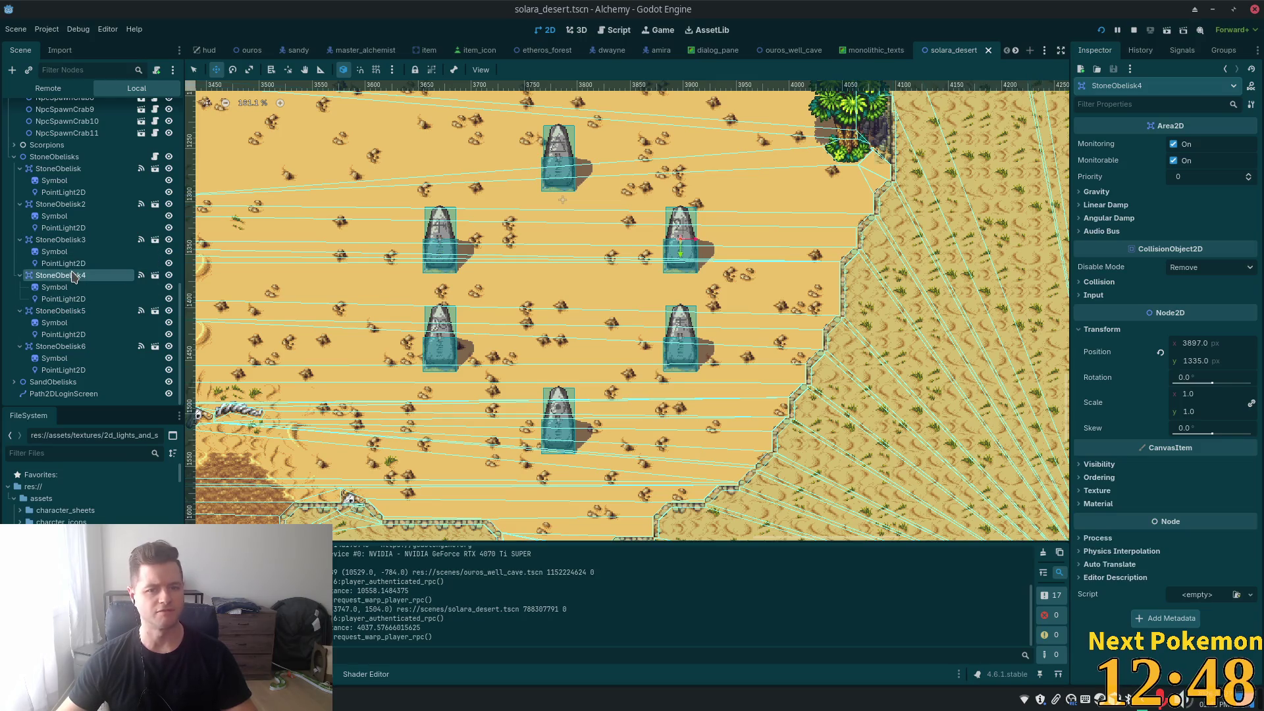
click(76, 347)
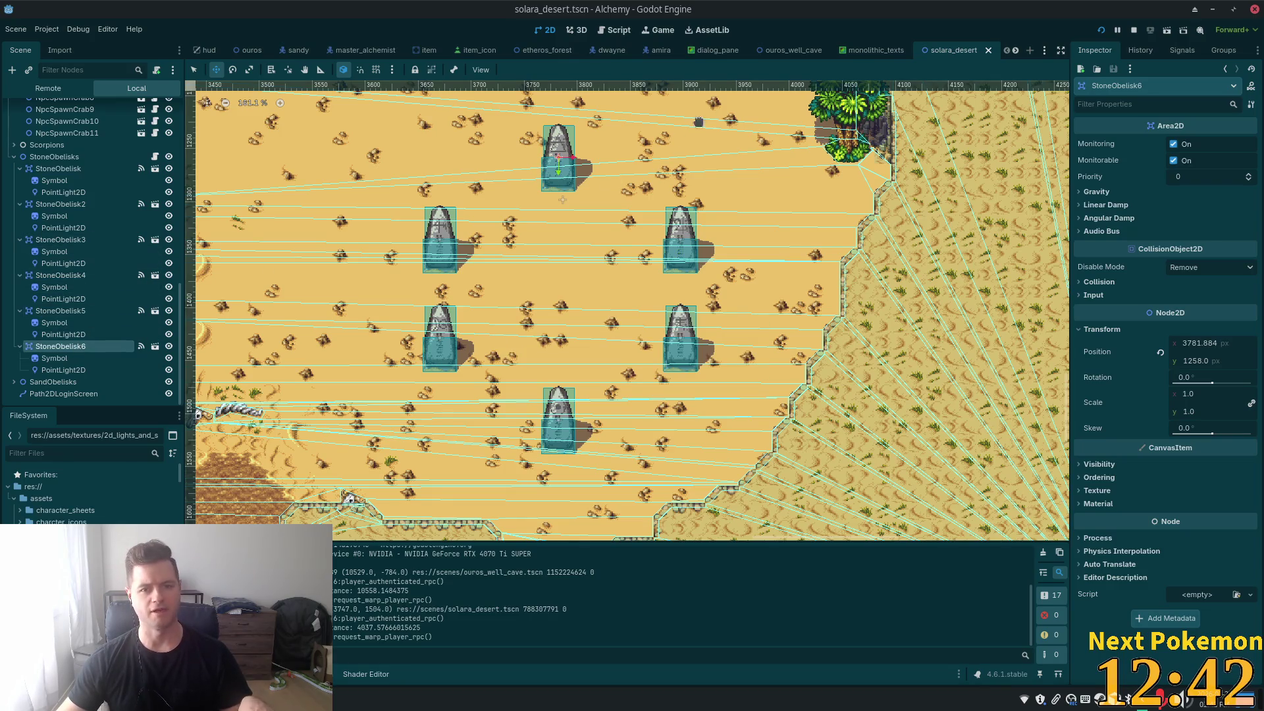
click(1101, 29)
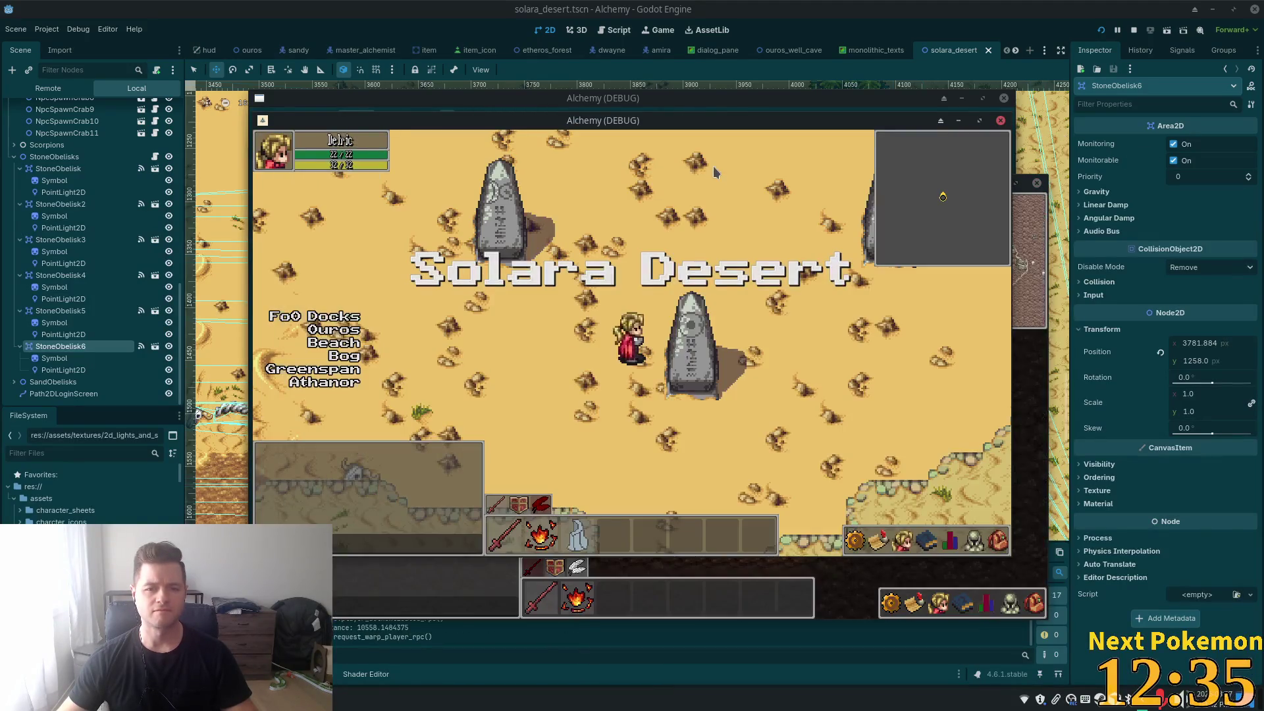
Step: Walk the character to the obelisks to see the red hexagram, restarting the game twice
click(713, 166)
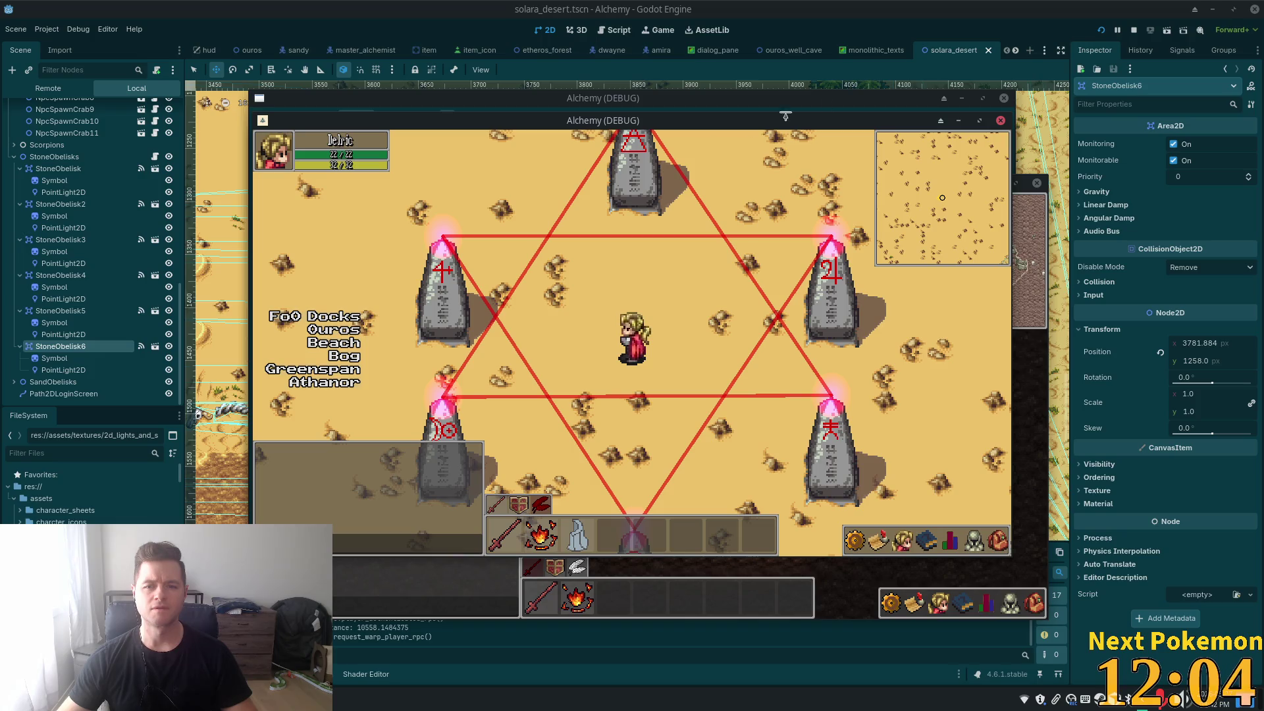
click(1099, 31)
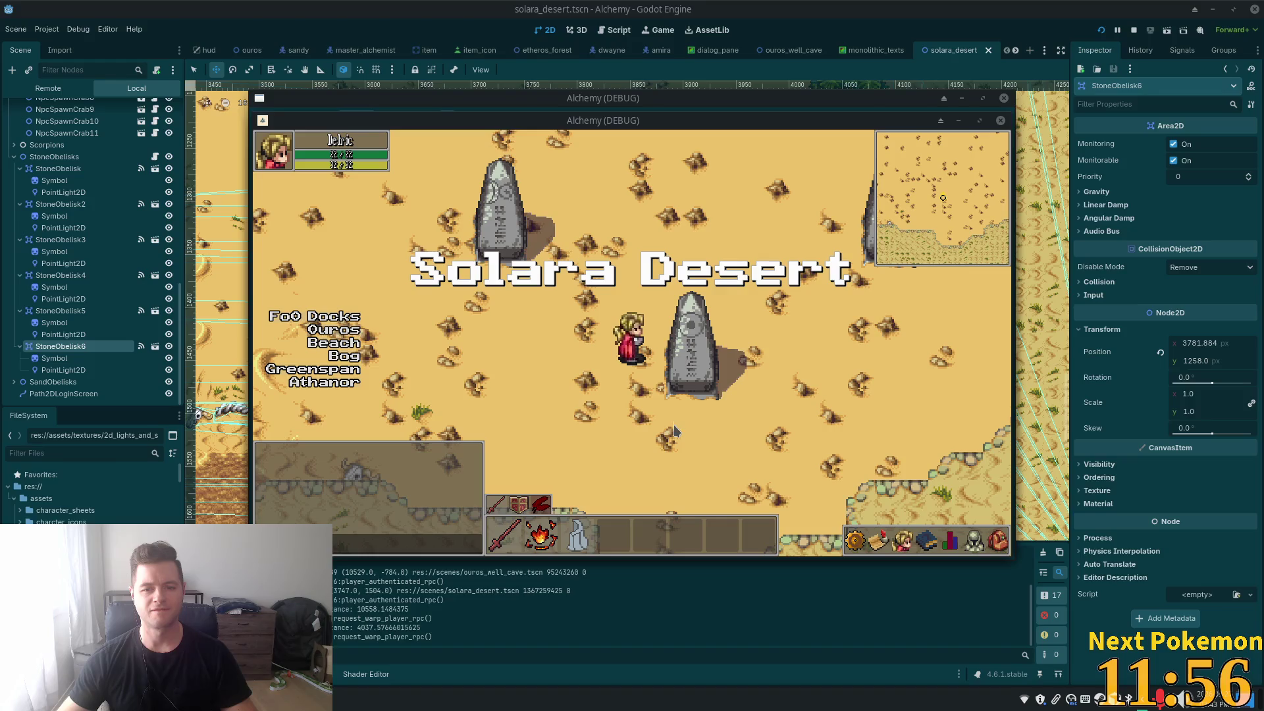
key(w)
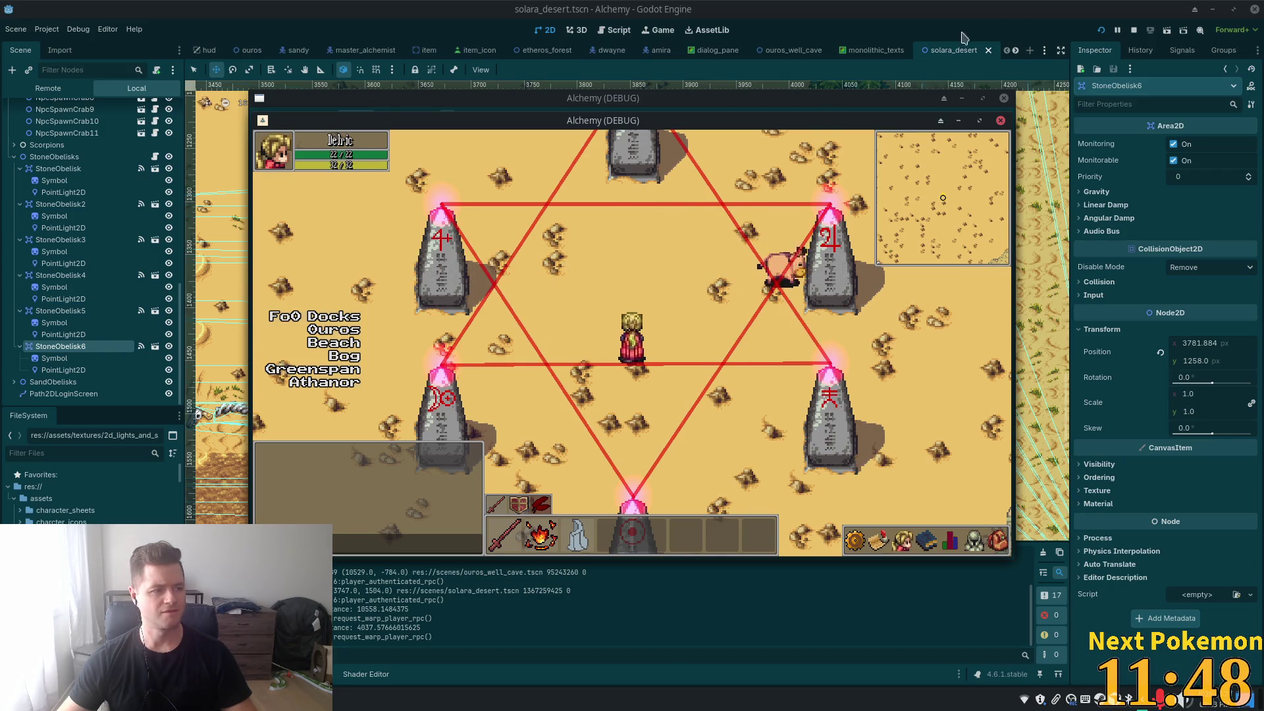
click(1098, 30)
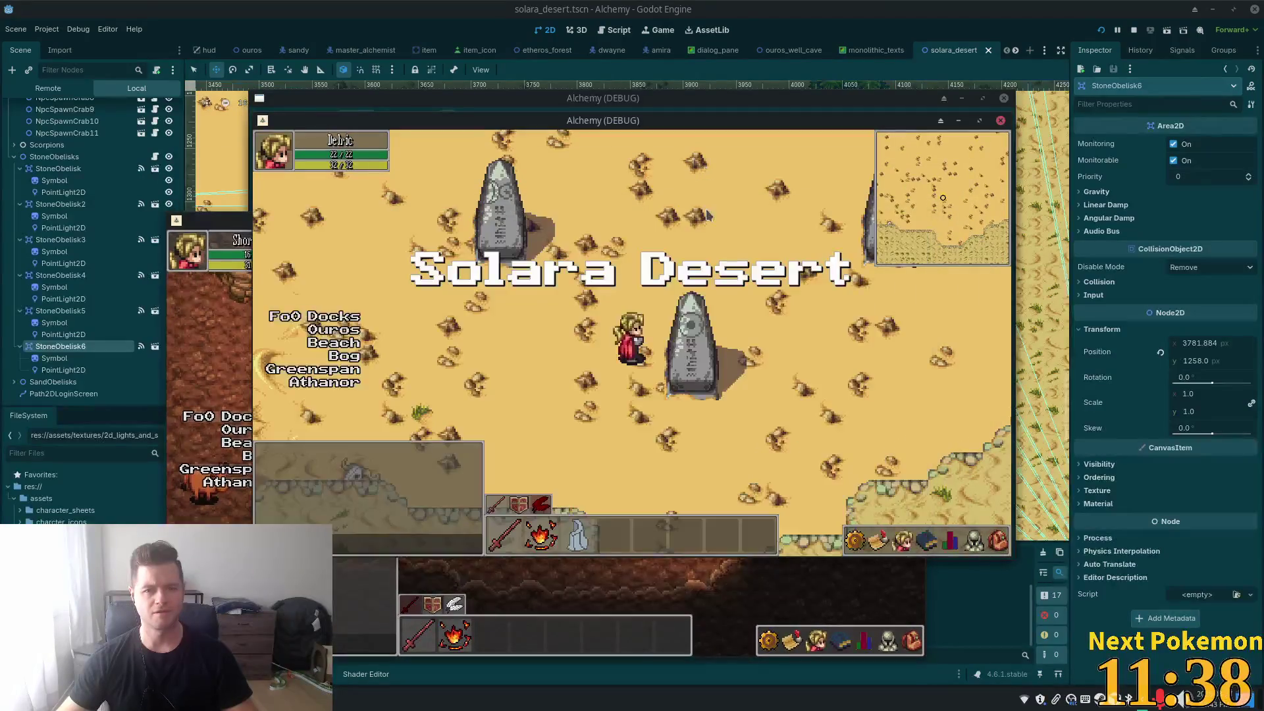
Step: Walk the player around the obelisks with the arrow keys, then stop the game with F8
key(Up)
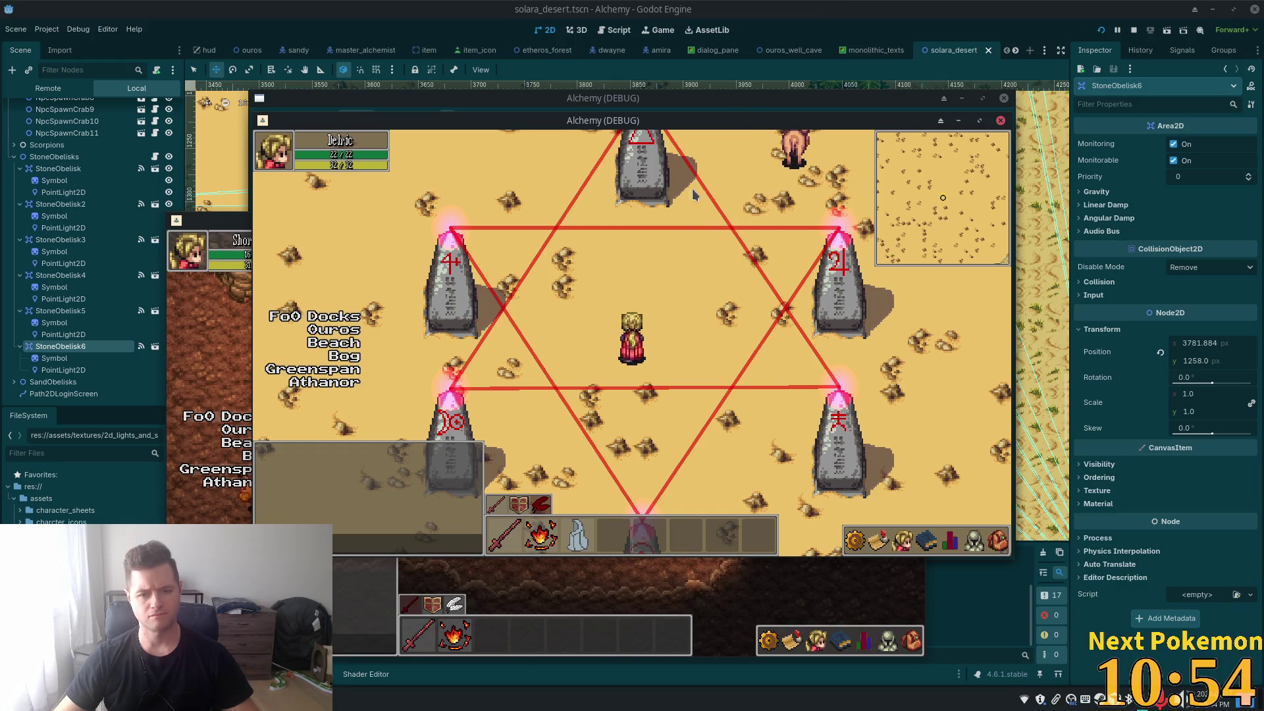
key(Up)
key(Right)
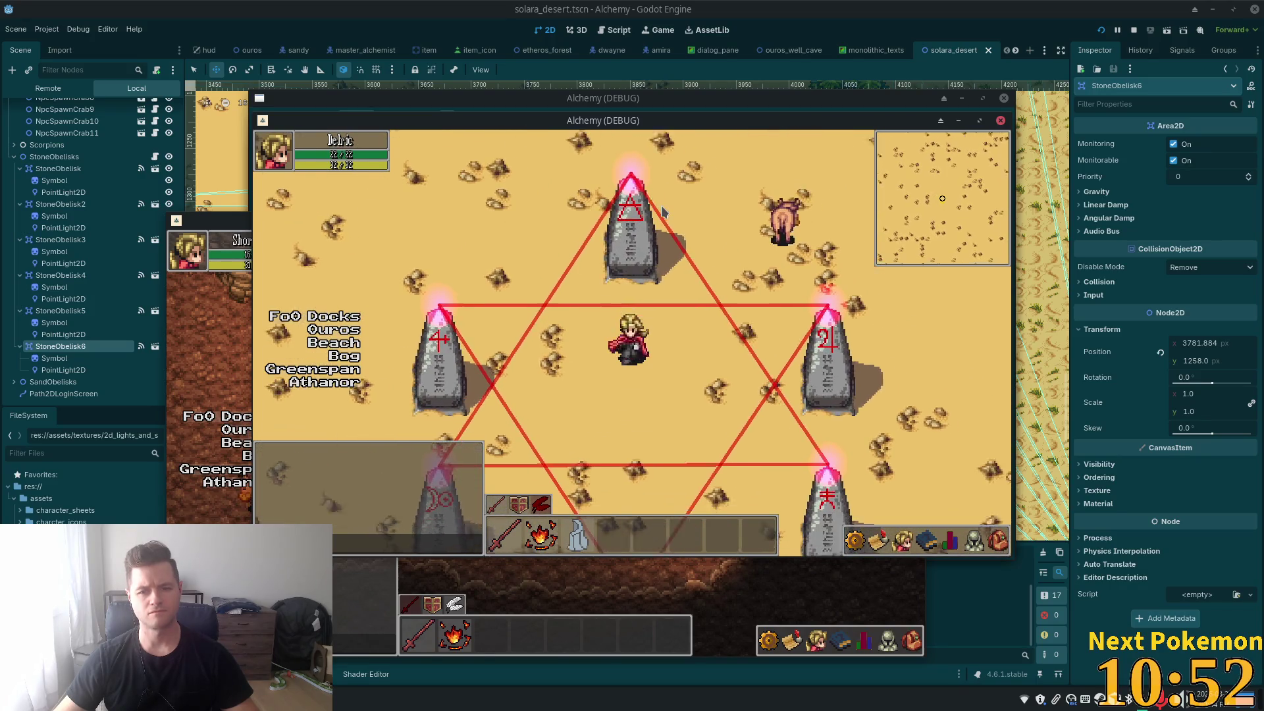
key(Down)
key(Left)
key(Left)
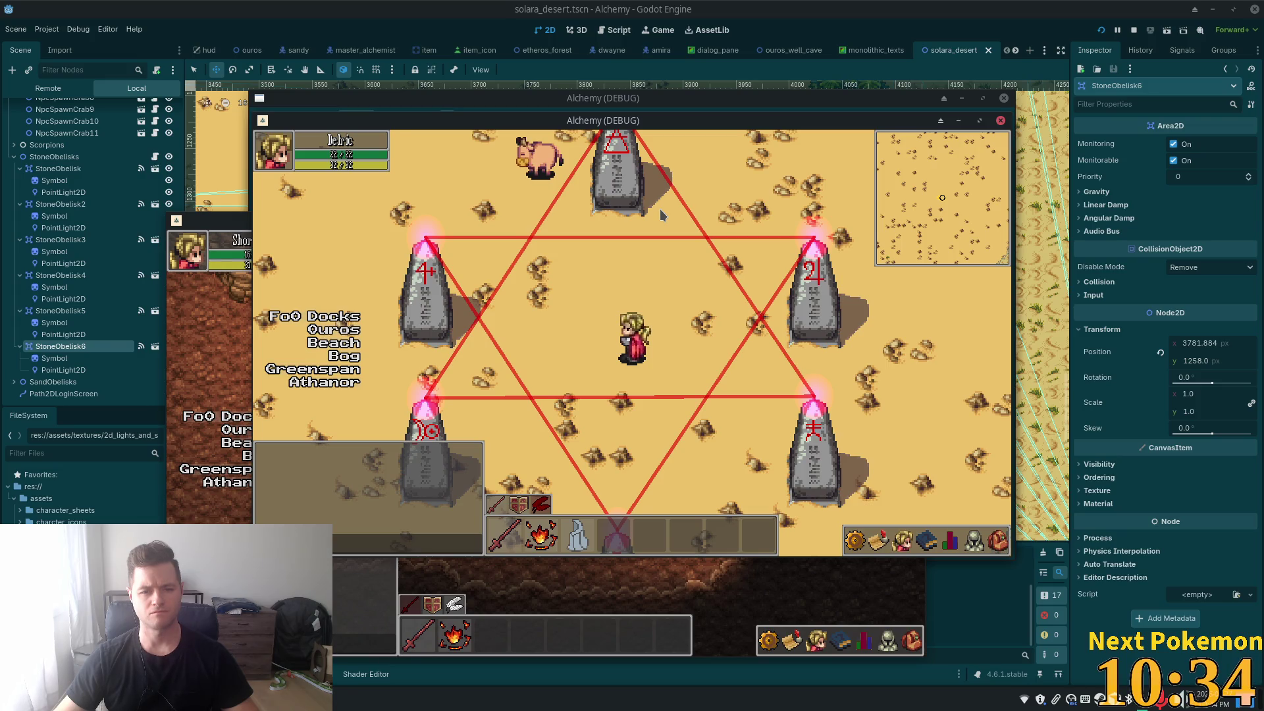
key(F8)
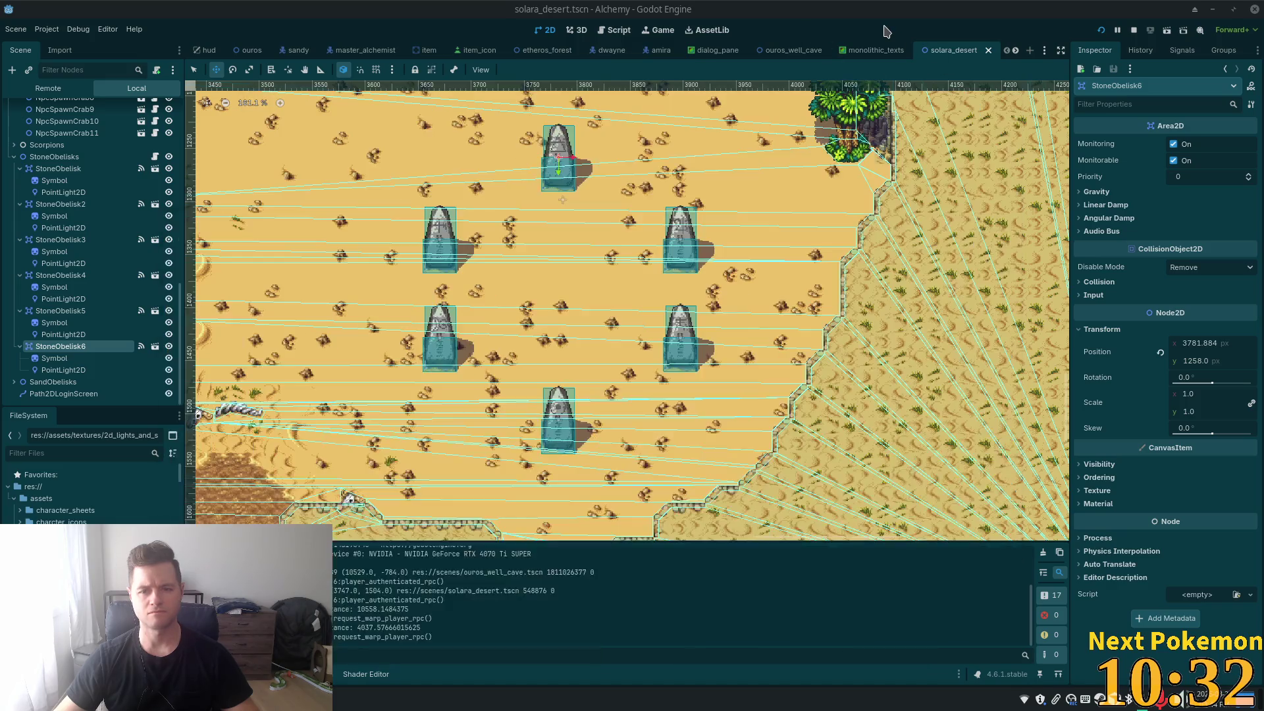
Step: Preview the obelisks with a quick F5 run, then stop it
scroll(453, 355, up, 2)
scroll(453, 356, down, 1)
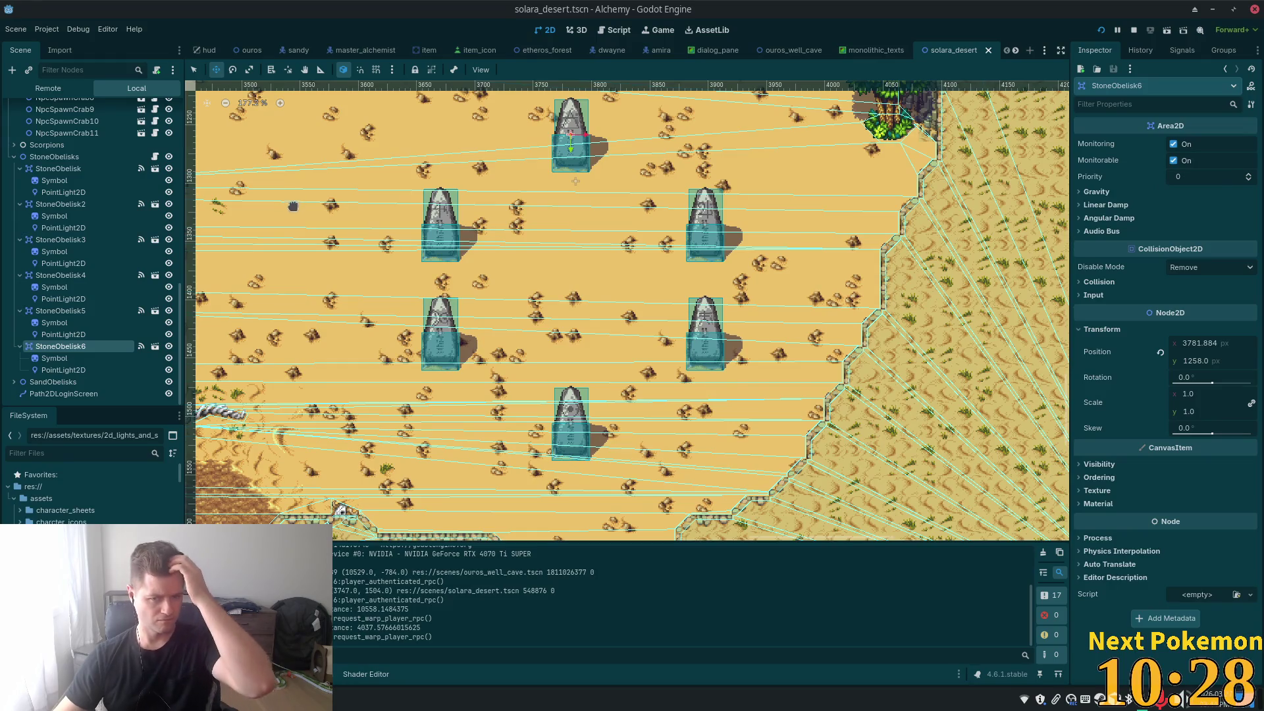
key(F5)
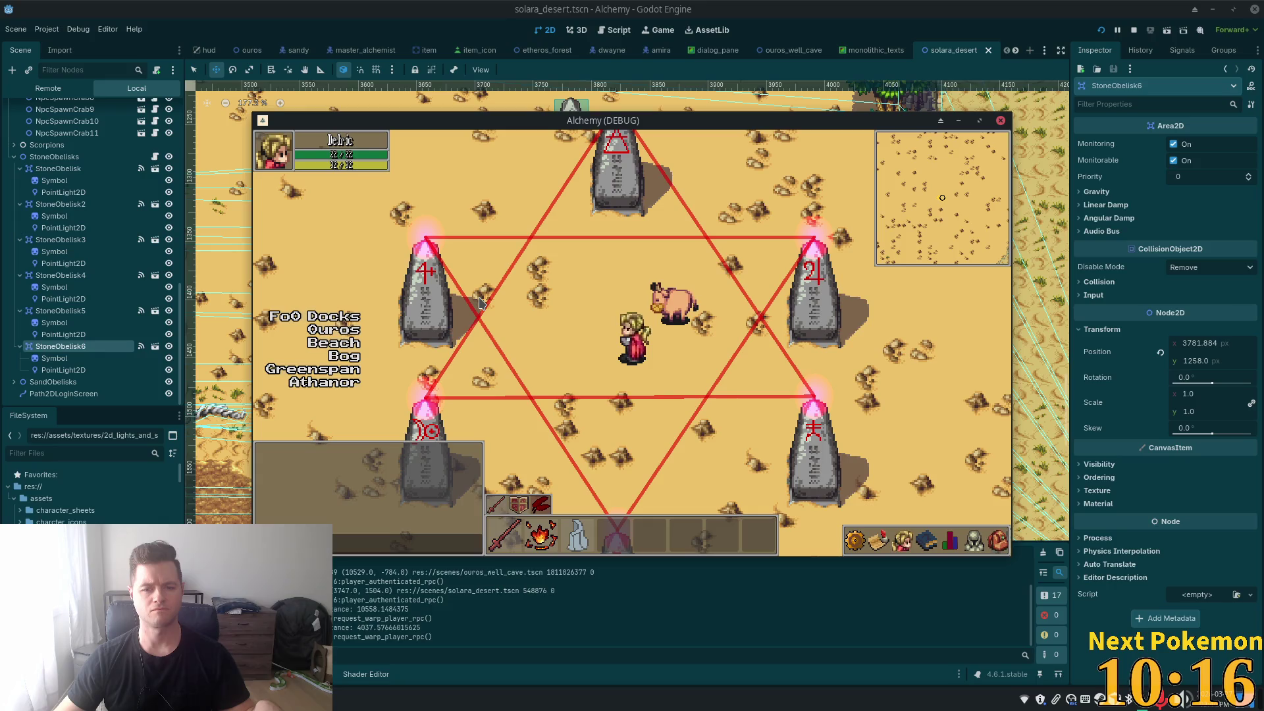
key(F8)
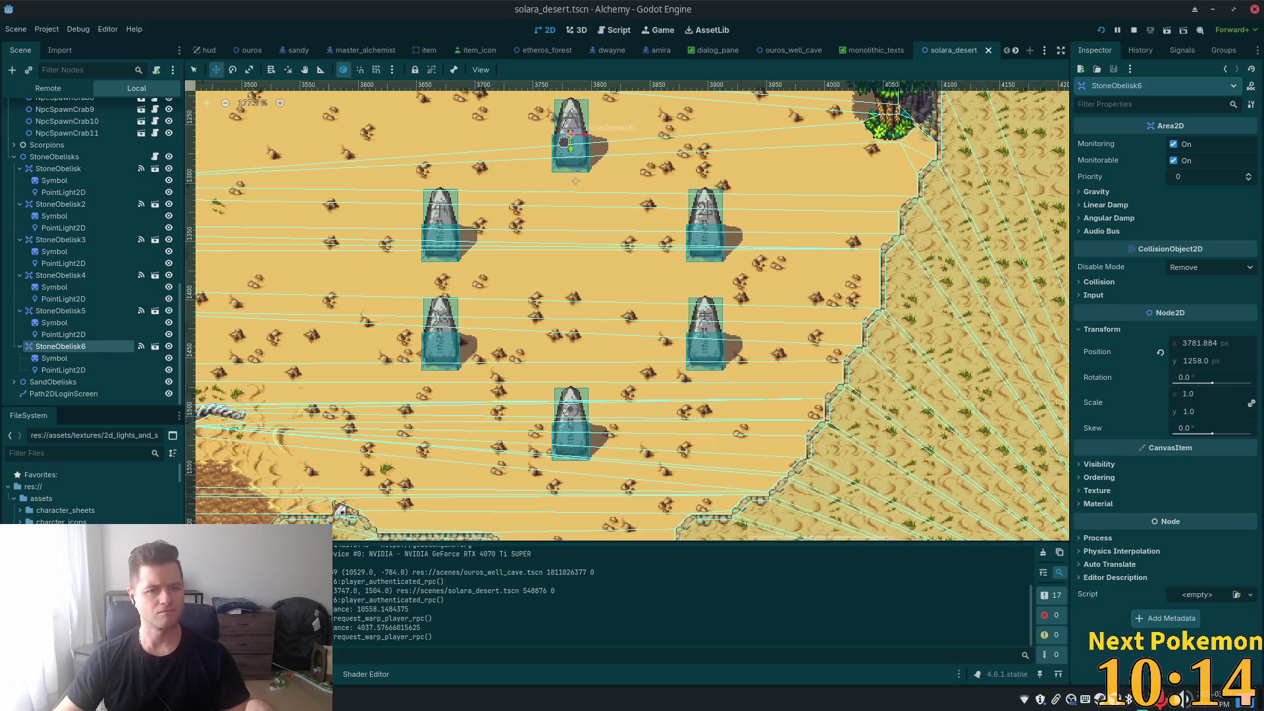
Step: Move the top obelisk, StoneObelisk6, down on the canvas toward y 1268
drag(572, 167, 572, 173)
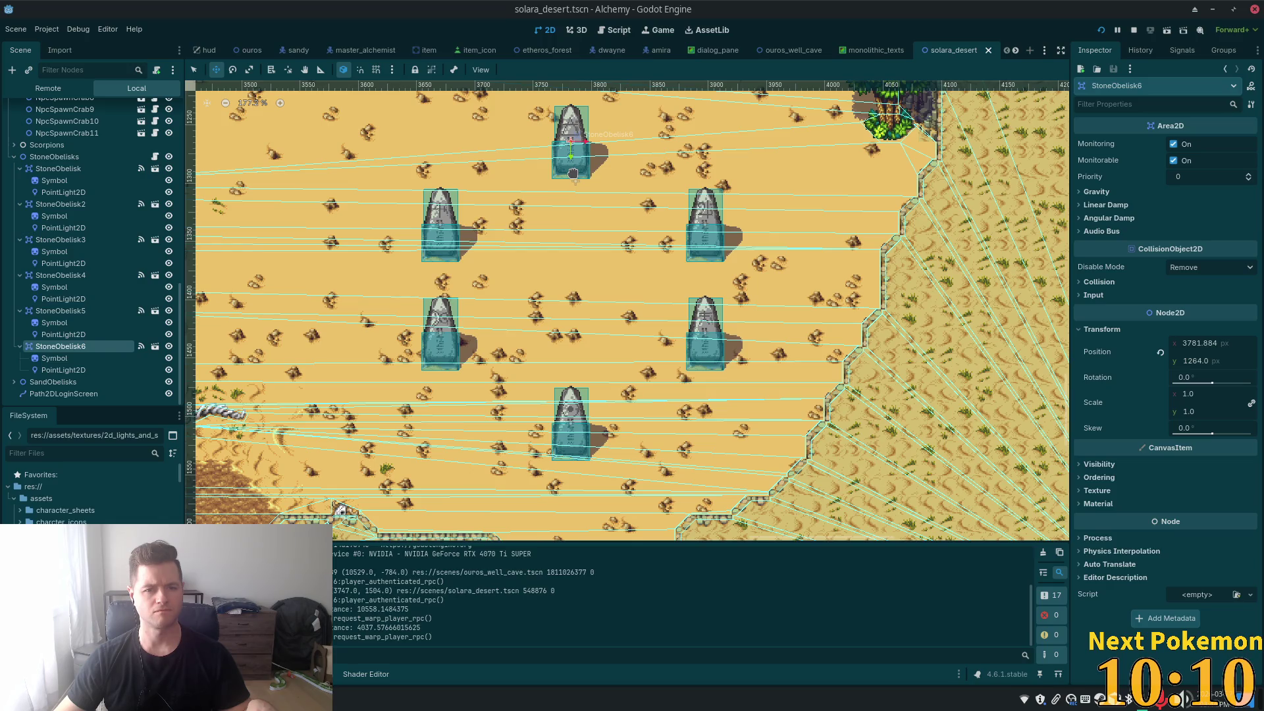
drag(573, 173, 572, 173)
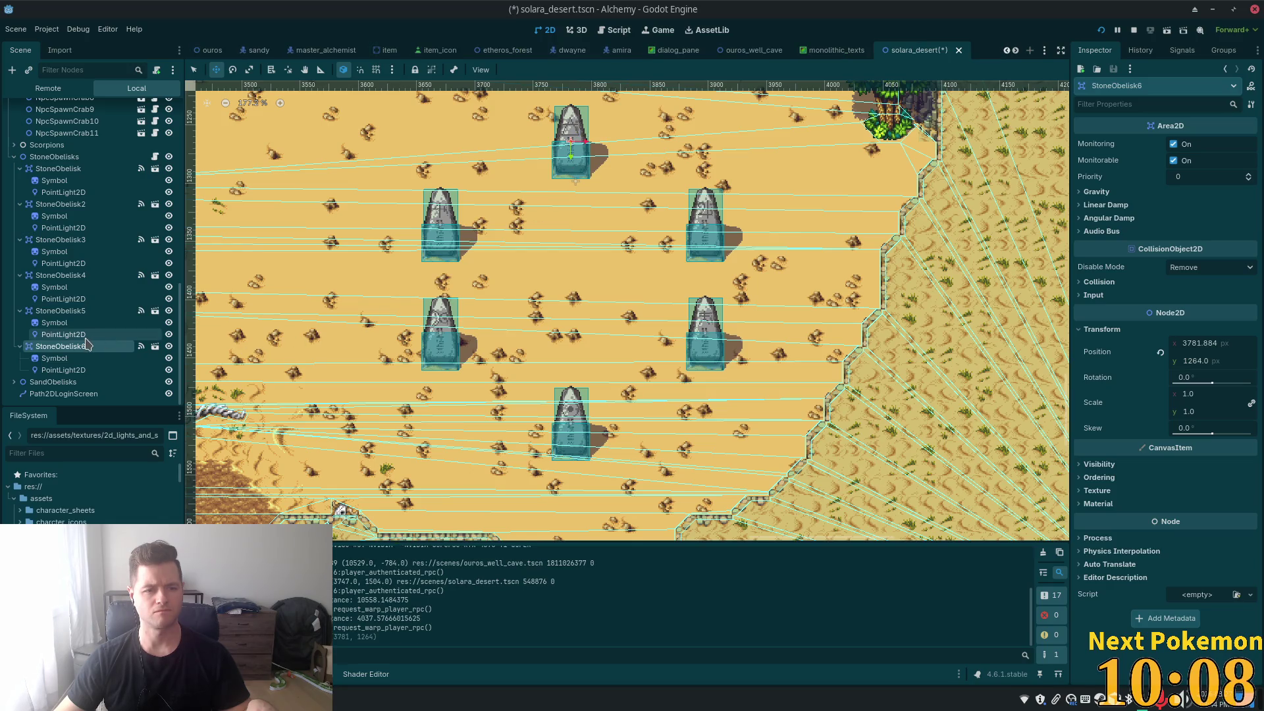
key(ctrl+z)
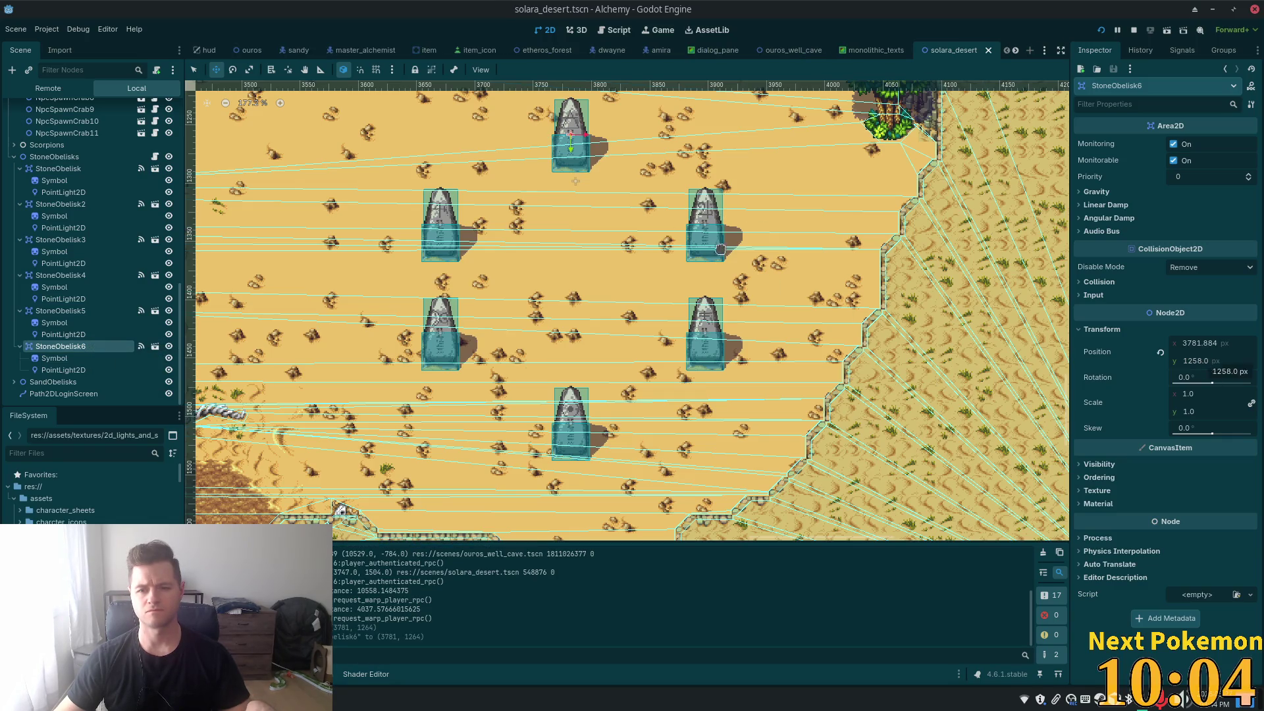
drag(562, 201, 564, 211)
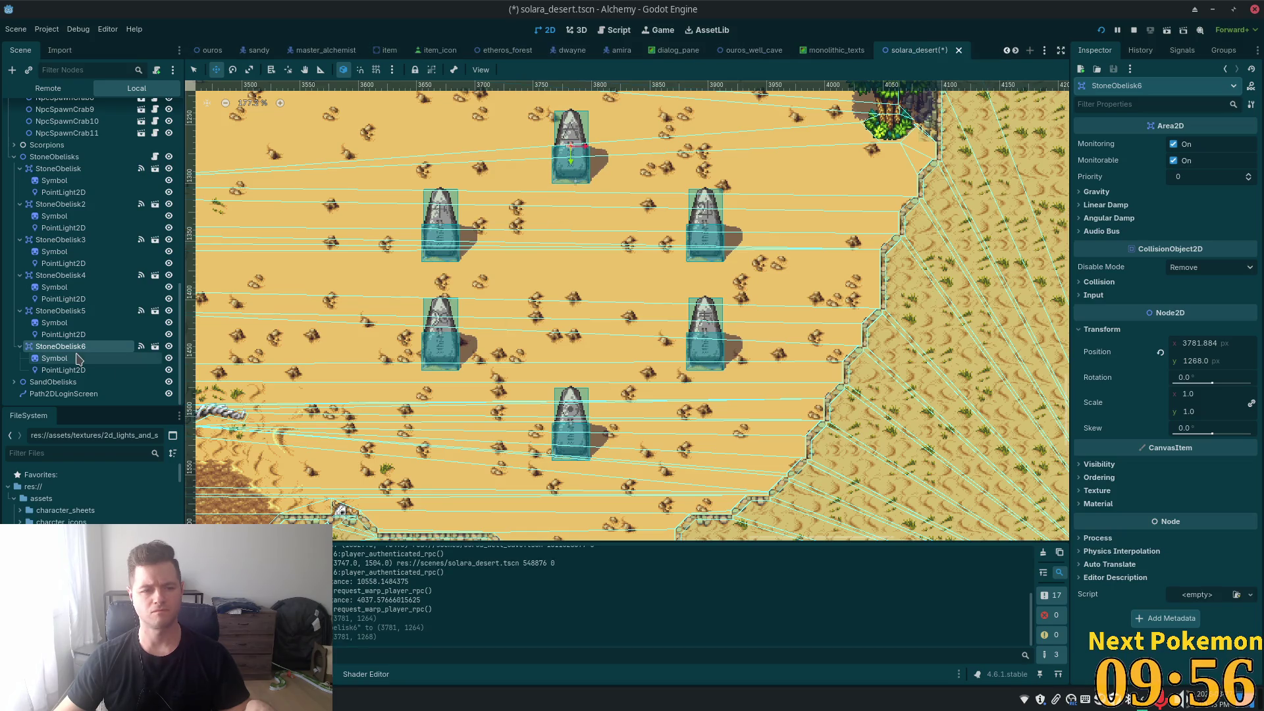
Step: Set StoneObelisk's Position y to 1495 and save the scene
click(58, 169)
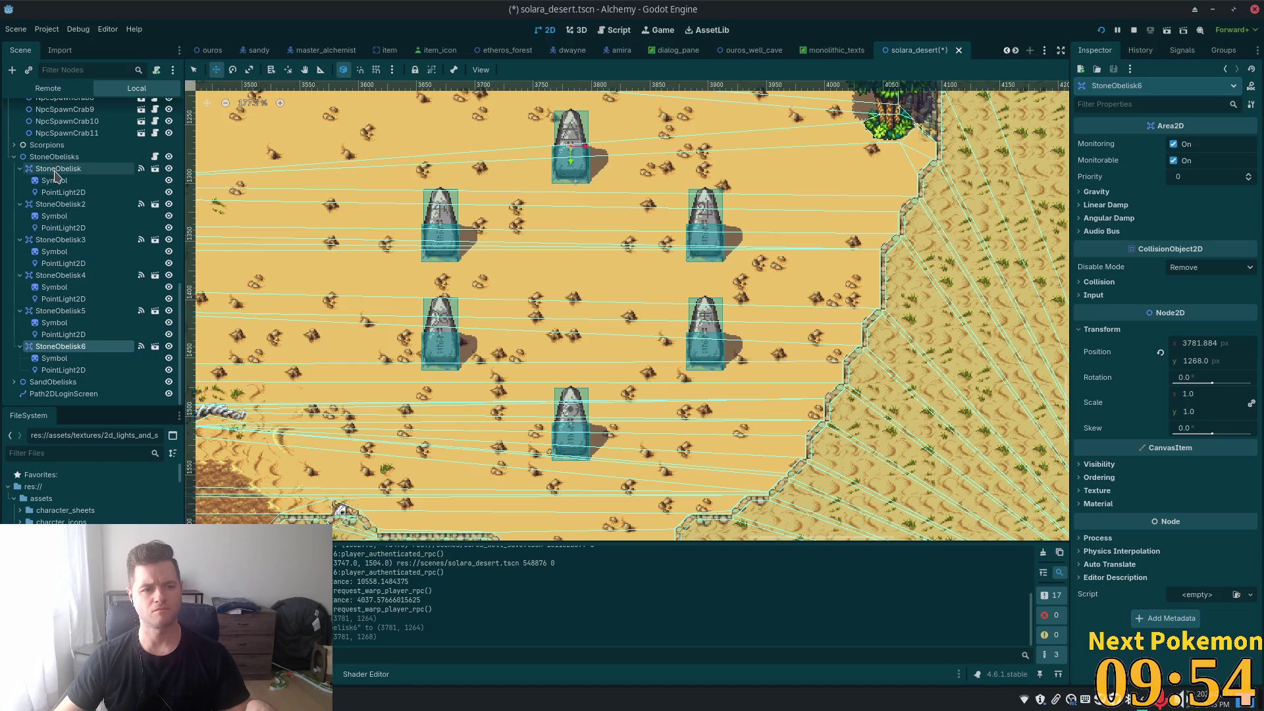
click(1203, 361)
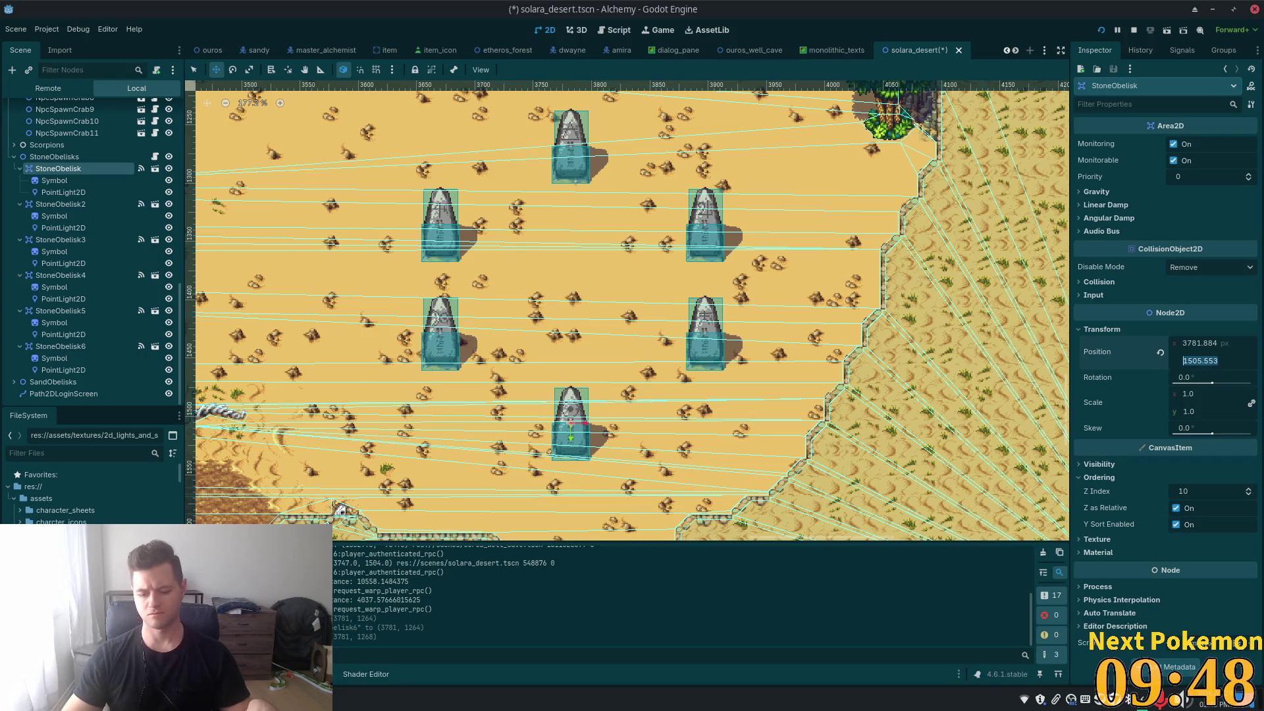
text(95)
key(Tab)
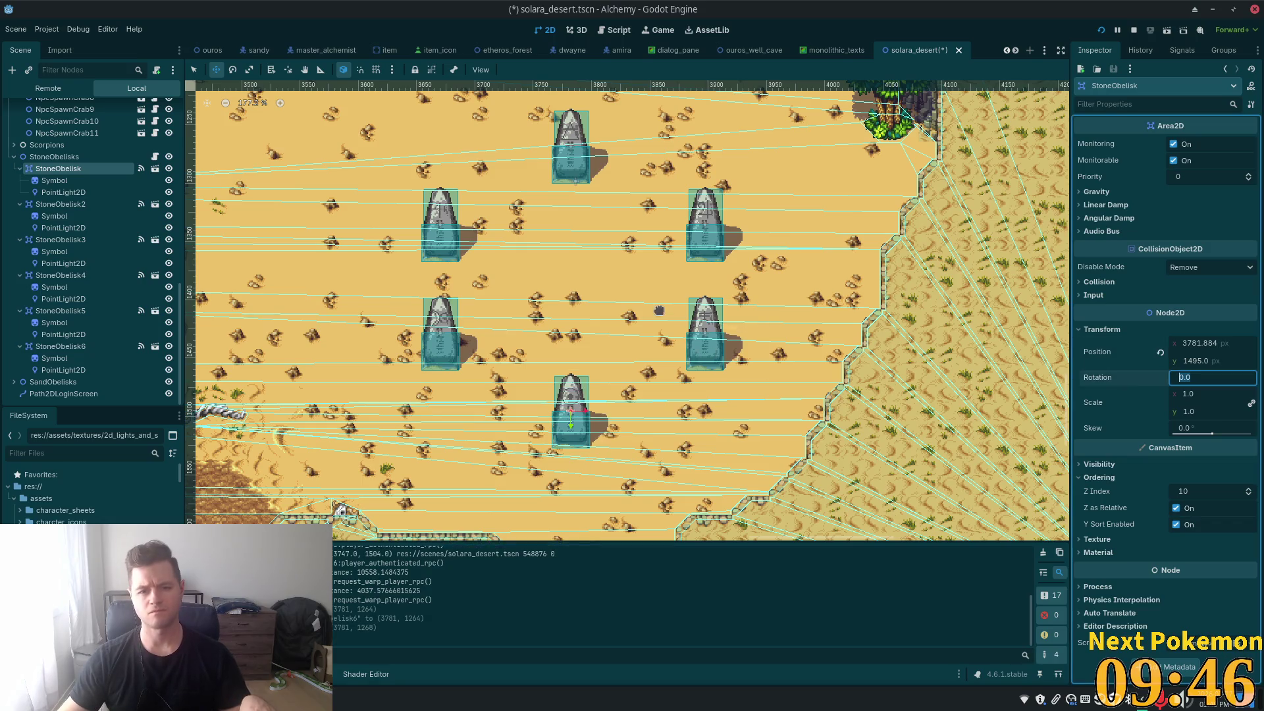
key(ctrl+s)
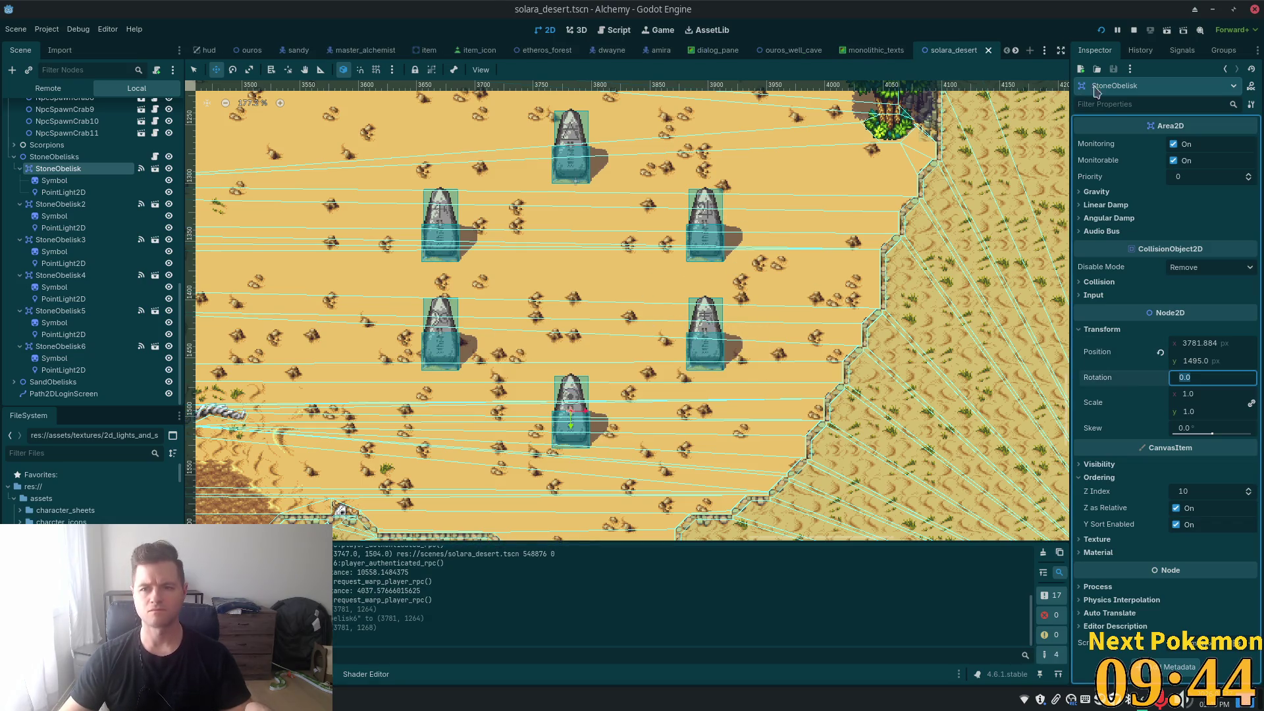
Step: Inspect the PointLight2D nodes of StoneObelisk and StoneObelisk6, then run the game
scroll(415, 341, up, 3)
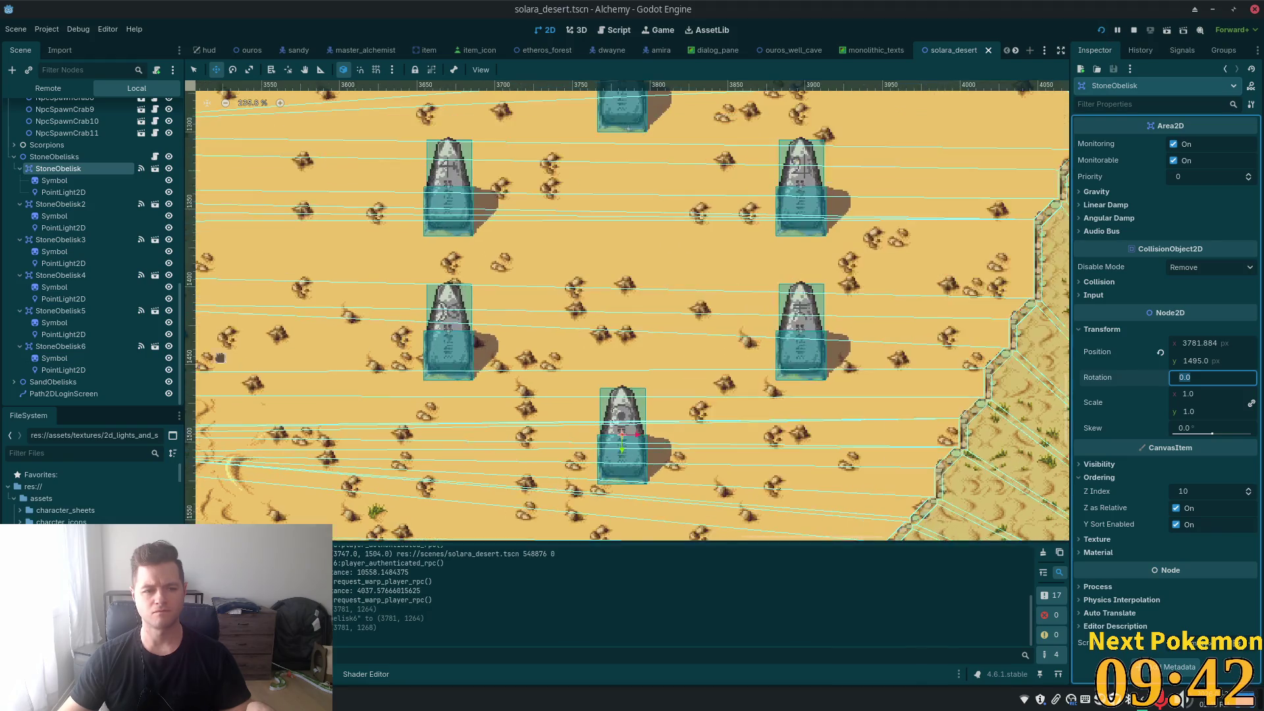
click(60, 194)
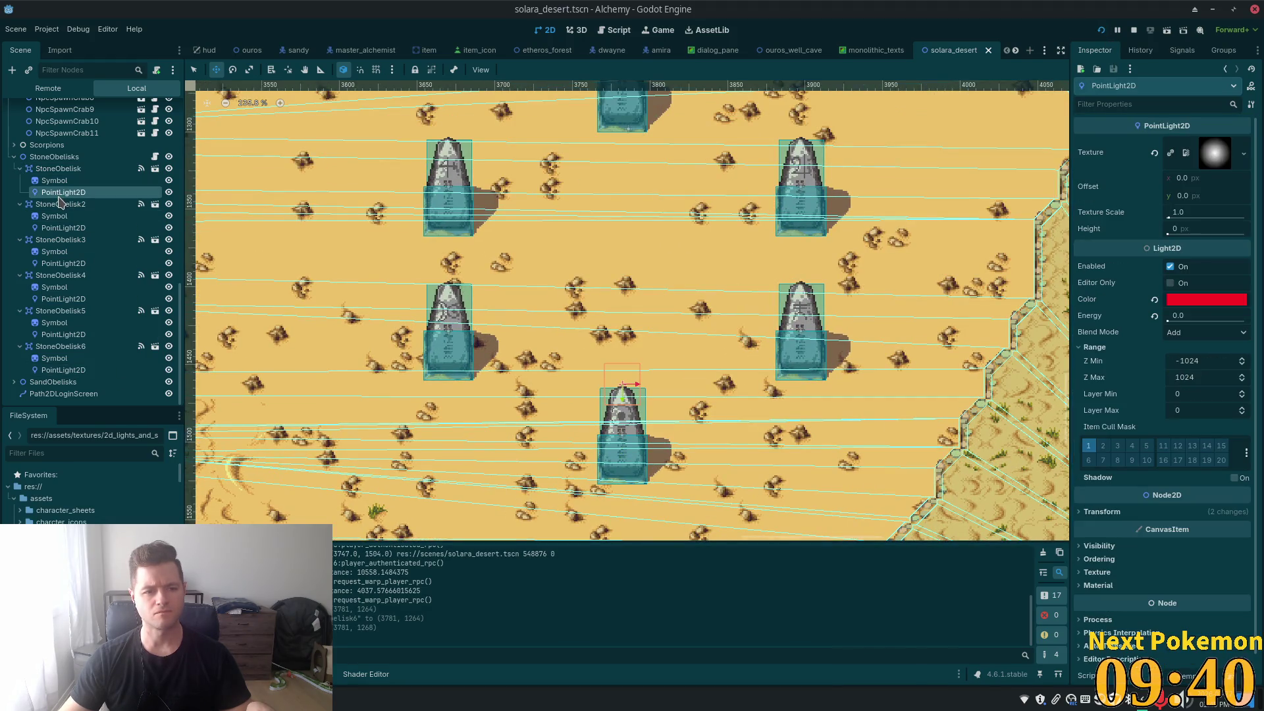
click(83, 371)
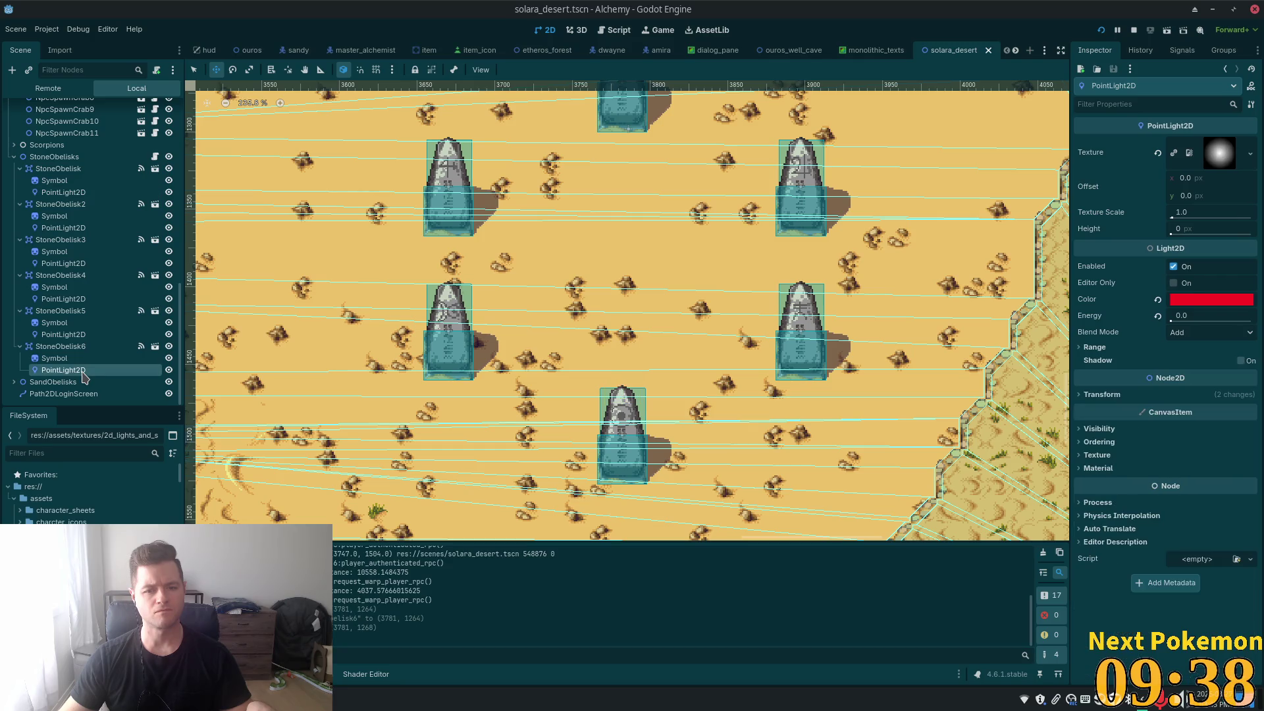
scroll(523, 237, down, 4)
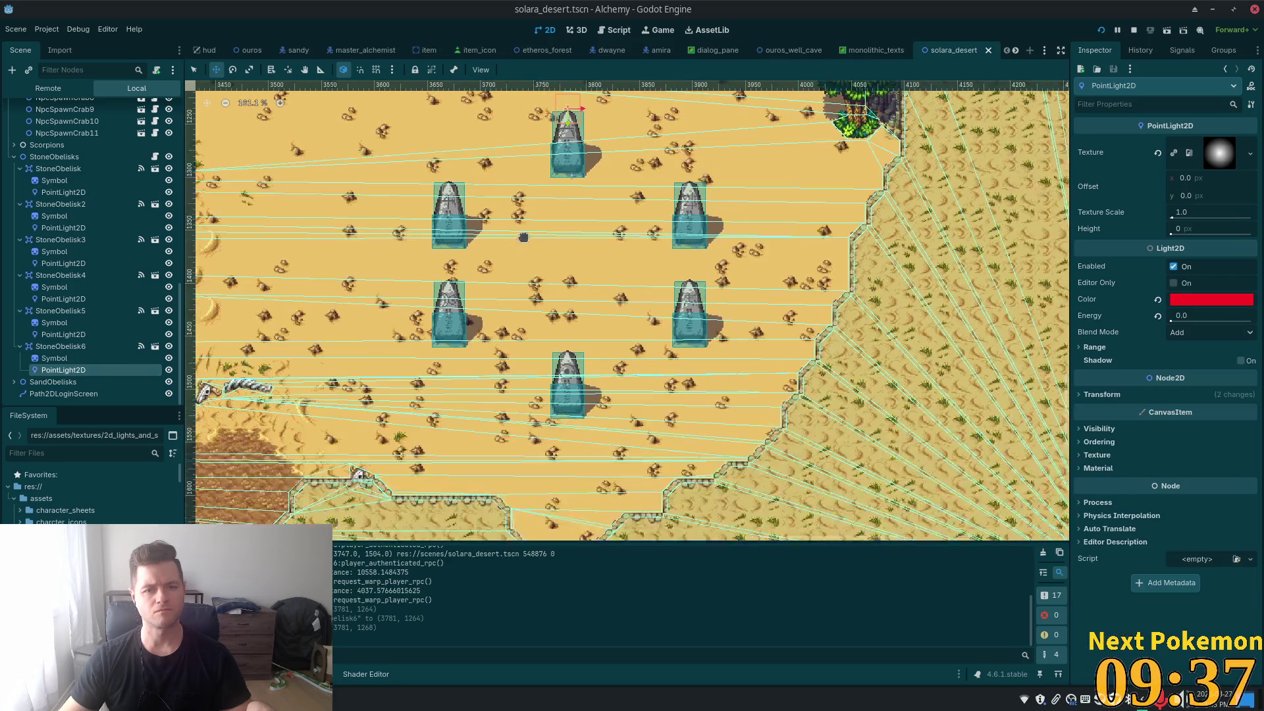
click(1101, 32)
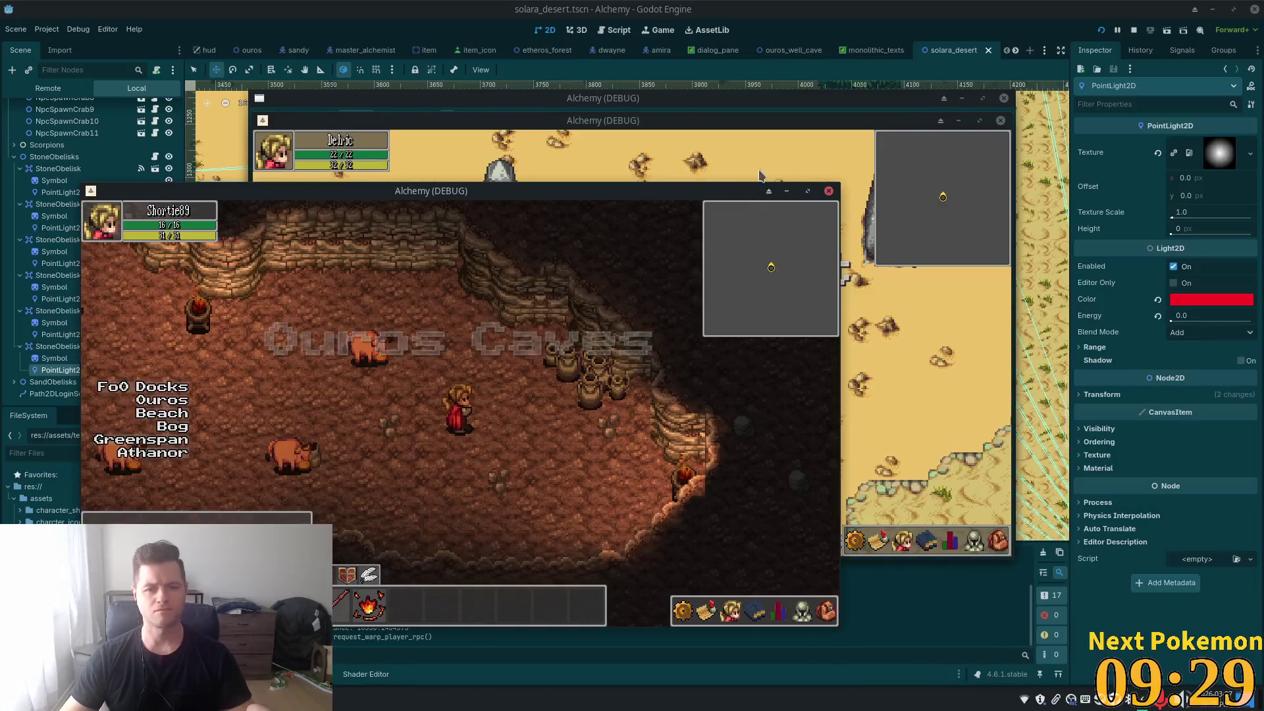
Step: Focus the player's Alchemy (DEBUG) window and walk among the obelisks inside the red hexagram
click(733, 137)
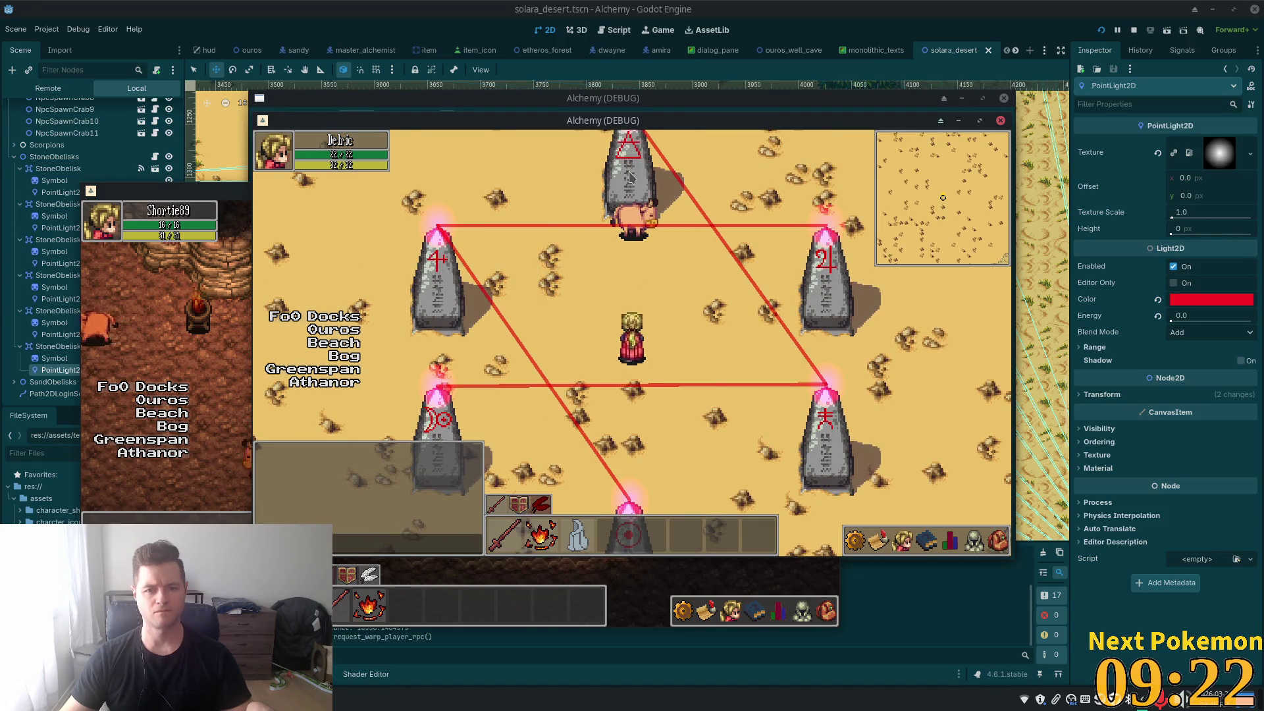
key(Down)
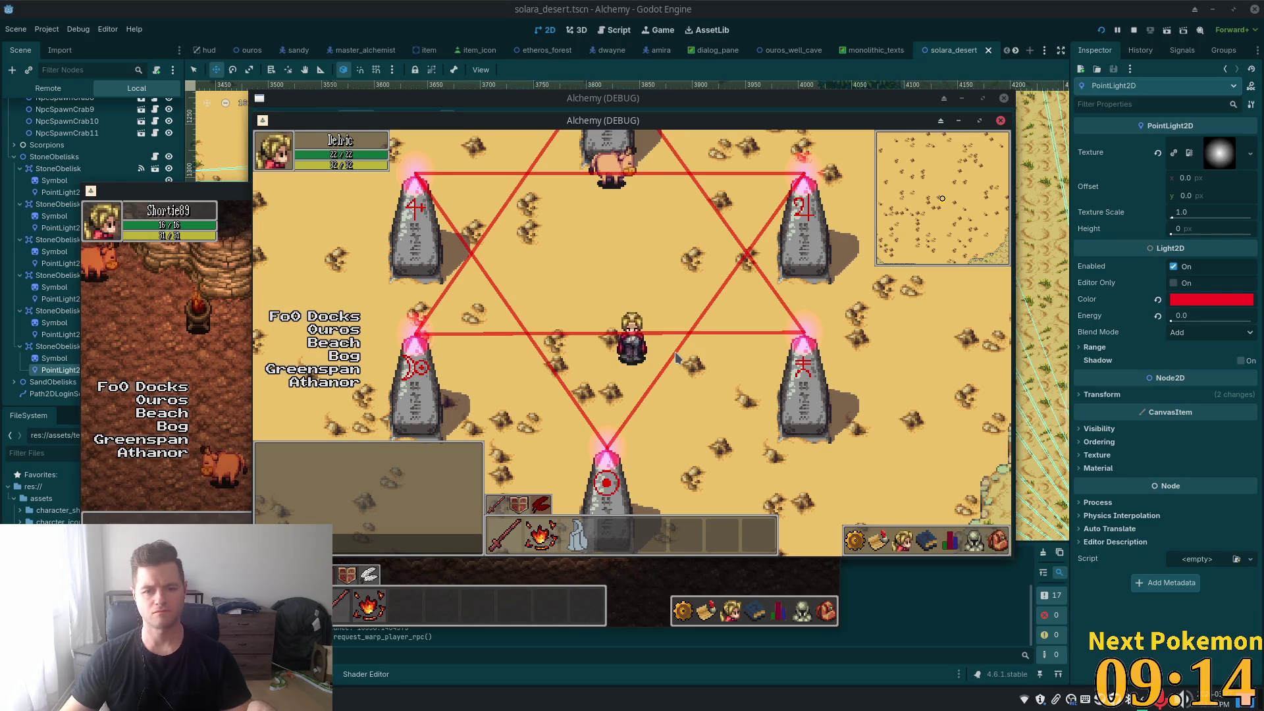
key(Up)
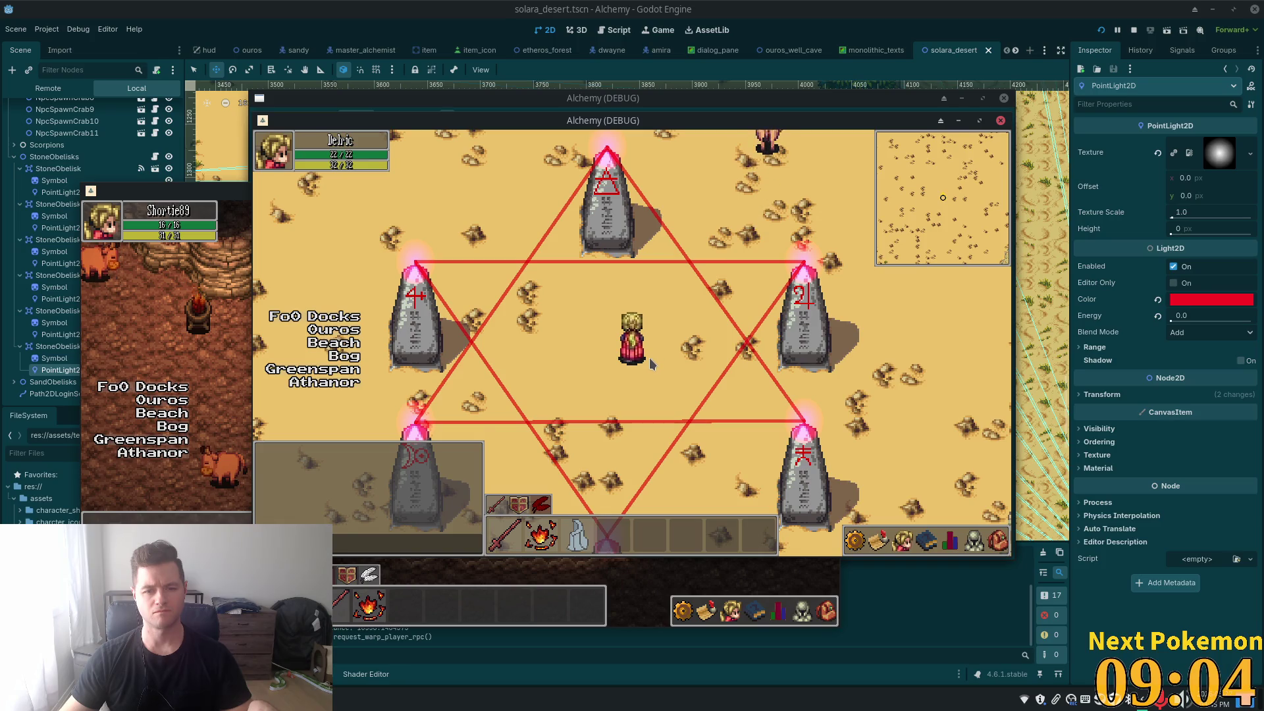
key(w)
key(s)
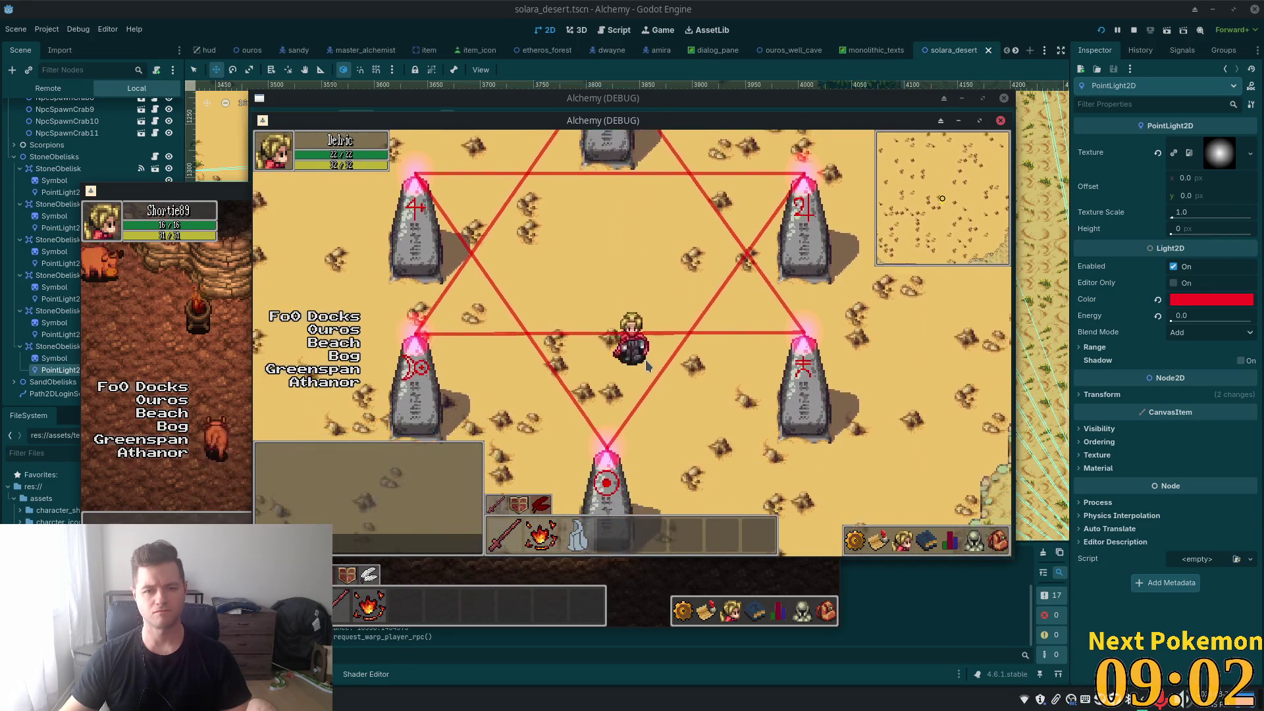
key(w)
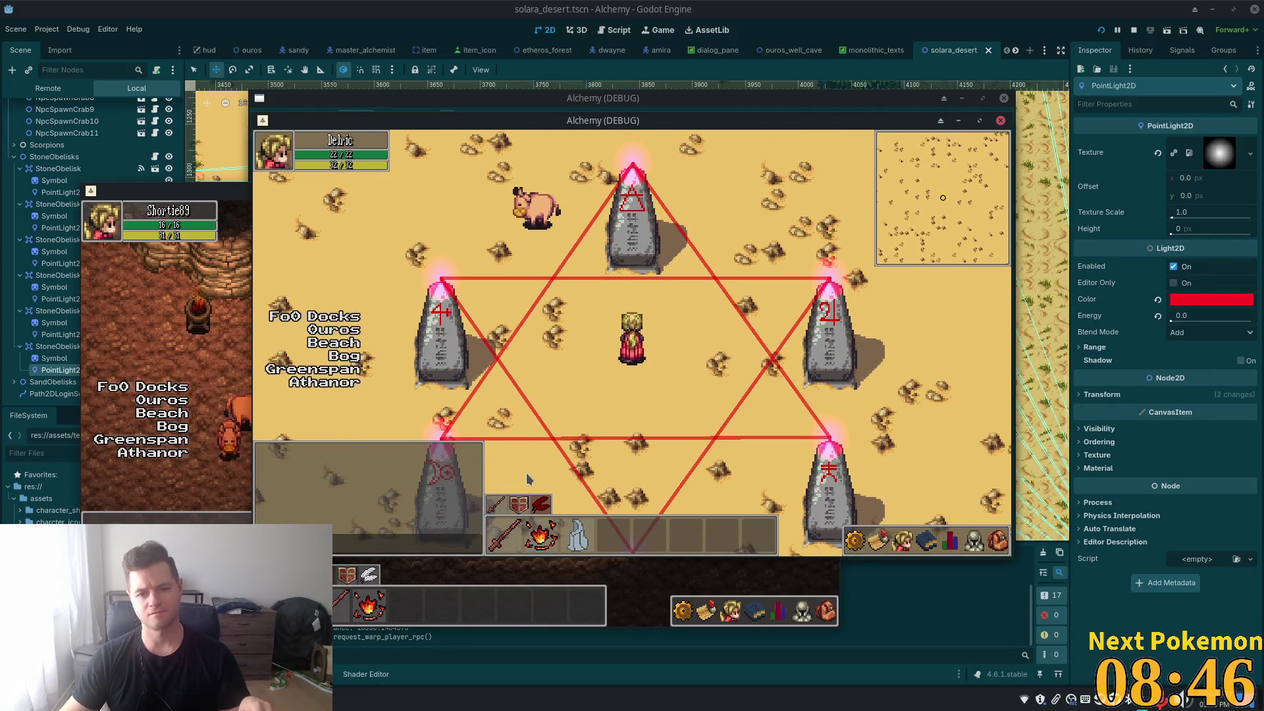
key(s)
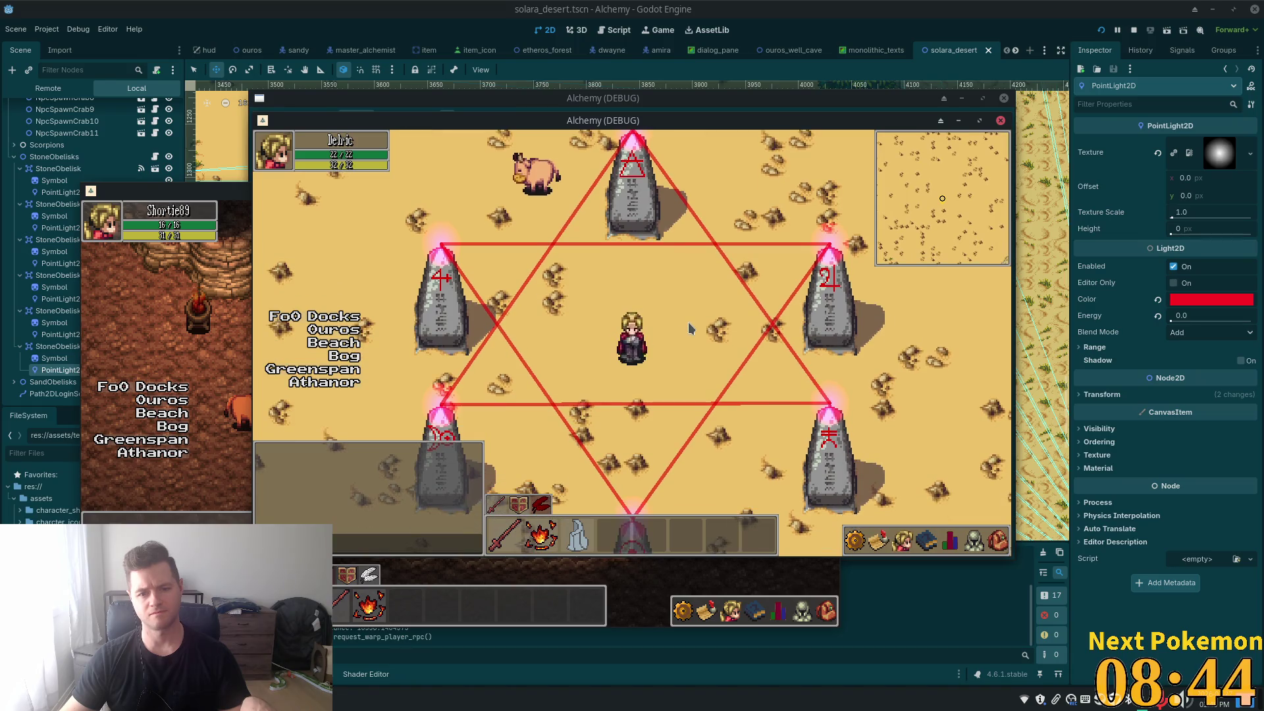
key(d)
key(w)
key(a)
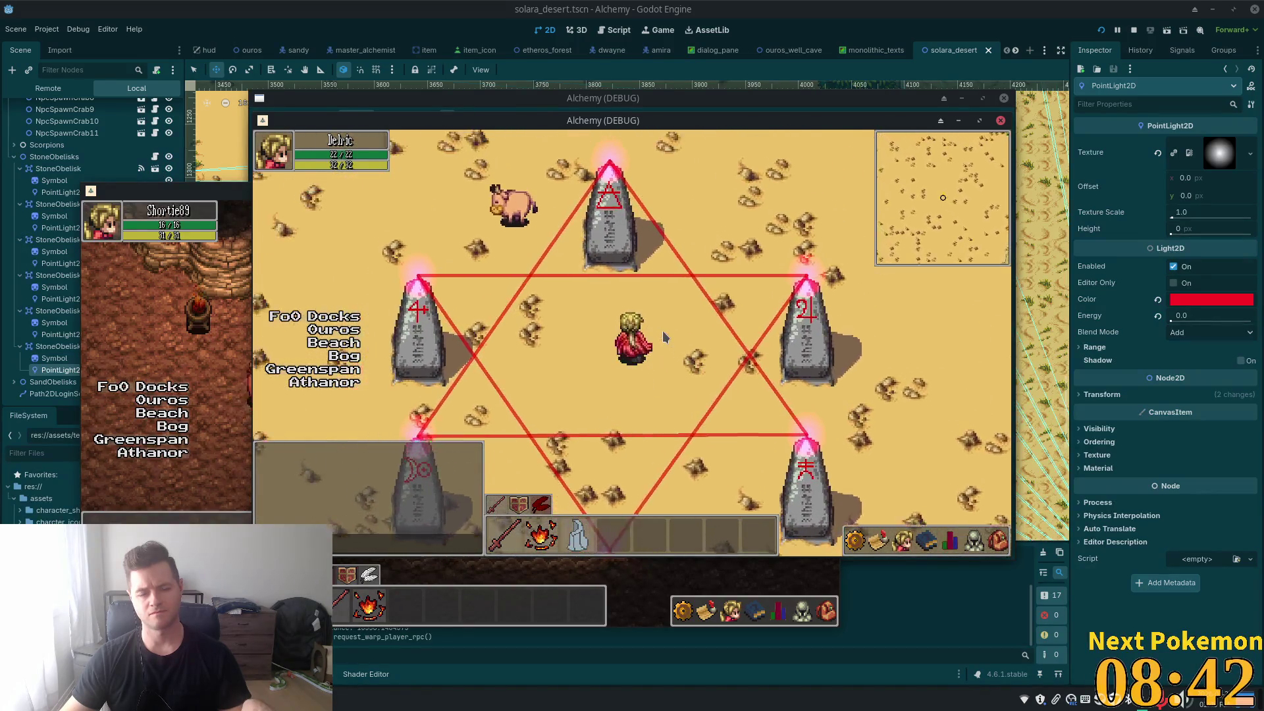
key(s)
key(d)
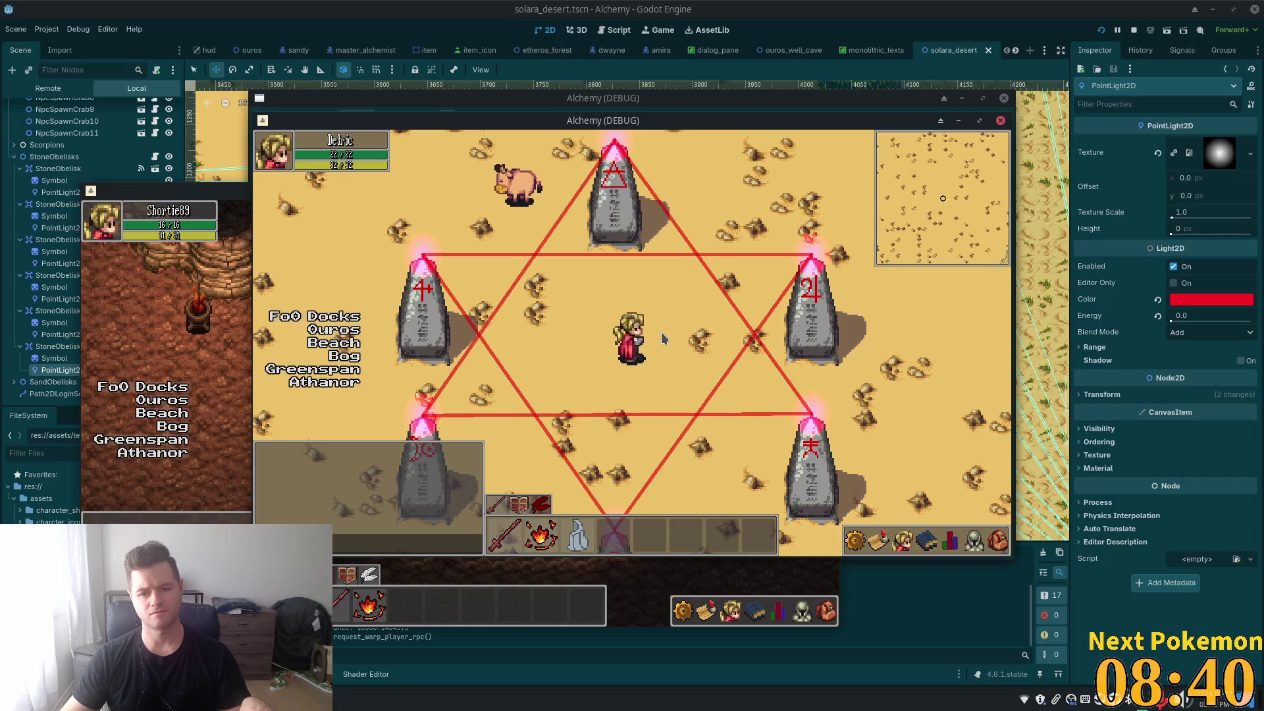
key(s)
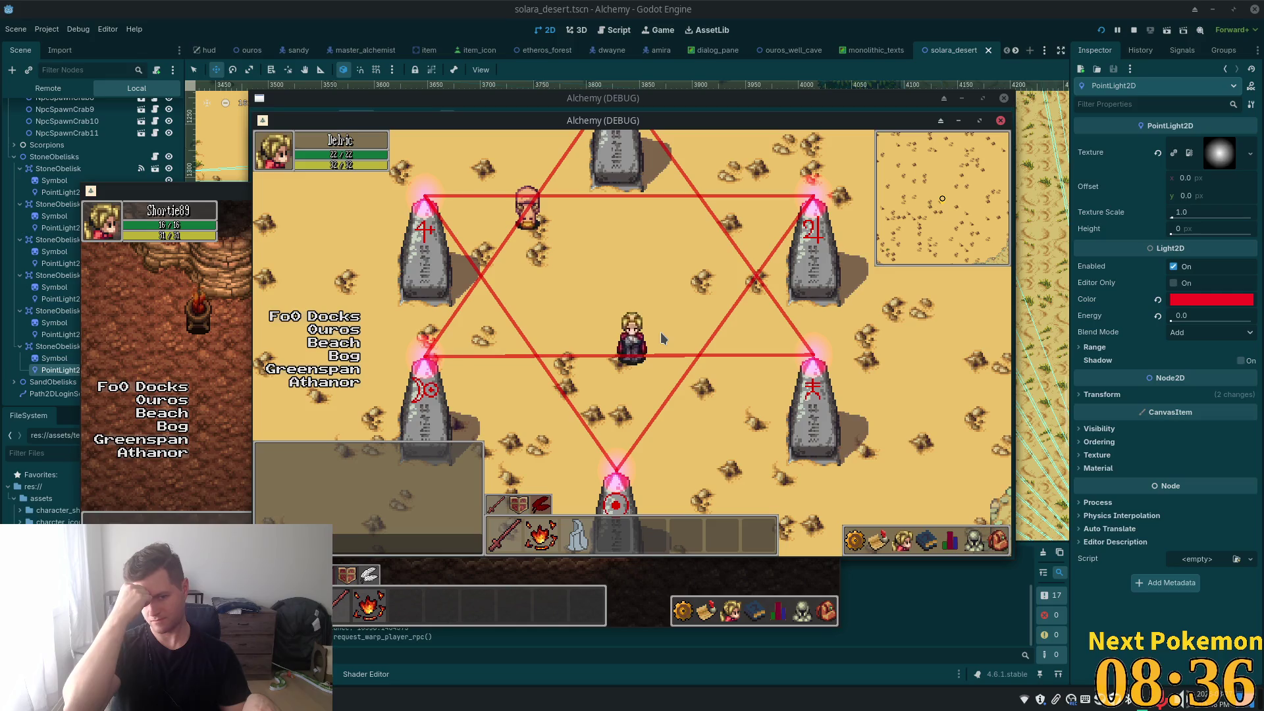
key(a)
key(w)
key(w)
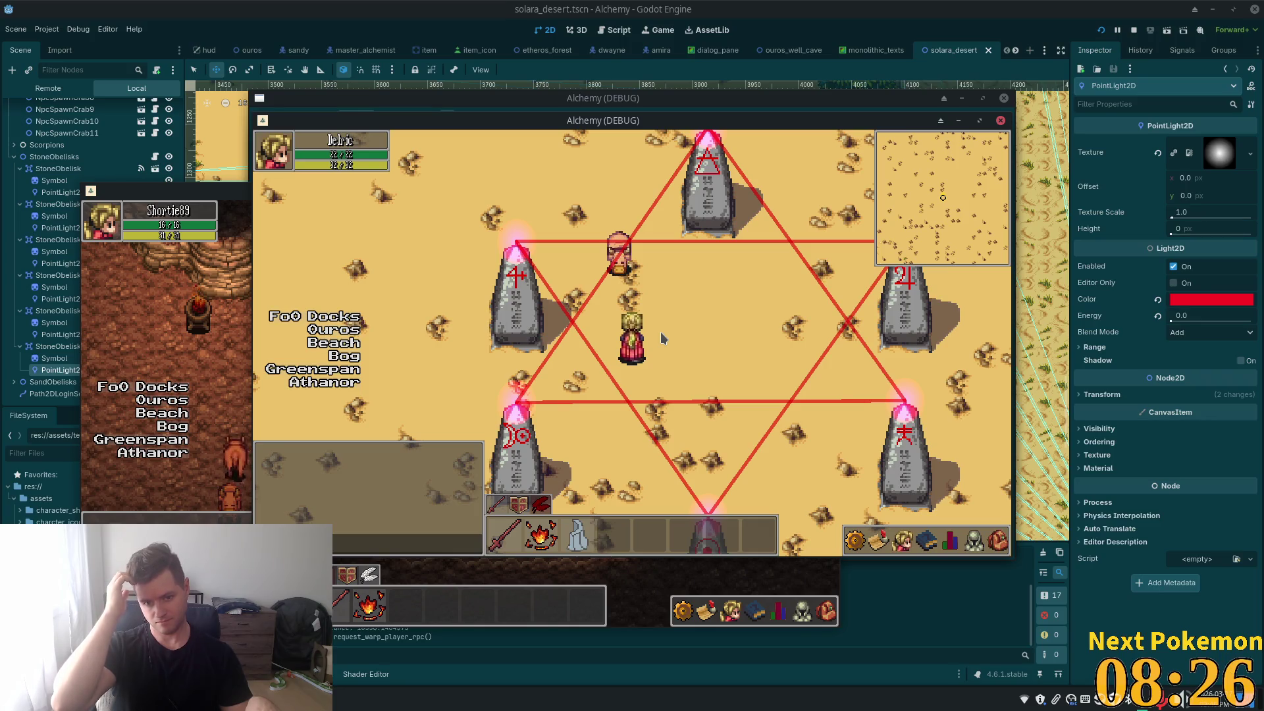
key(Right)
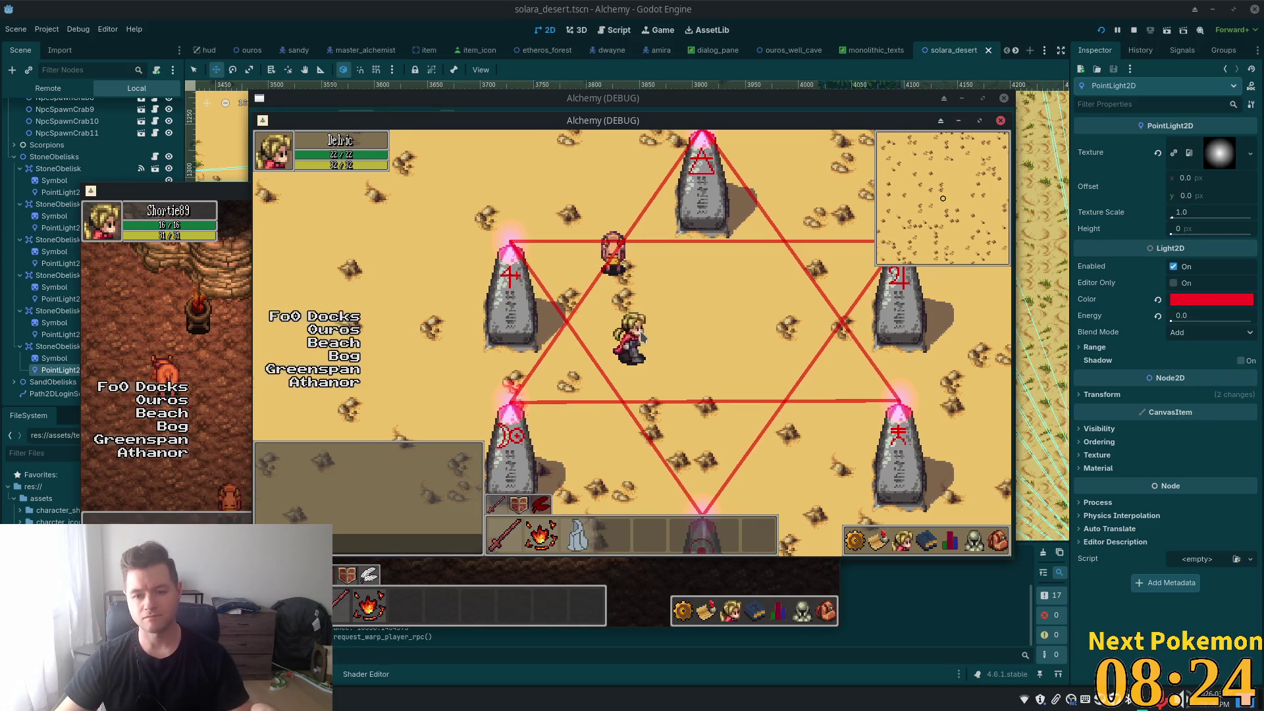
key(Left)
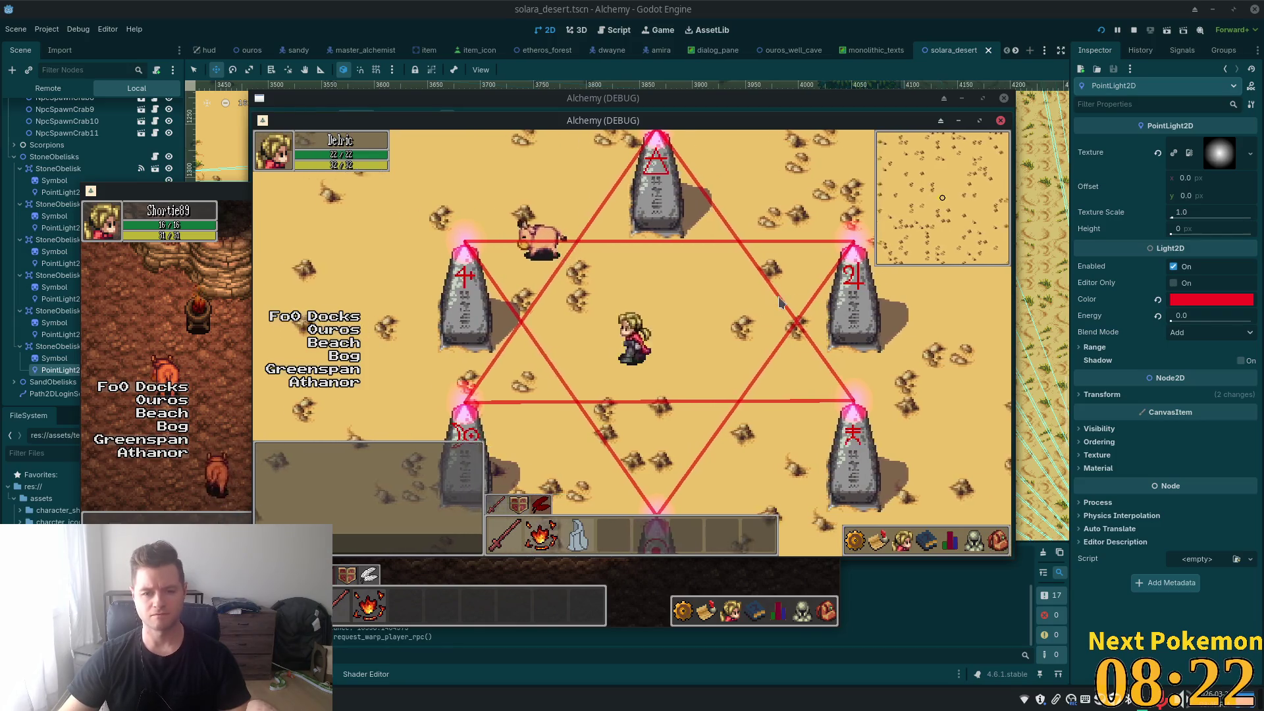
key(Left)
key(Right)
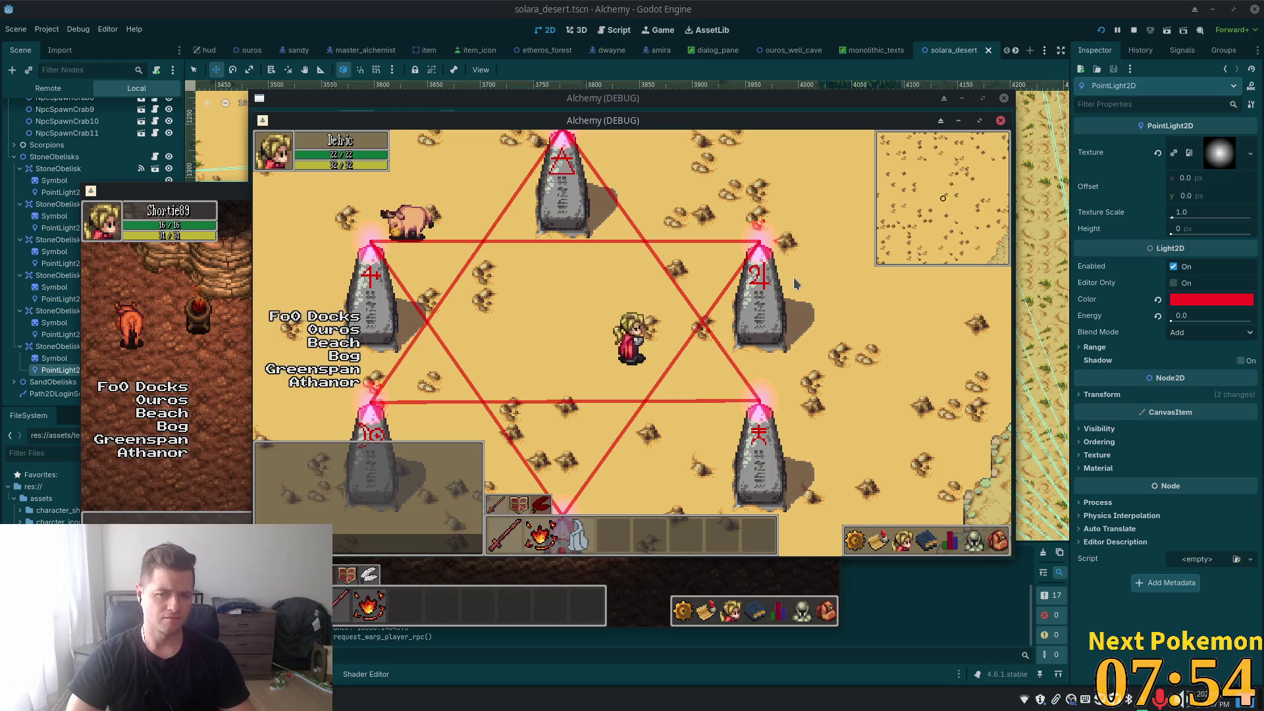
click(1100, 31)
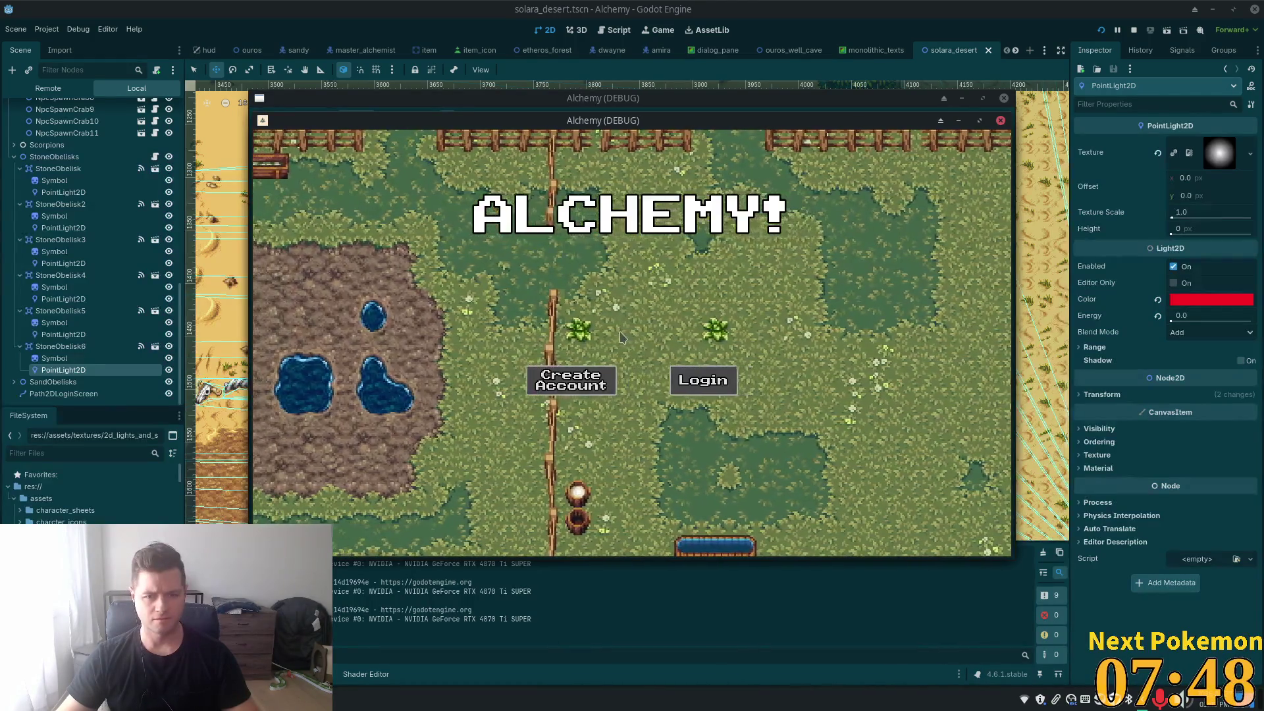
Step: Log in from the title screen and walk the player around the obelisks
click(571, 383)
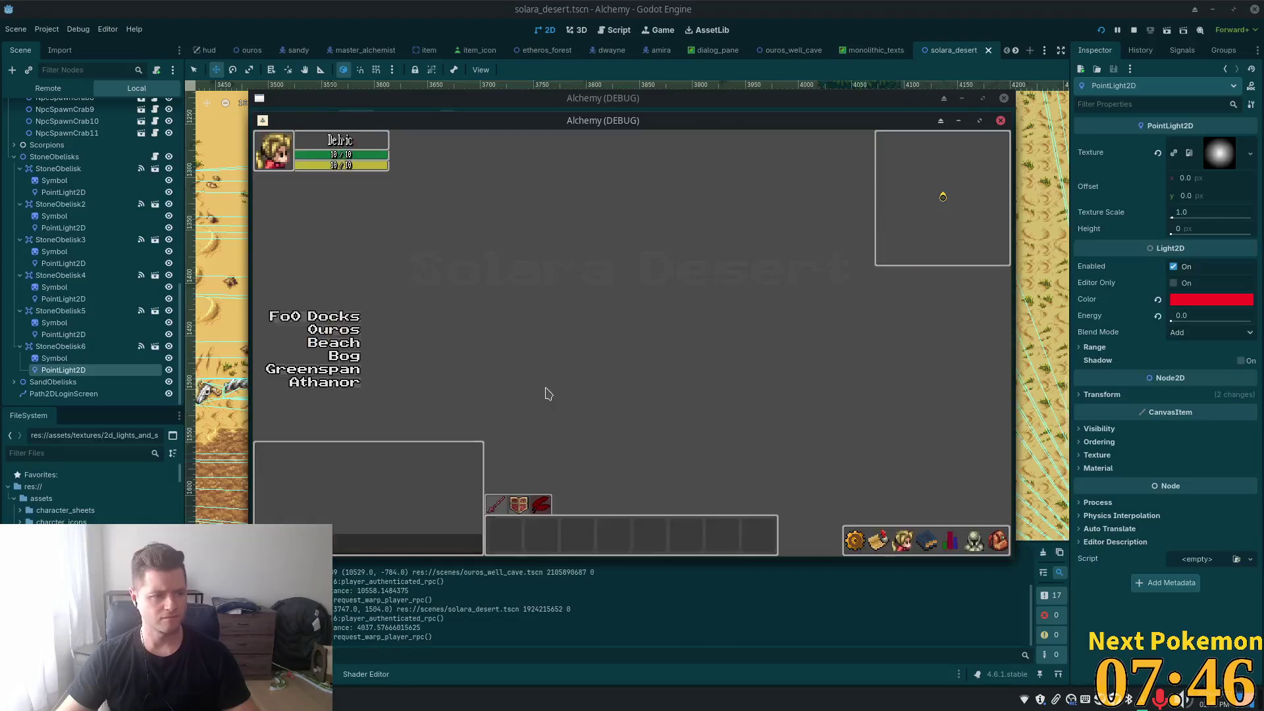
key(s)
key(w)
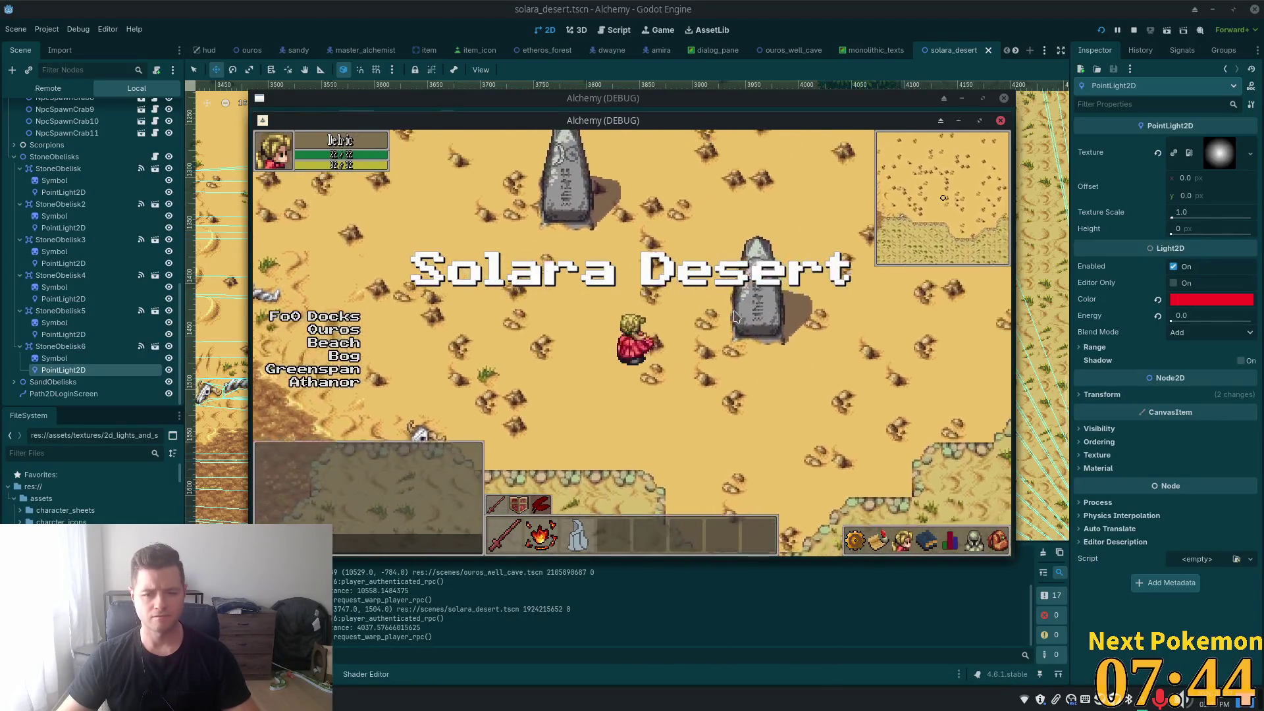
key(w)
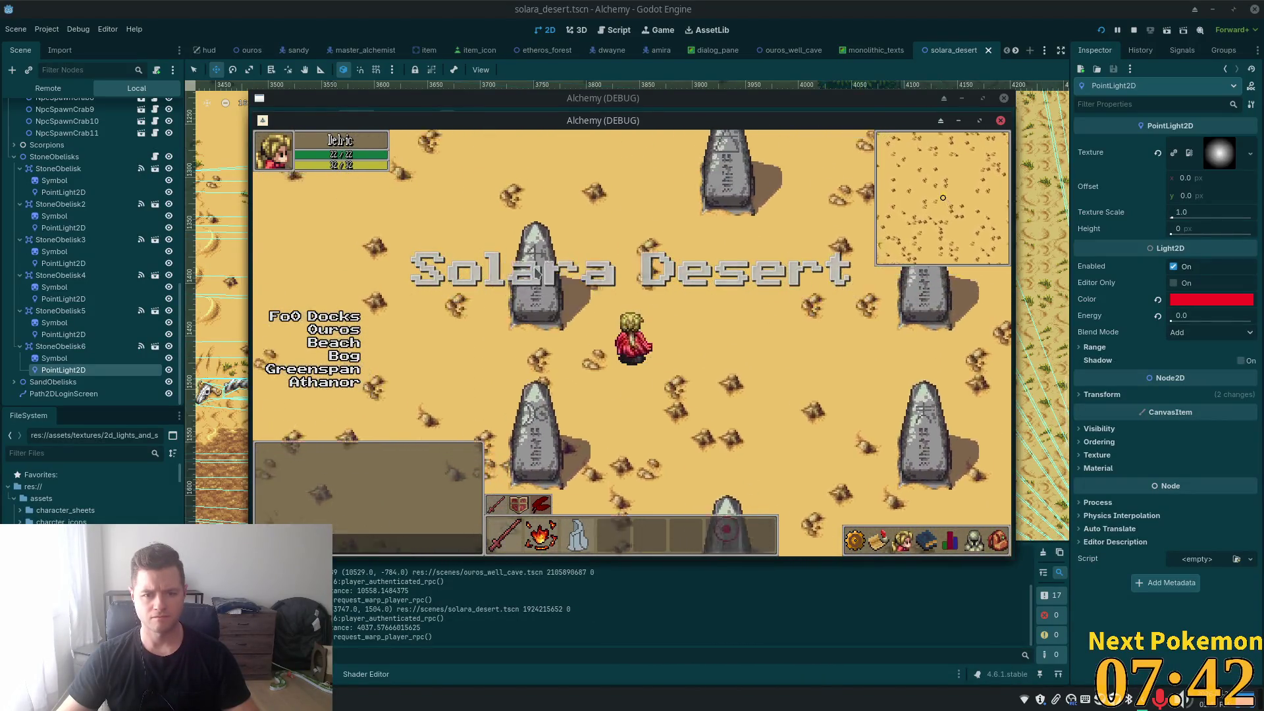
key(d)
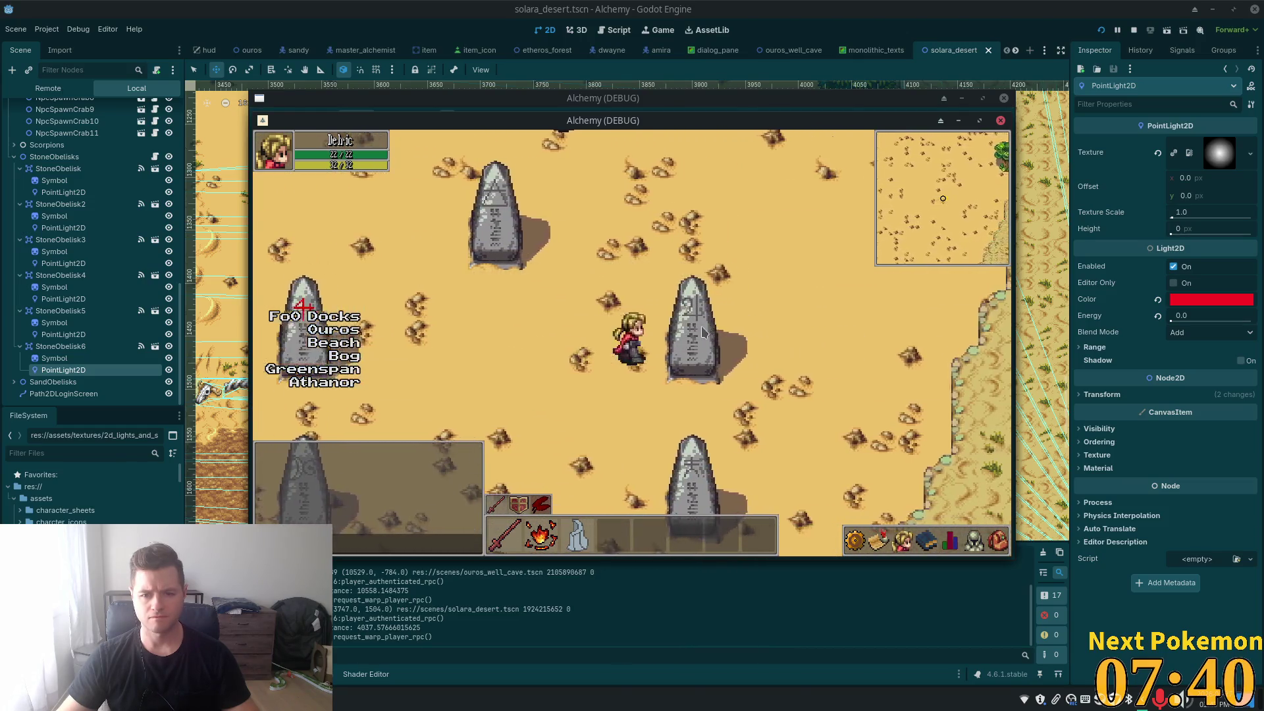
key(a)
key(s)
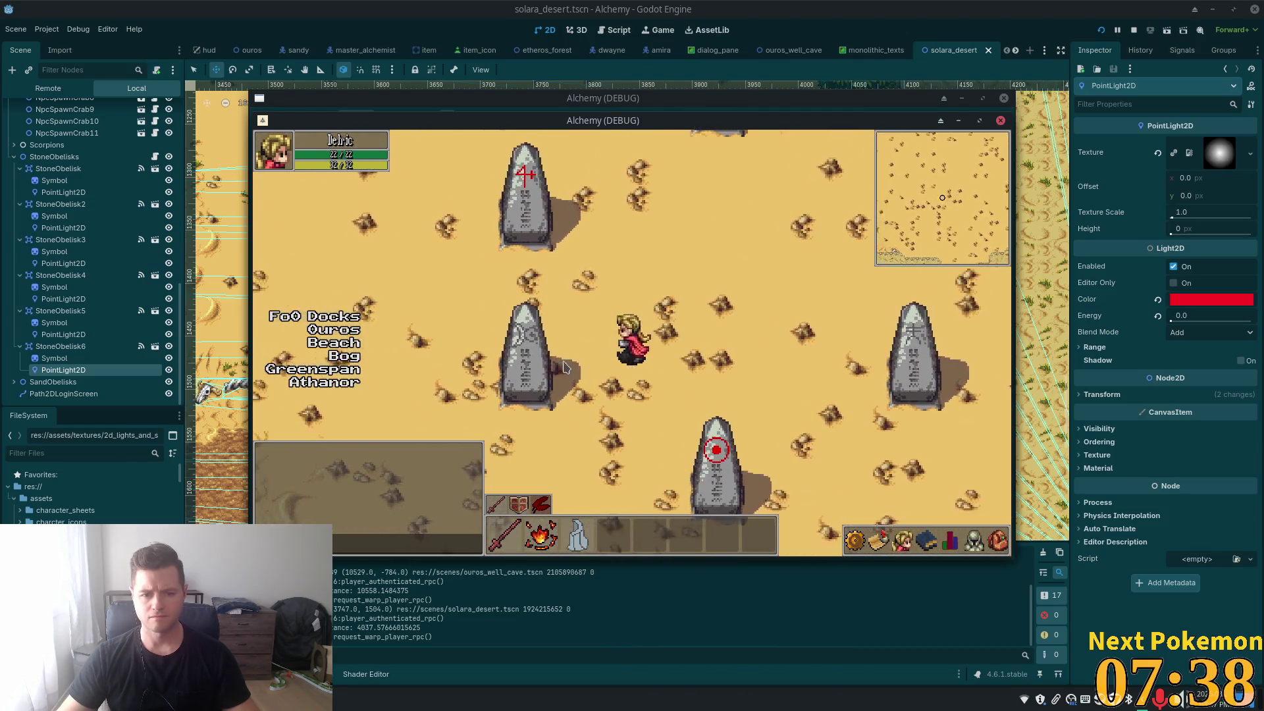
key(d)
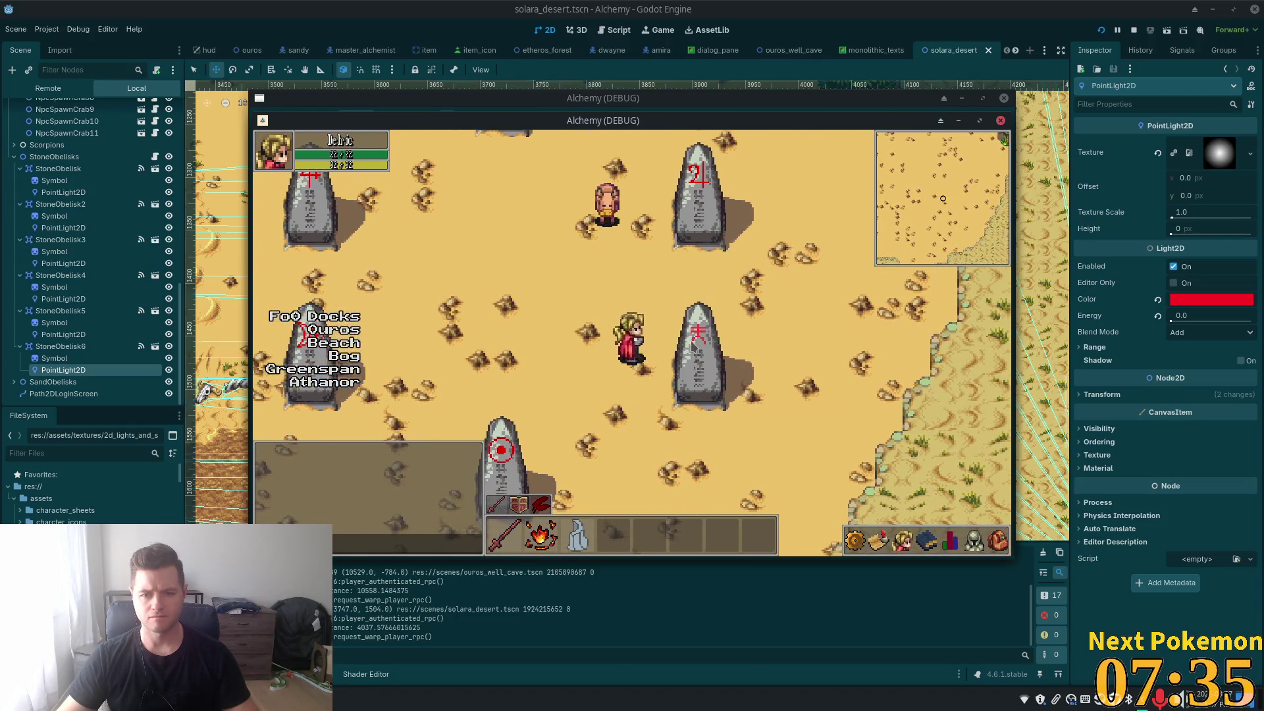
Step: Walk into the hexagram's centre beside the pig, then restart the game
key(w)
key(a)
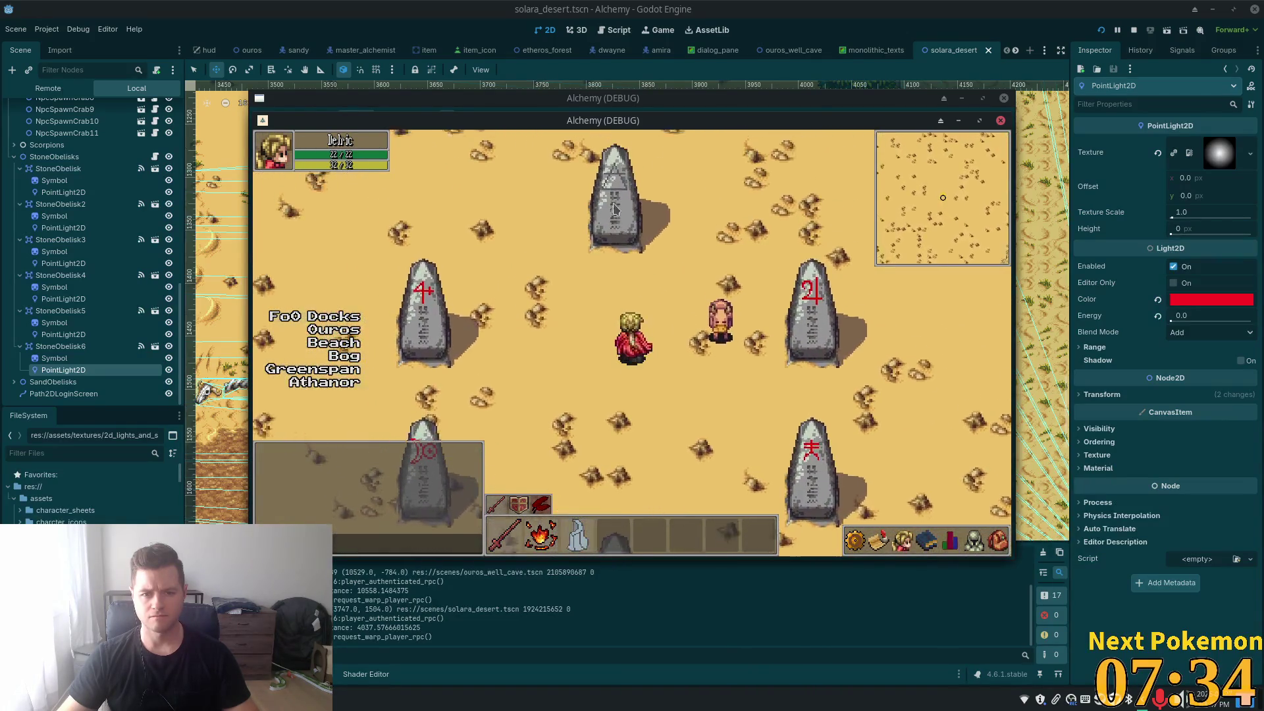
key(s)
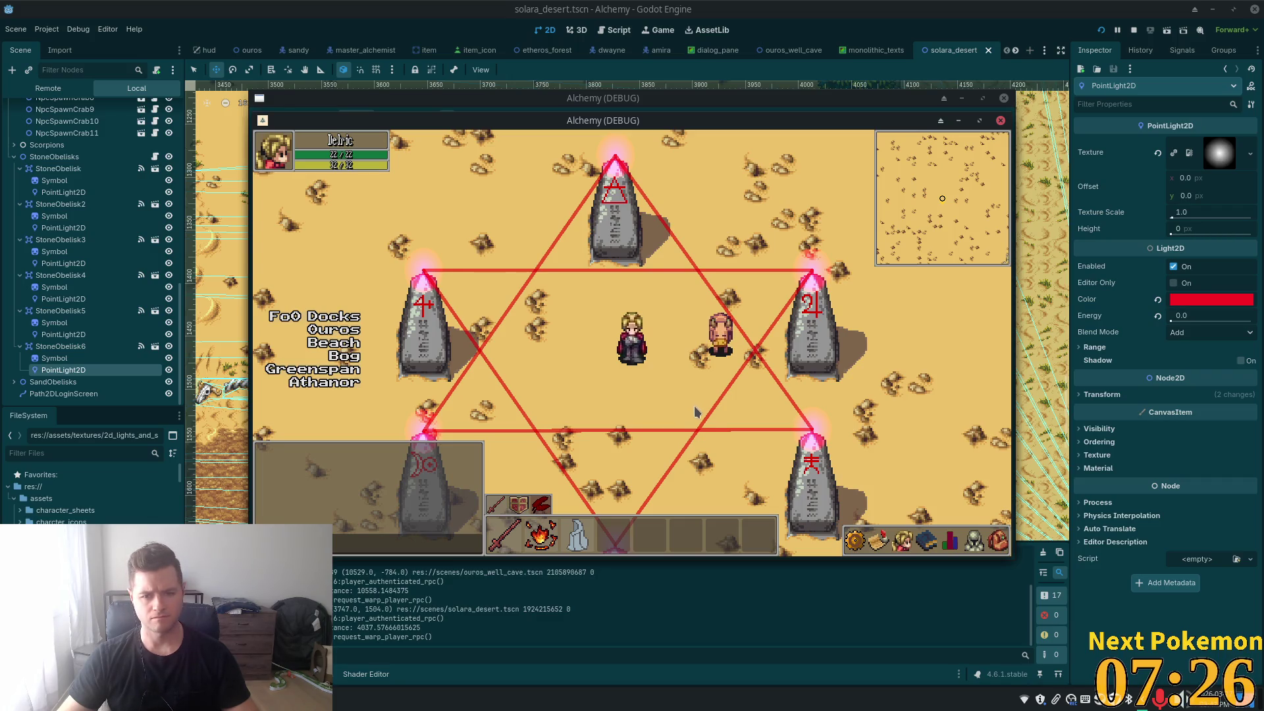
key(d)
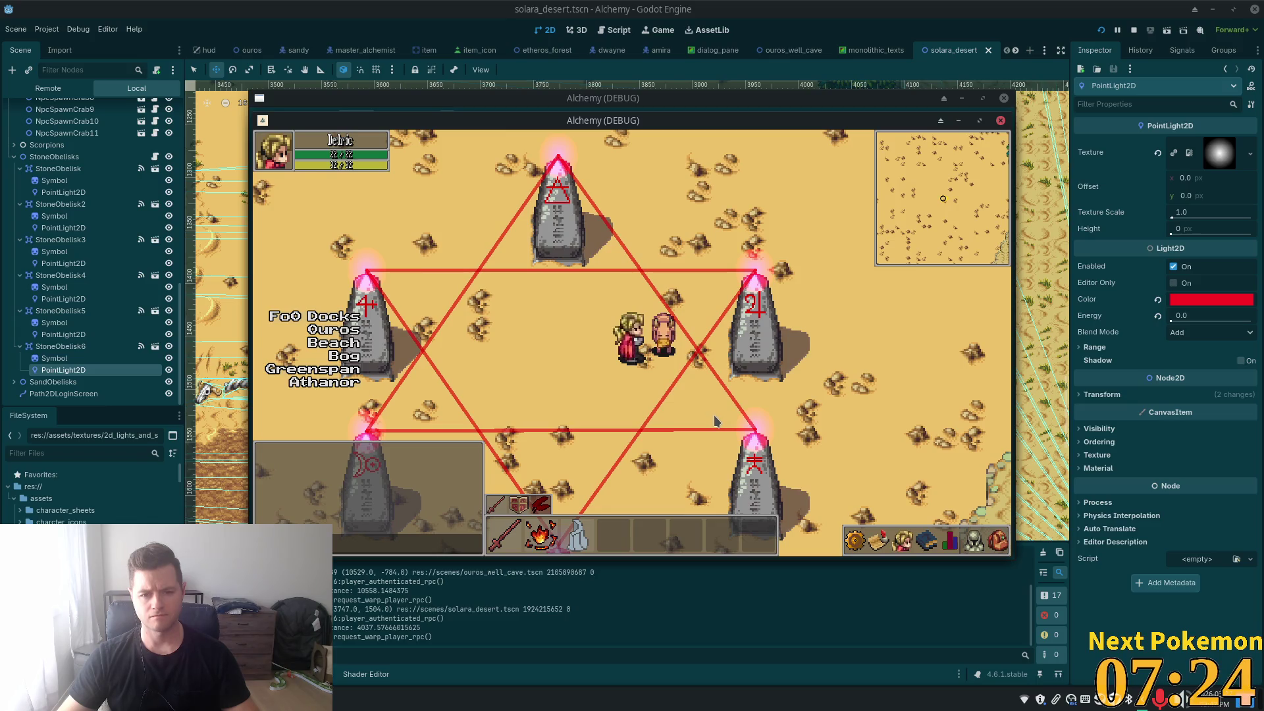
key(a)
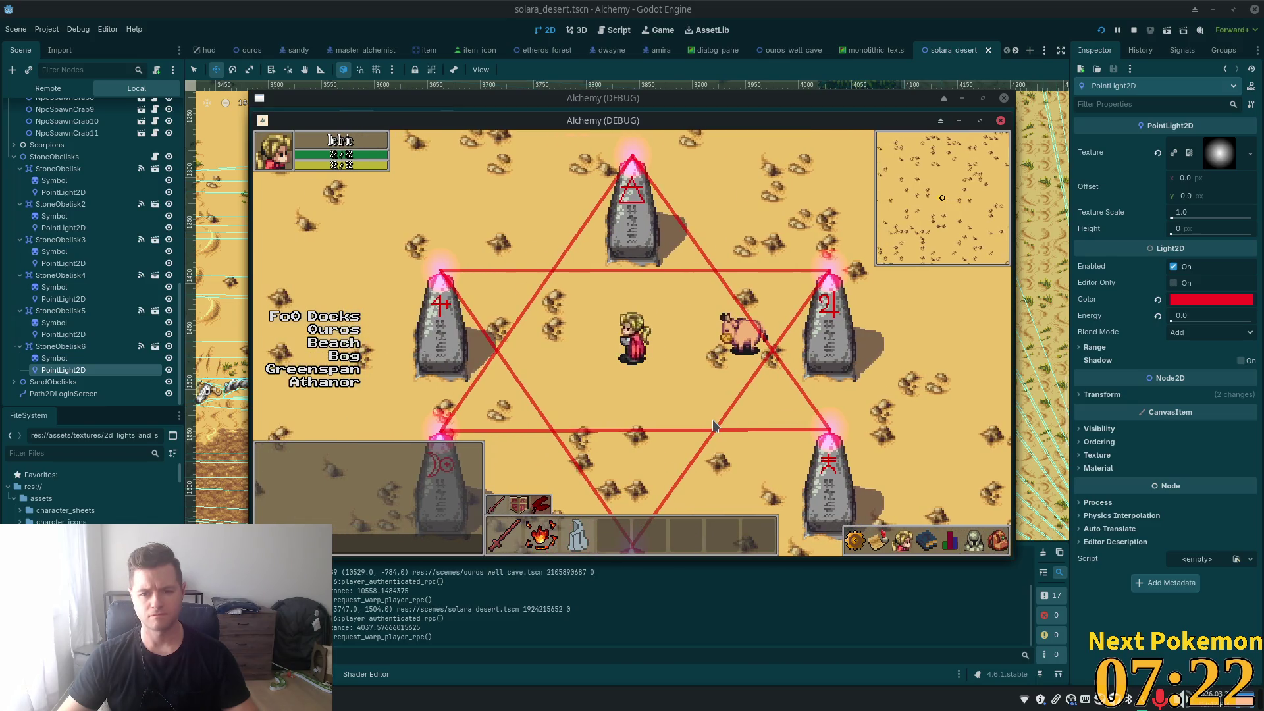
key(d)
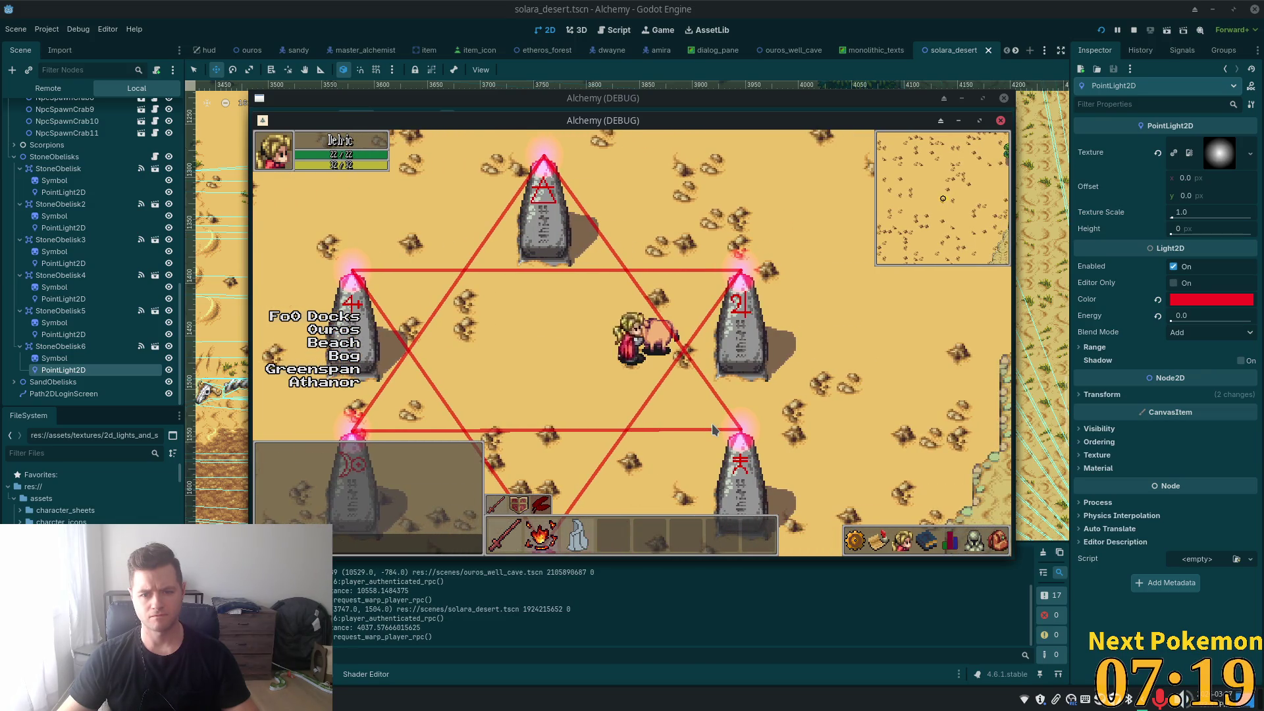
key(a)
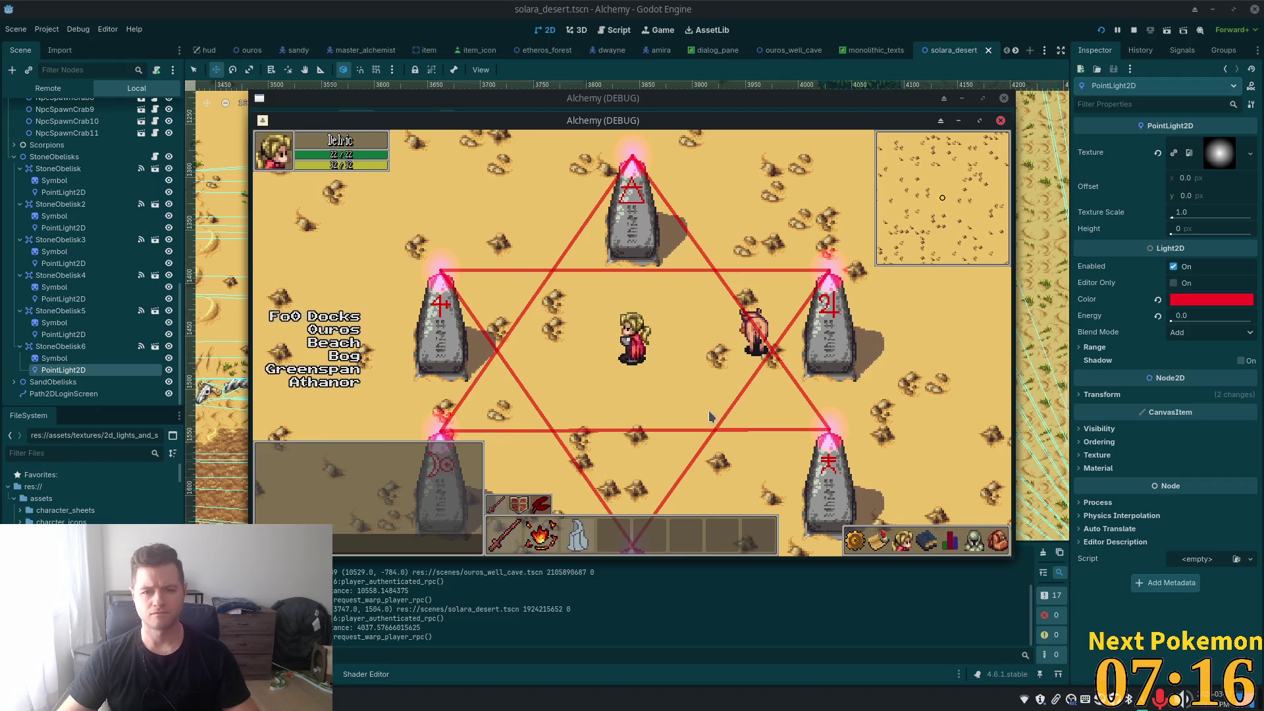
click(1101, 29)
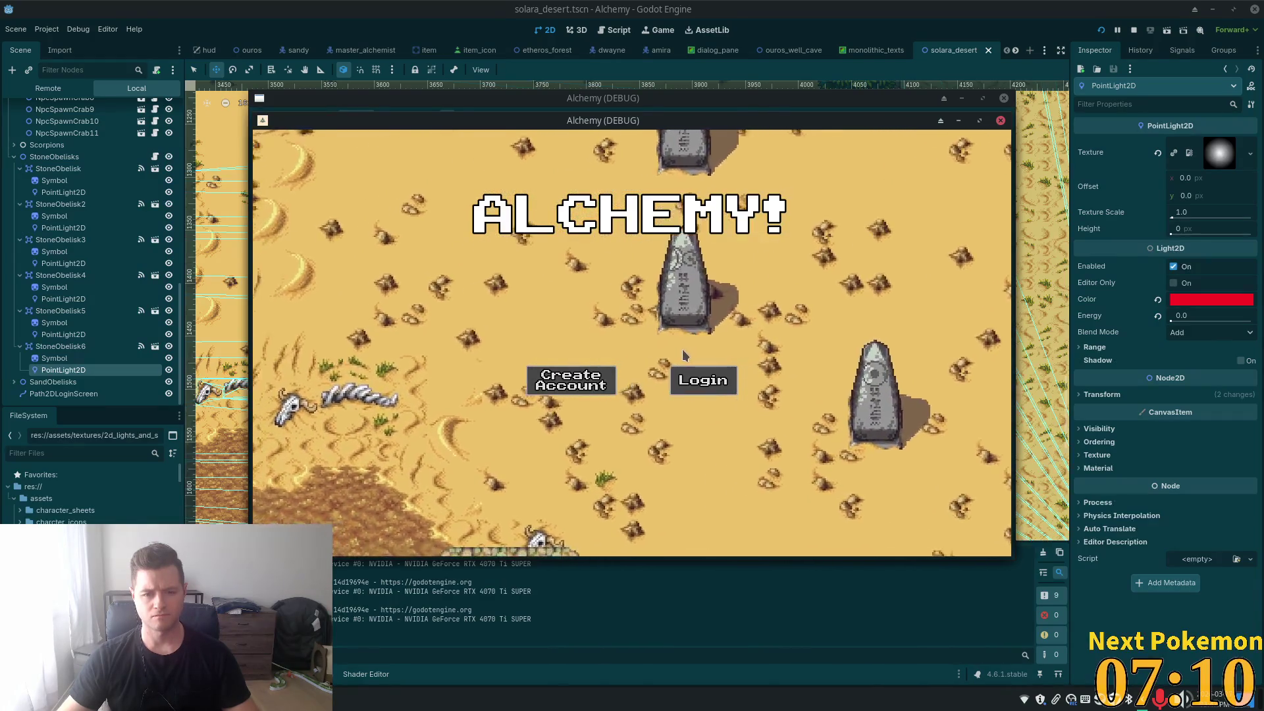
Step: Log in from the restarted title screen and walk the player up toward the obelisks
click(671, 185)
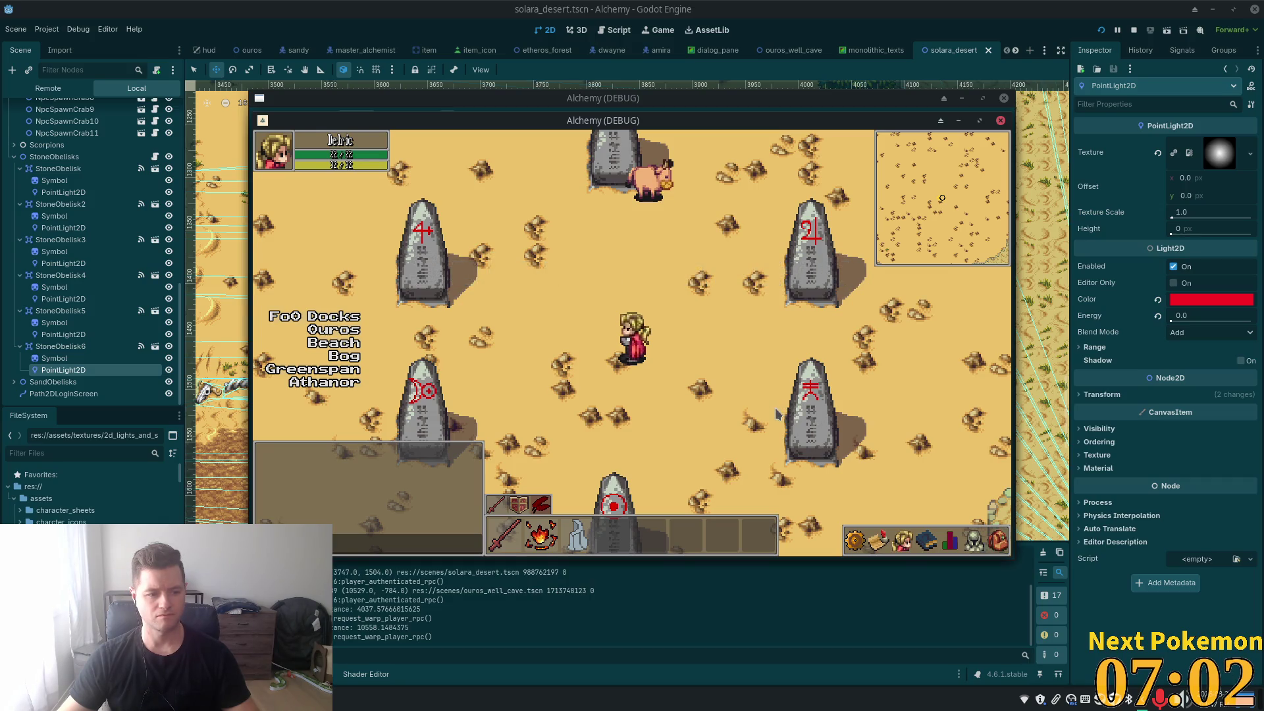
click(677, 252)
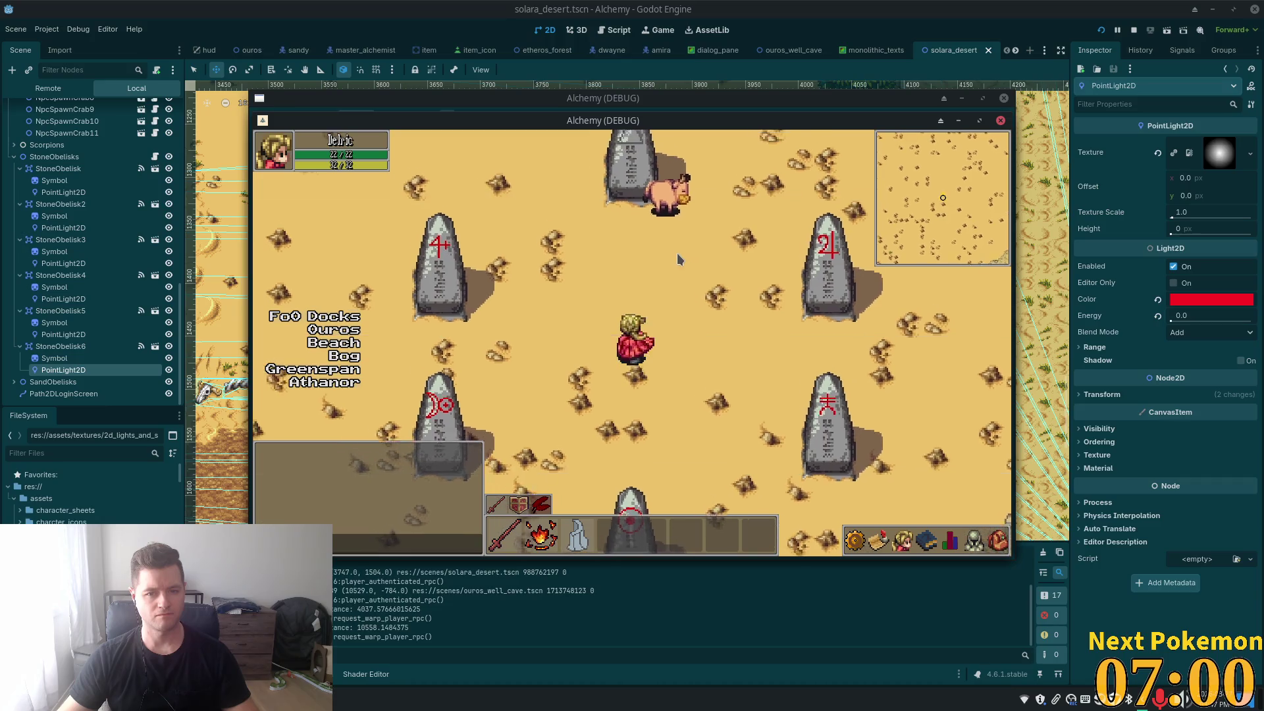